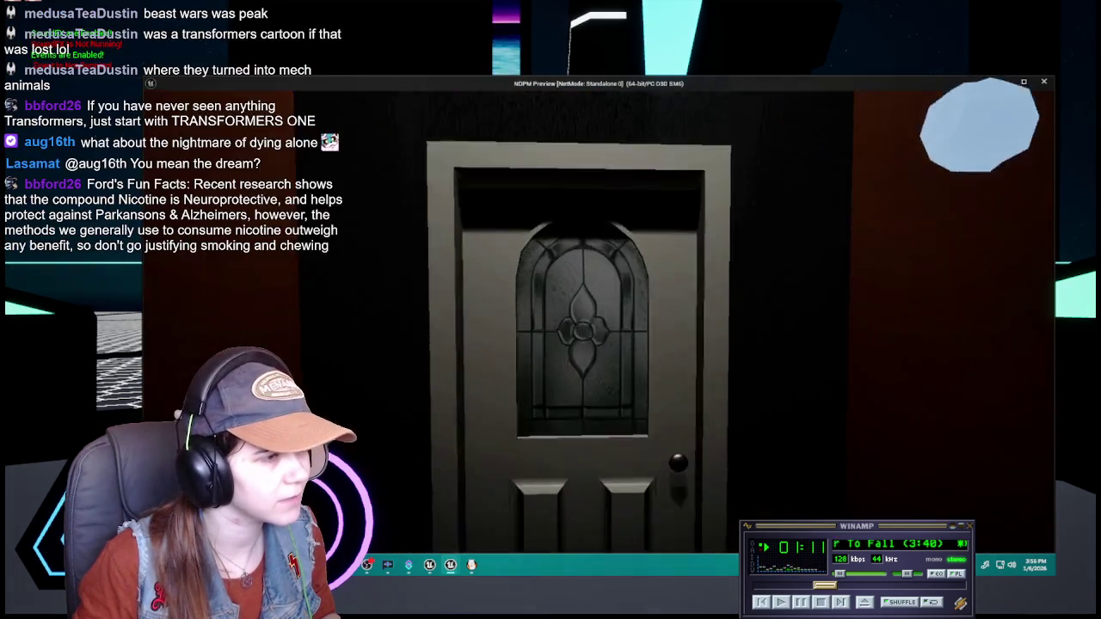
- Play the level in the preview until the 'You Woke Up...?' game-over screen appears
{"action": "key", "text": "e"}
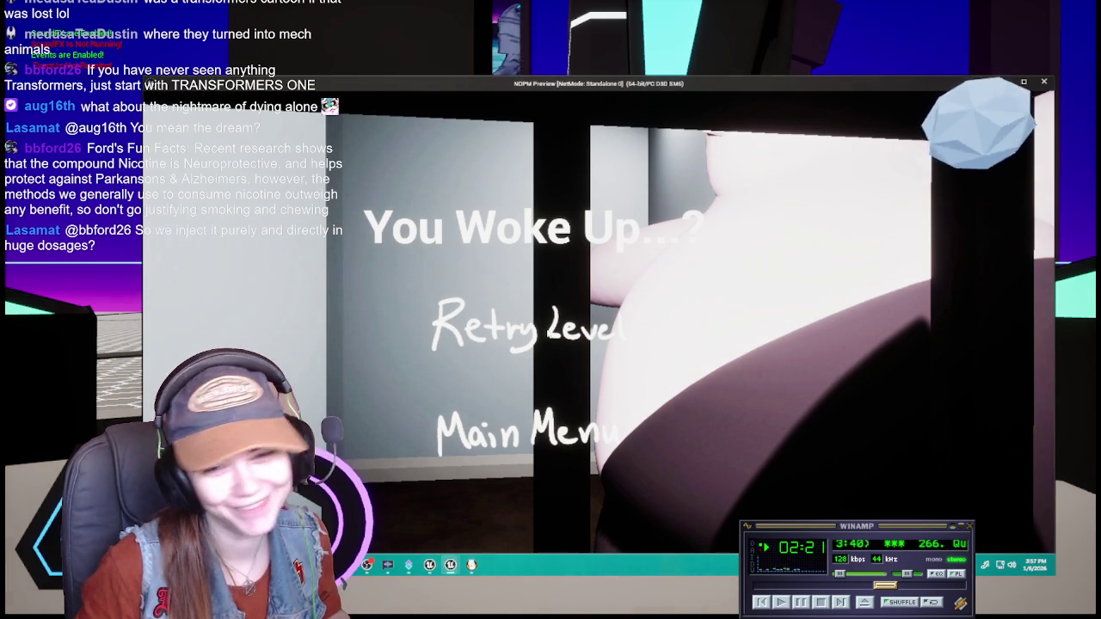
- Go from the game-over screen to the main menu and stop the playtest
{"action": "left_click", "coordinate": [527, 430]}
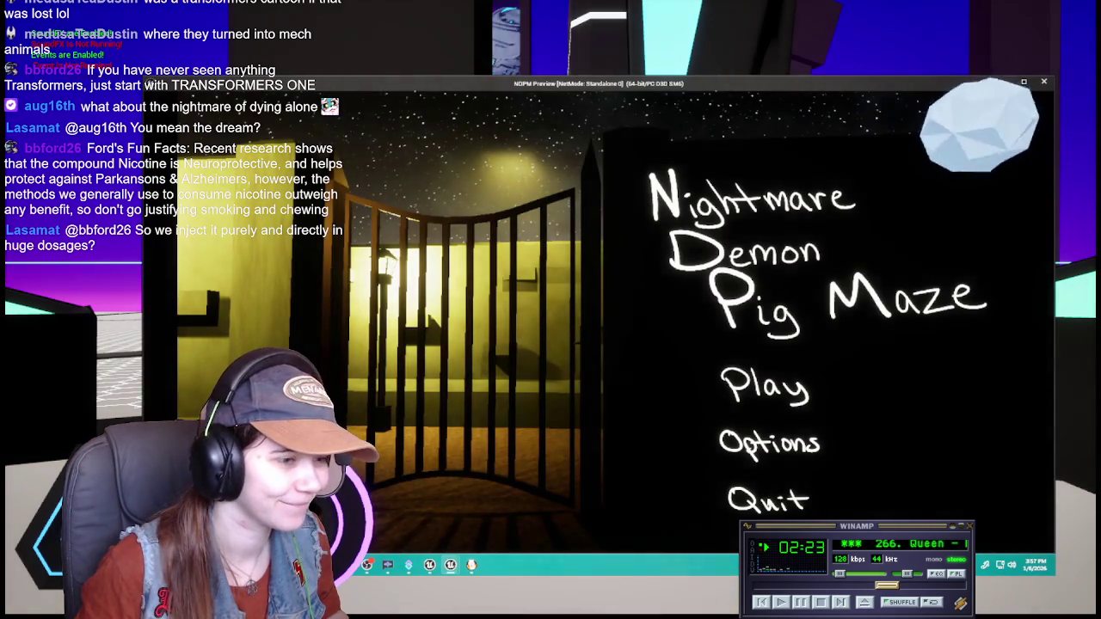
{"action": "key", "text": "Escape"}
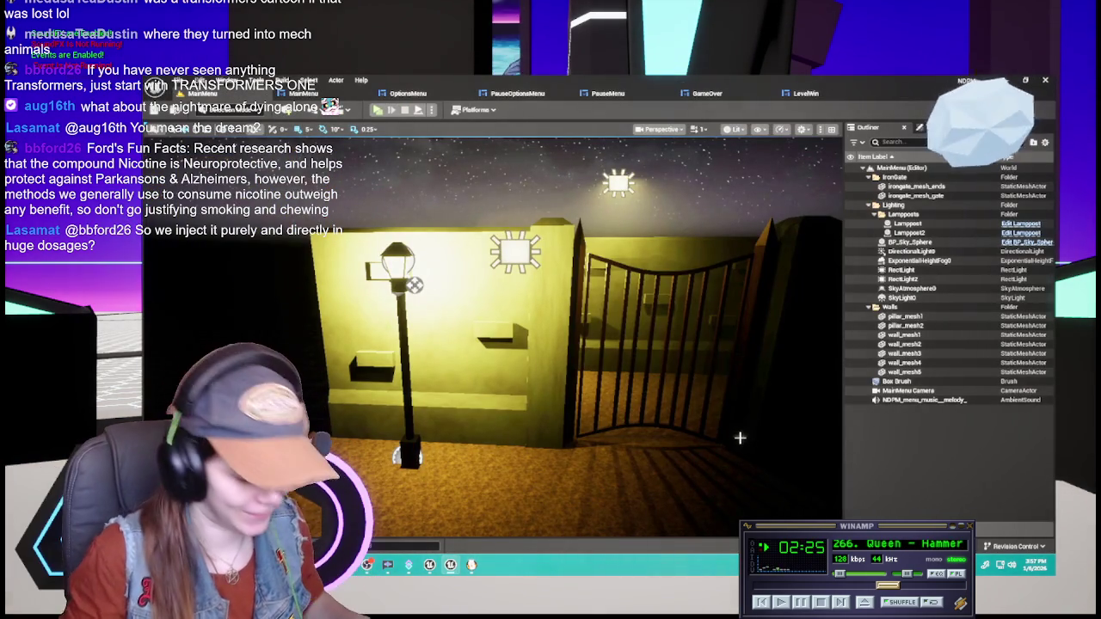
{"action": "left_click", "coordinate": [377, 110]}
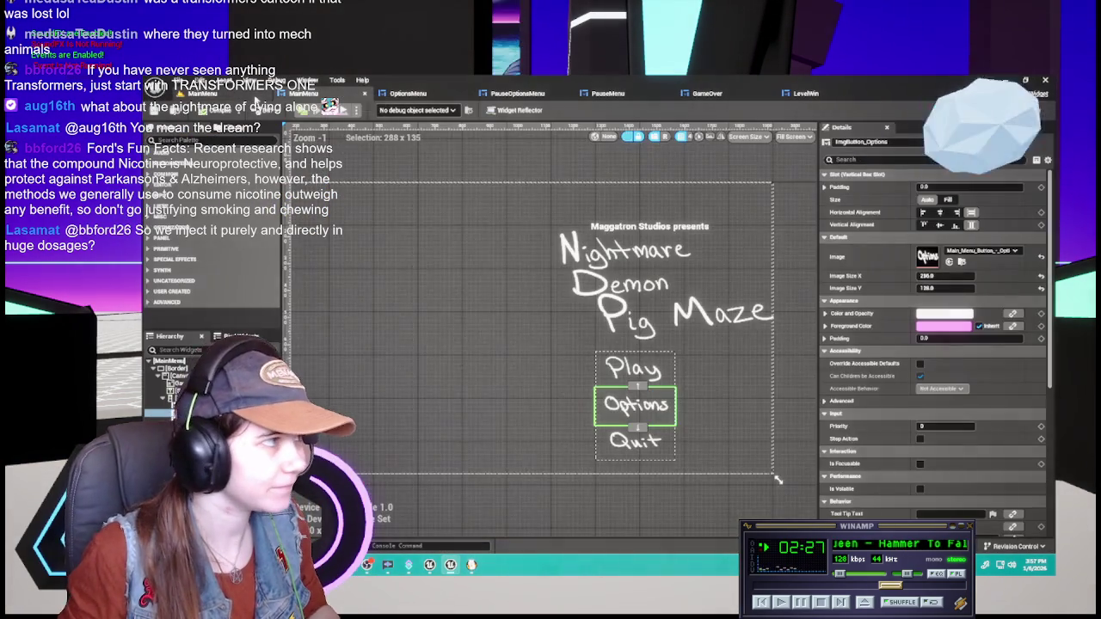
{"action": "key", "text": "Escape"}
- Open the PauseMenu widget layout with its Resume, Options and Main Menu labels
{"action": "scroll", "coordinate": [490, 336], "scroll_direction": "up", "scroll_amount": 5}
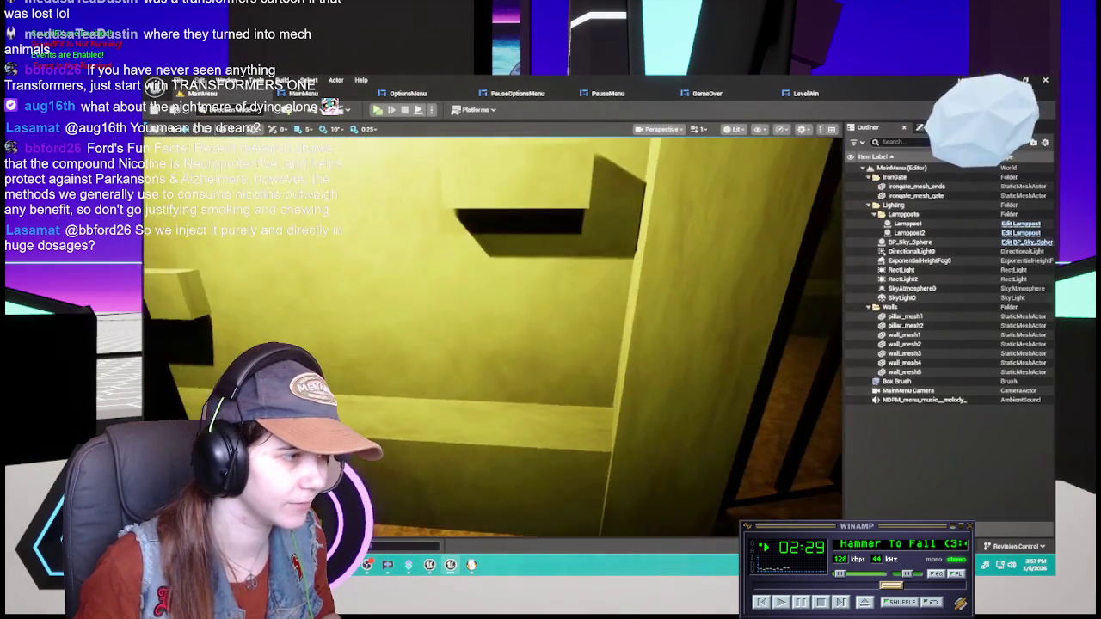
{"action": "scroll", "coordinate": [491, 335], "scroll_direction": "down", "scroll_amount": 4}
{"action": "scroll", "coordinate": [491, 335], "scroll_direction": "up", "scroll_amount": 2}
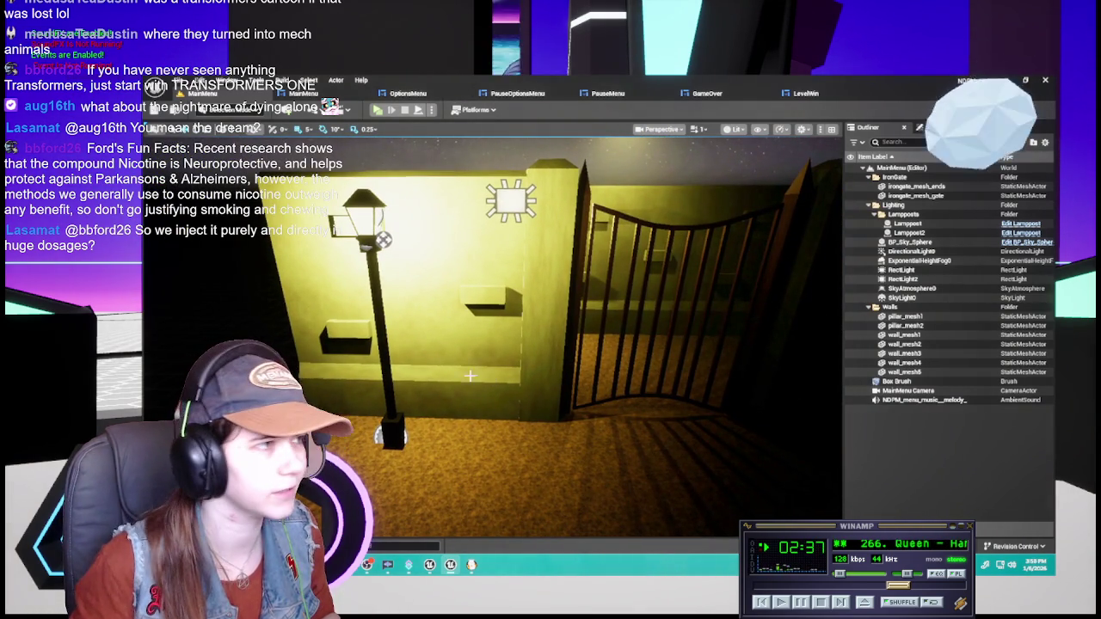
{"action": "left_click", "coordinate": [424, 93]}
{"action": "left_click", "coordinate": [607, 93]}
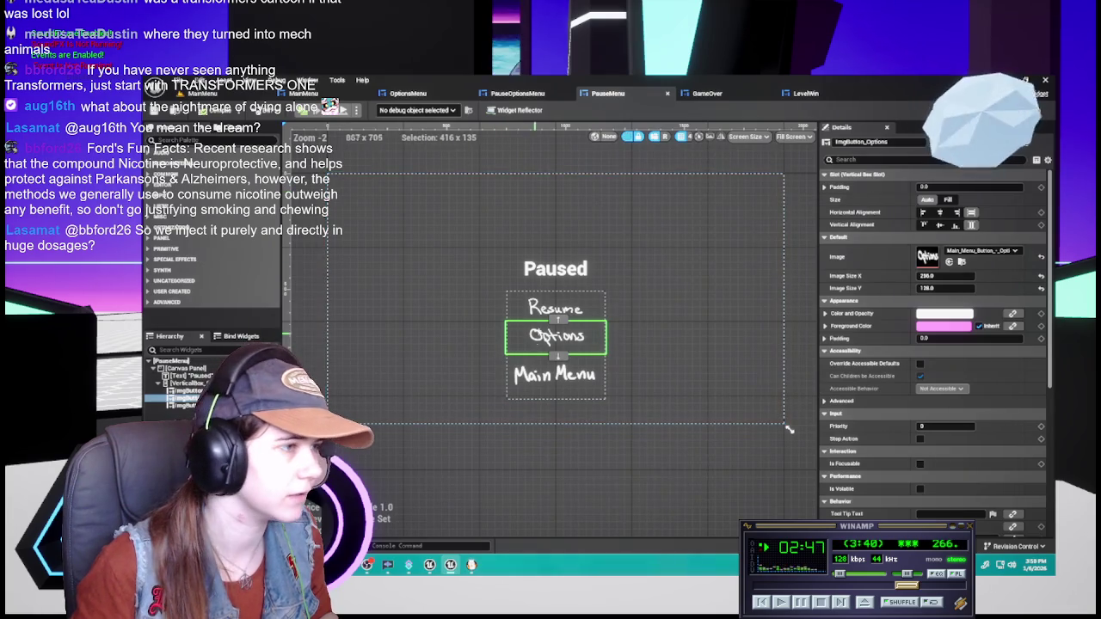
{"action": "left_click", "coordinate": [517, 93]}
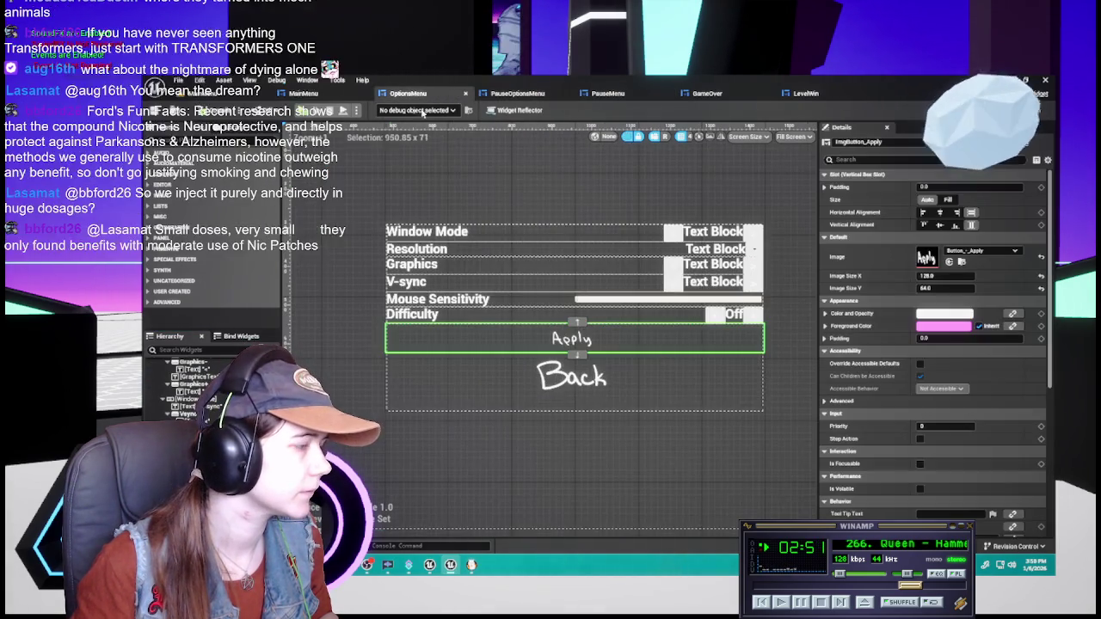
{"action": "left_click", "coordinate": [607, 93]}
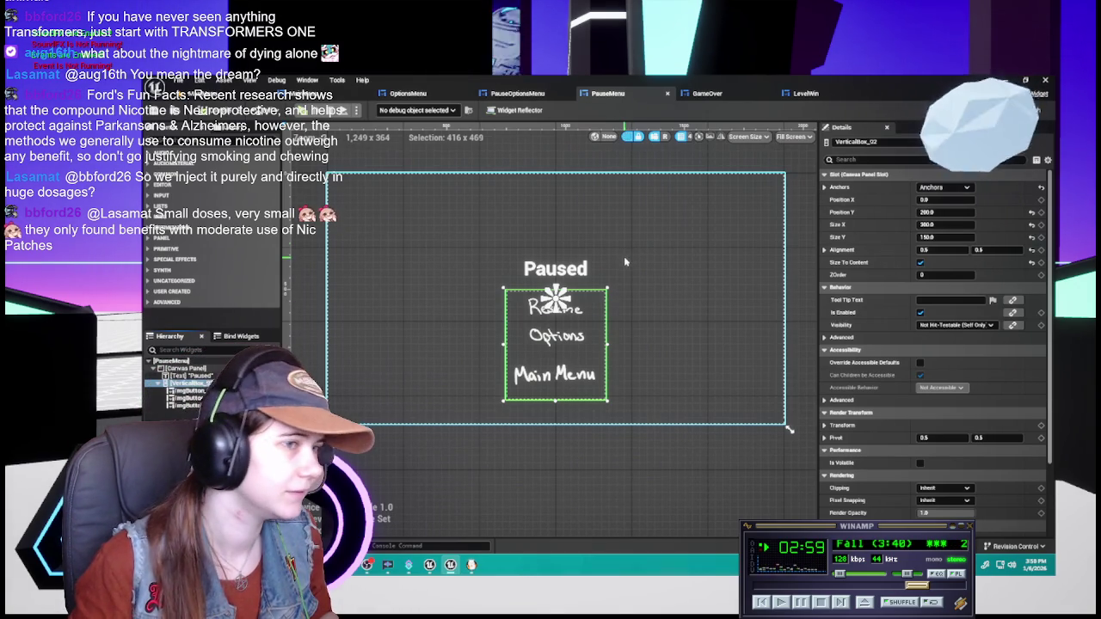
{"action": "left_click", "coordinate": [555, 303]}
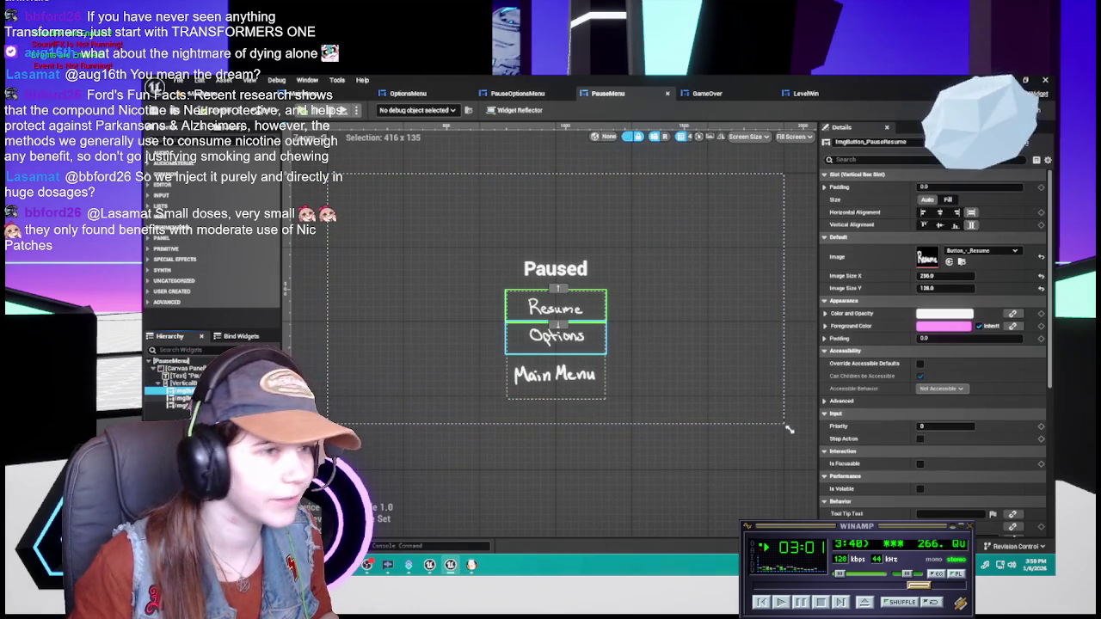
{"action": "left_click", "coordinate": [555, 335]}
{"action": "left_click", "coordinate": [554, 374]}
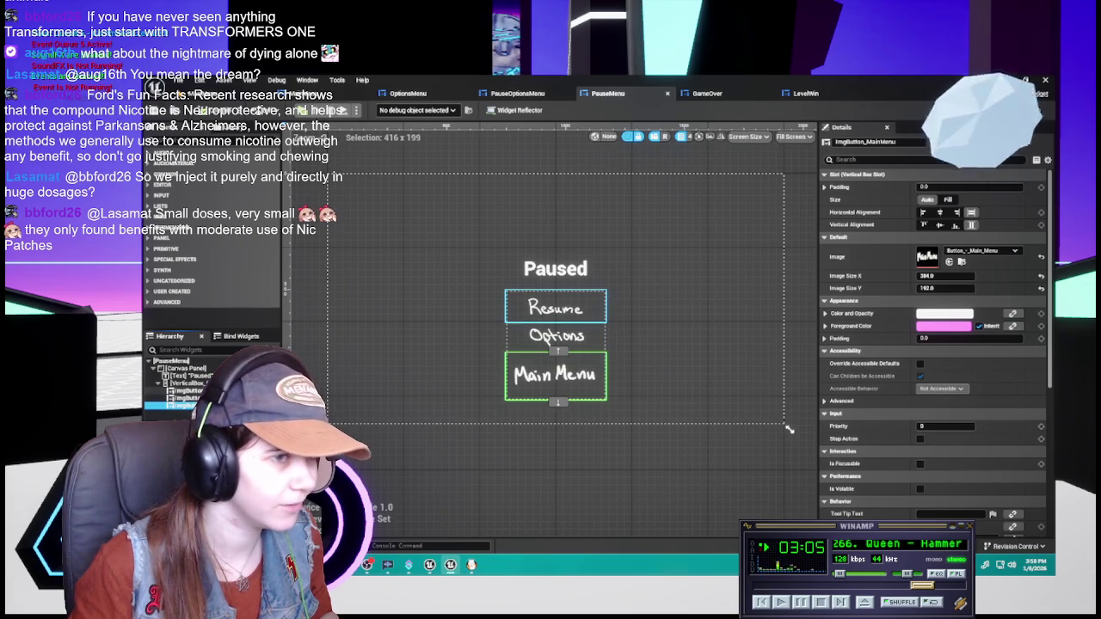
{"action": "left_click", "coordinate": [554, 307]}
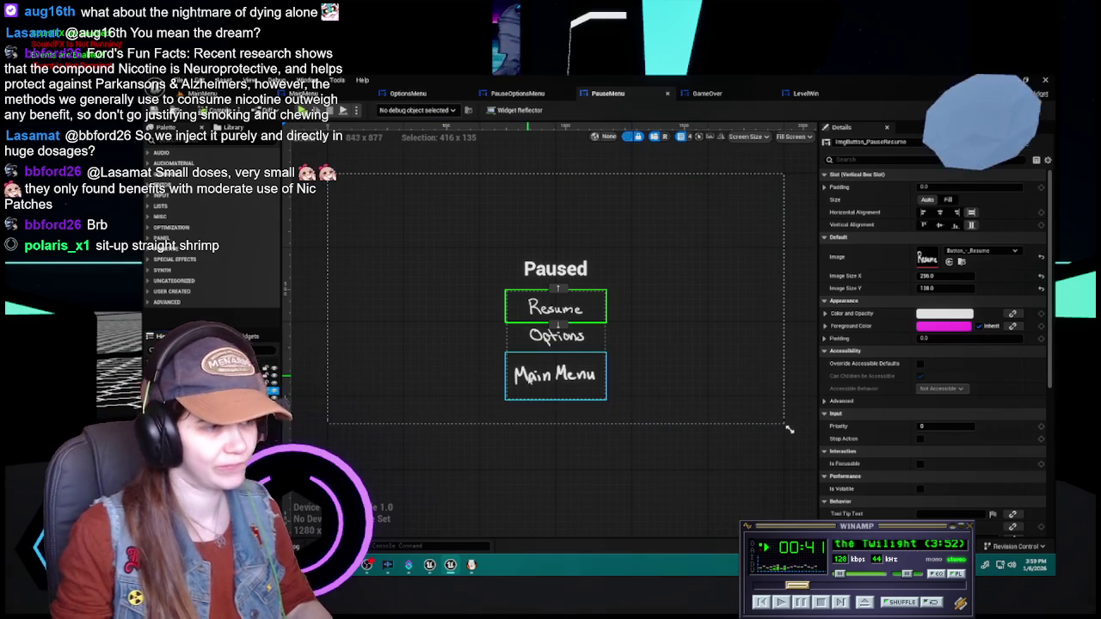
- Compare the Main Menu, Back and Options image sizes across MainMenu, PauseOptionsMenu and PauseMenu
{"action": "left_click", "coordinate": [555, 375]}
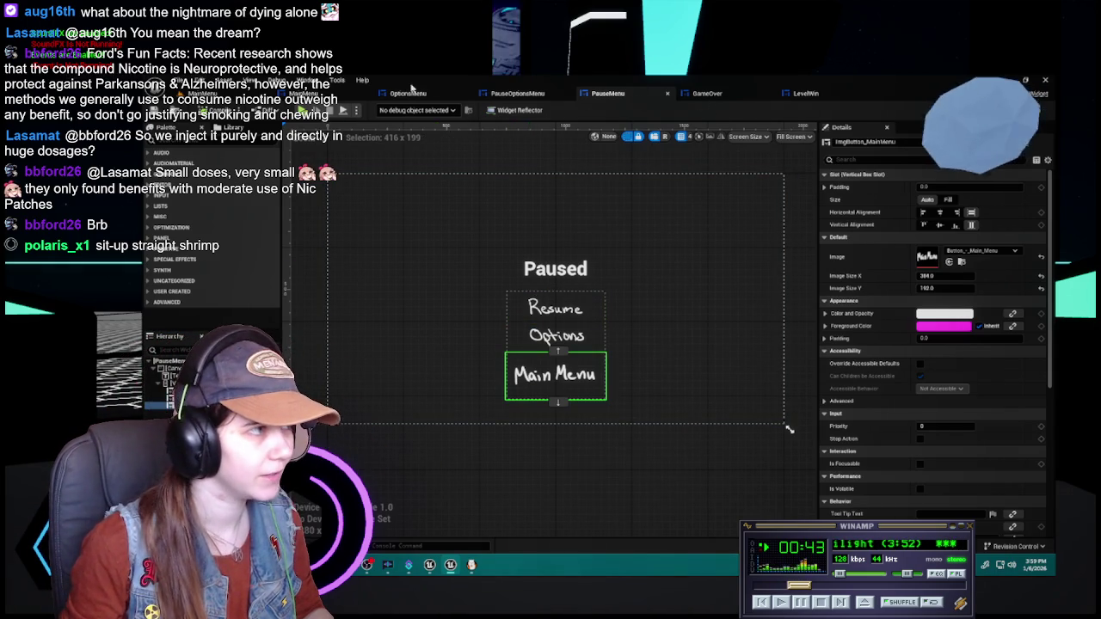
{"action": "left_click", "coordinate": [409, 91]}
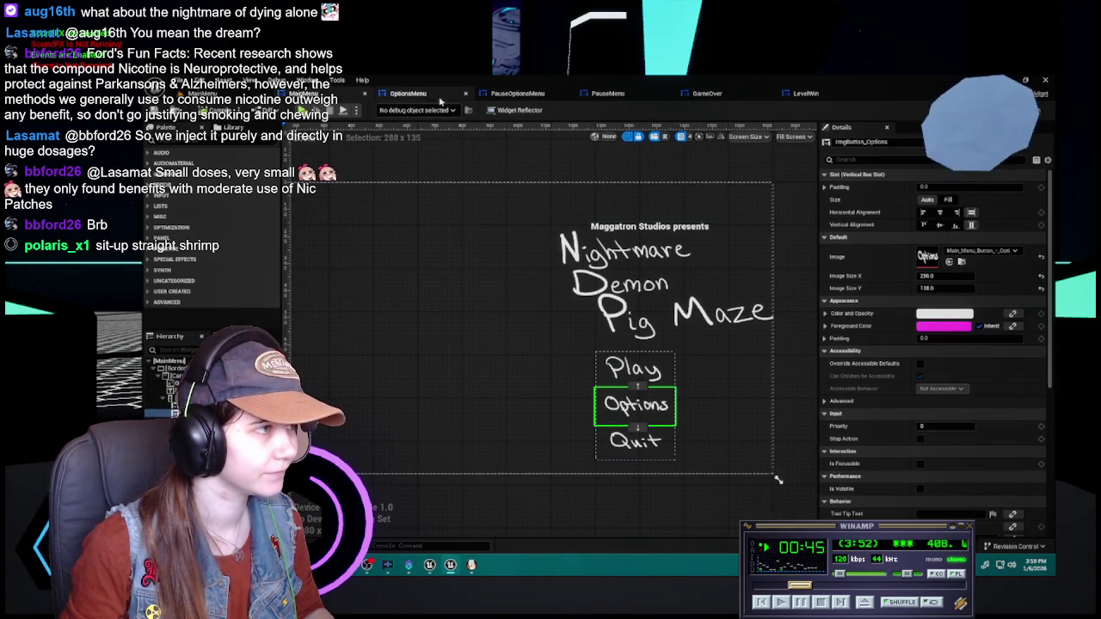
{"action": "left_click", "coordinate": [517, 93]}
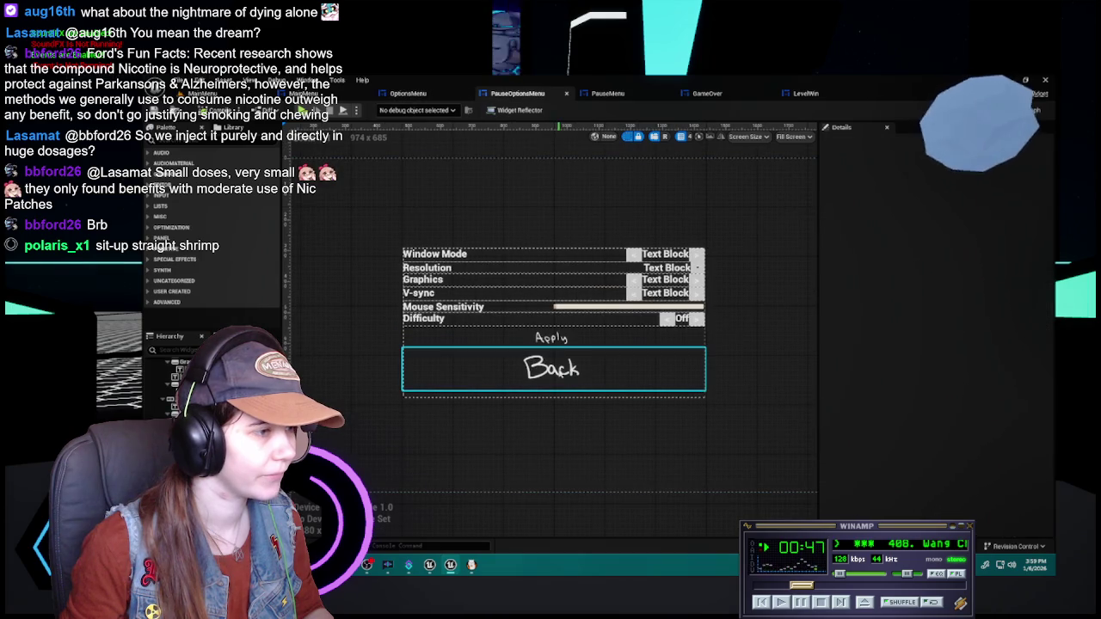
{"action": "left_click", "coordinate": [555, 369]}
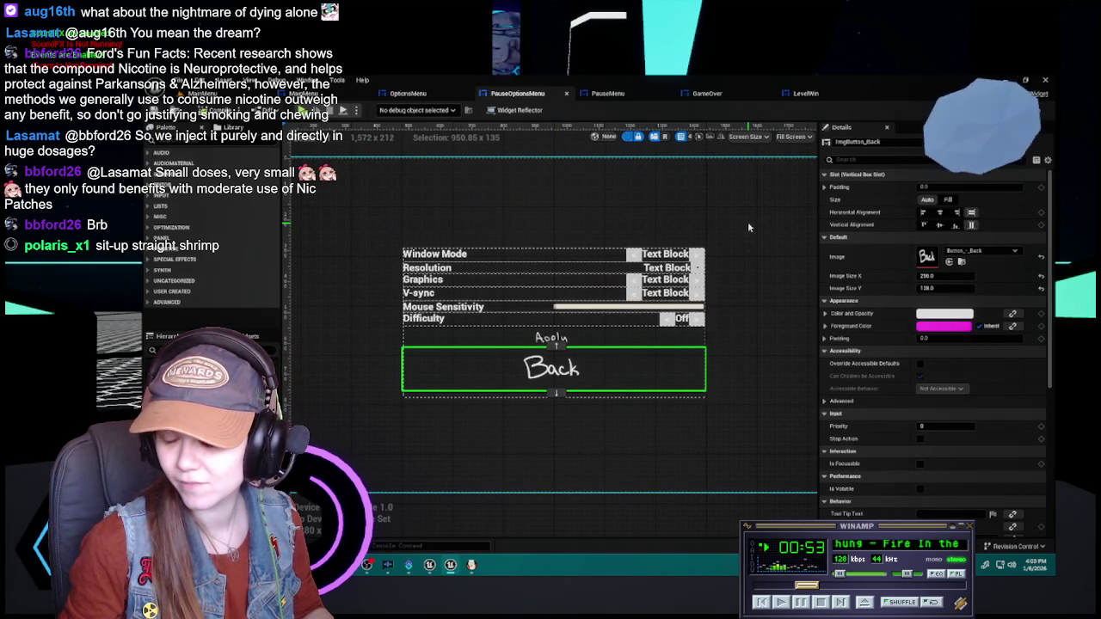
{"action": "left_click", "coordinate": [593, 94]}
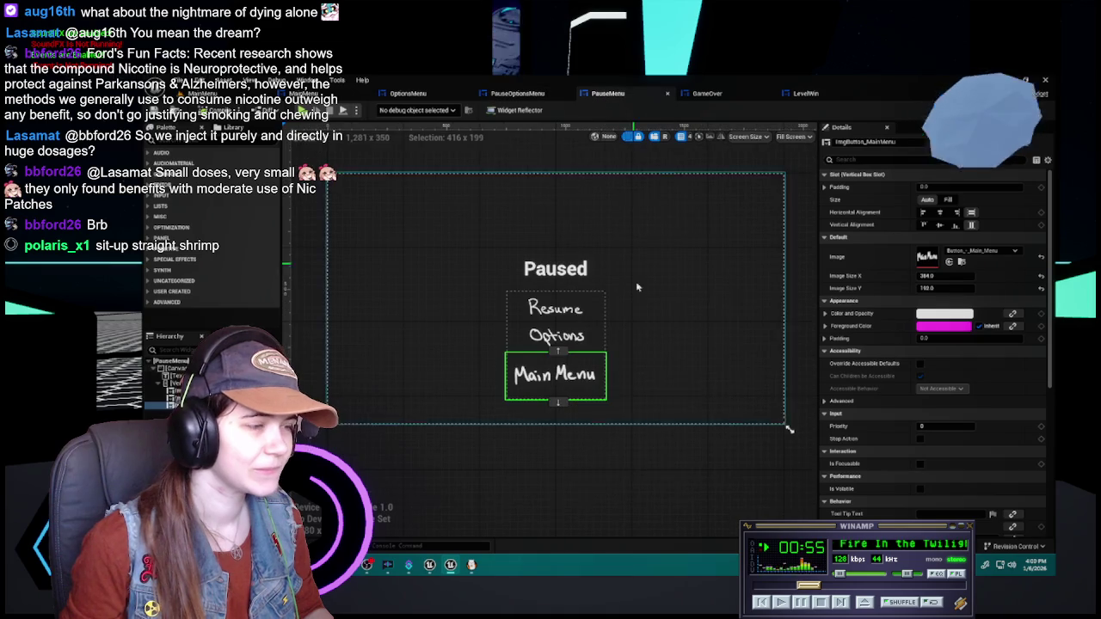
{"action": "left_click", "coordinate": [941, 275]}
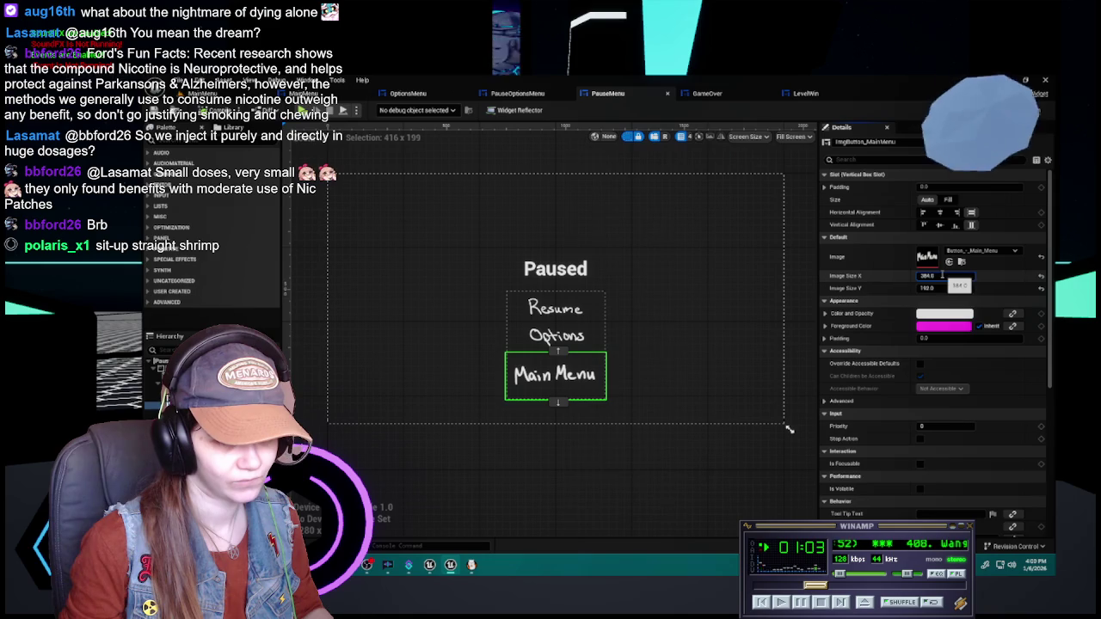
{"action": "left_click", "coordinate": [584, 332]}
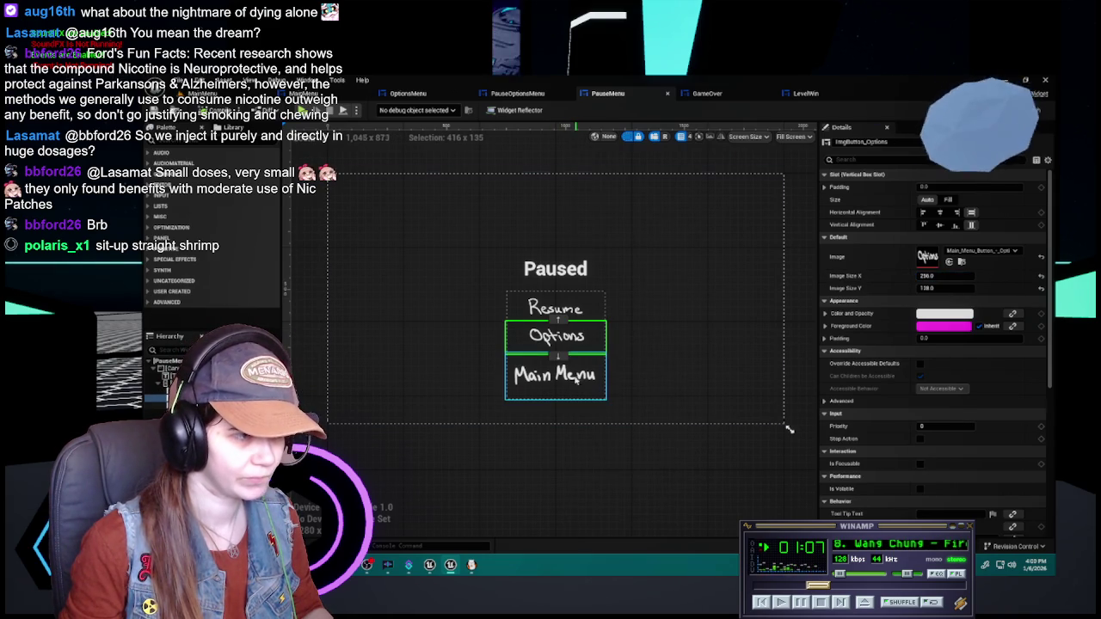
{"action": "left_click", "coordinate": [563, 379]}
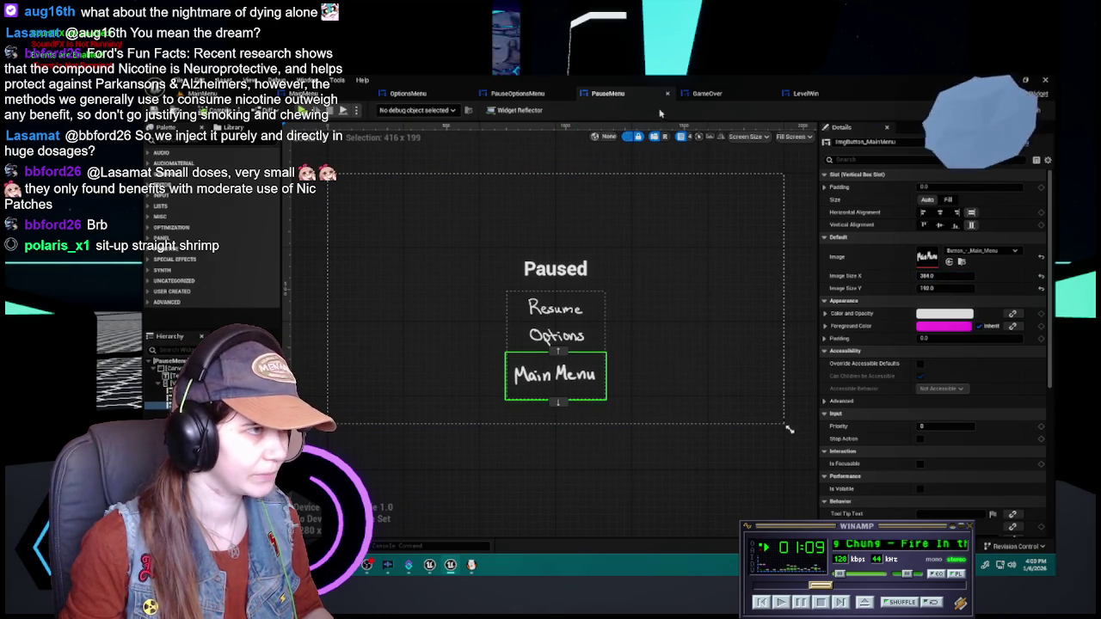
- Check GameOver's Main Menu image size, then open LevelWin's Event Graph
{"action": "left_click", "coordinate": [715, 97]}
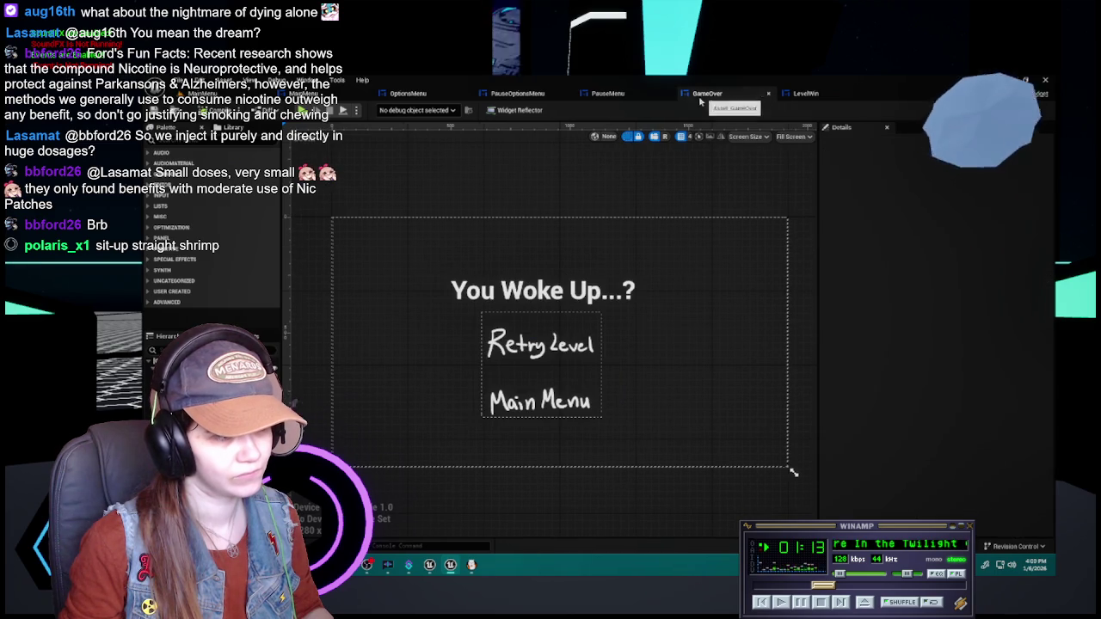
{"action": "left_click", "coordinate": [556, 394]}
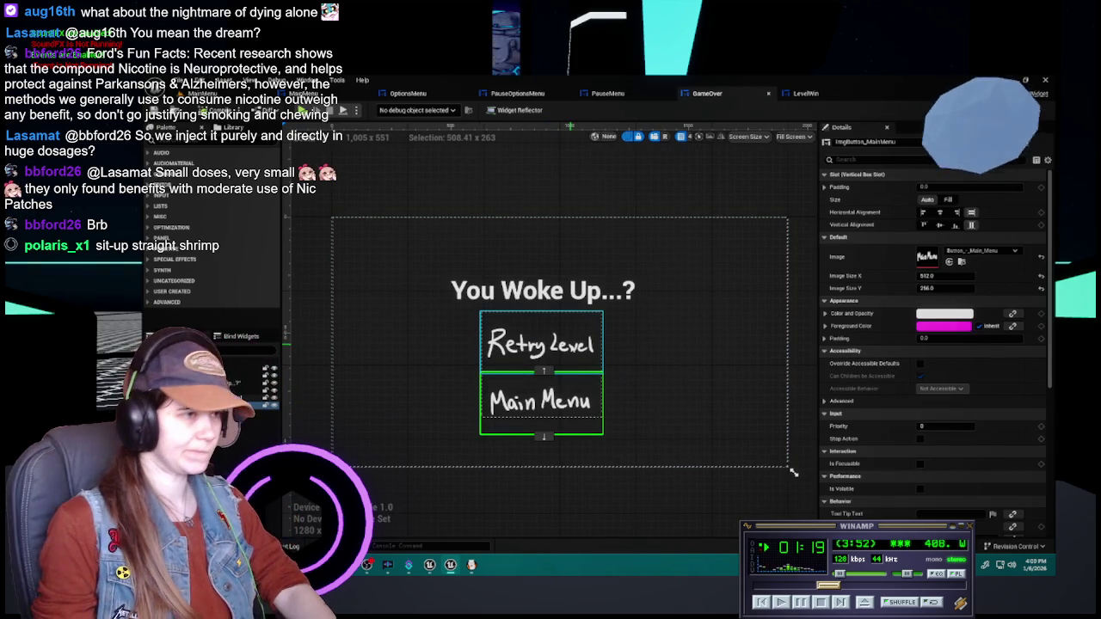
{"action": "left_click", "coordinate": [631, 95]}
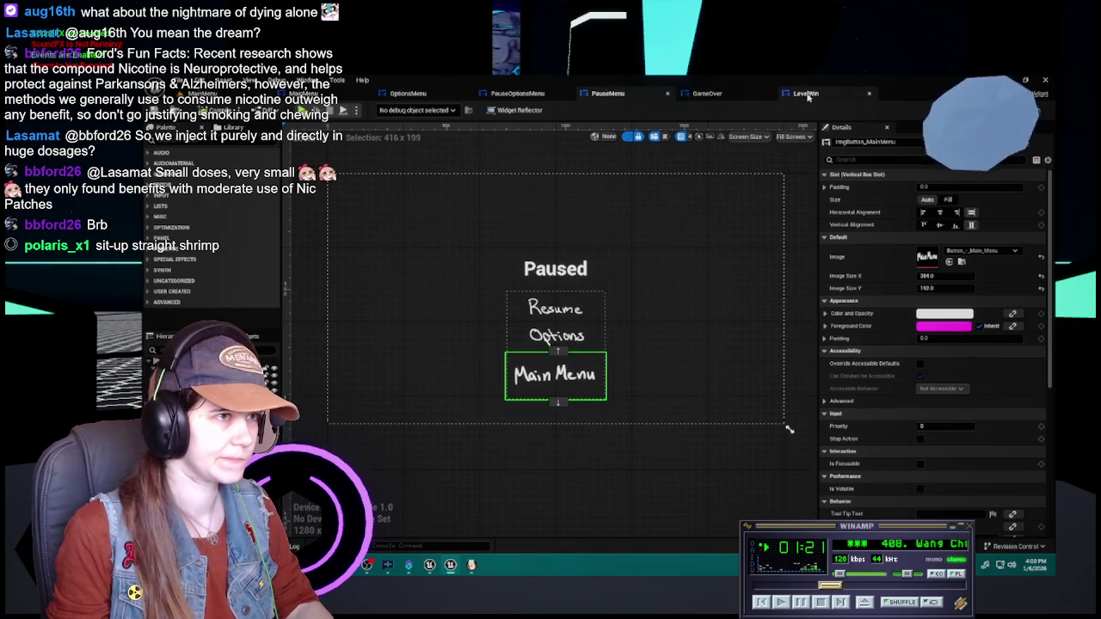
{"action": "left_click", "coordinate": [800, 94]}
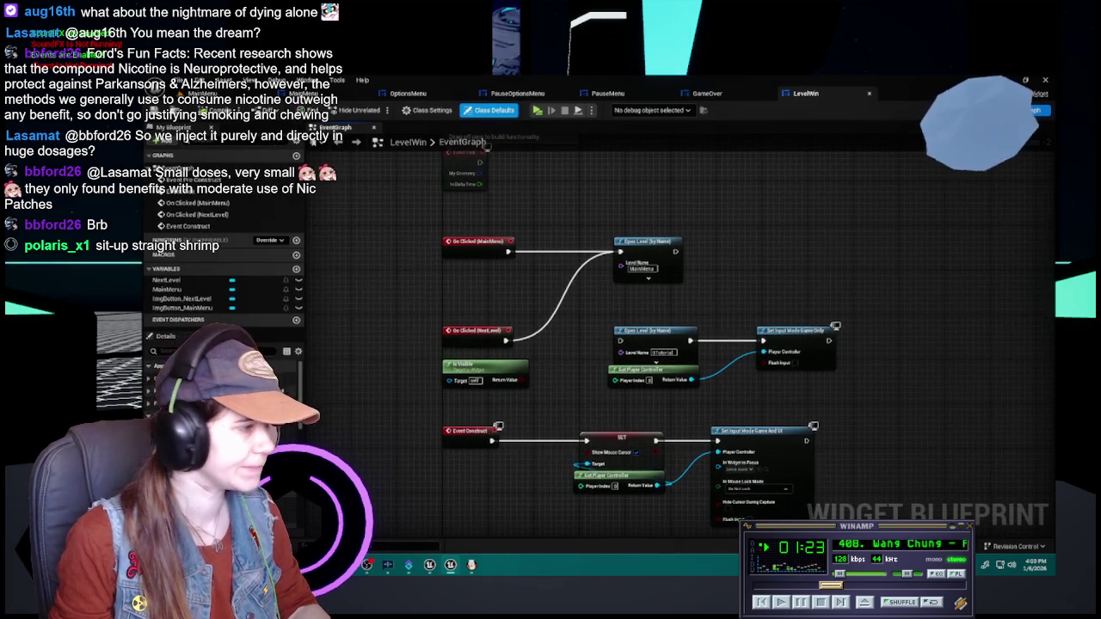
- Add a My Button Clicked event for ImgButton_NextLevel in the LevelWin graph
{"action": "left_click", "coordinate": [1002, 110]}
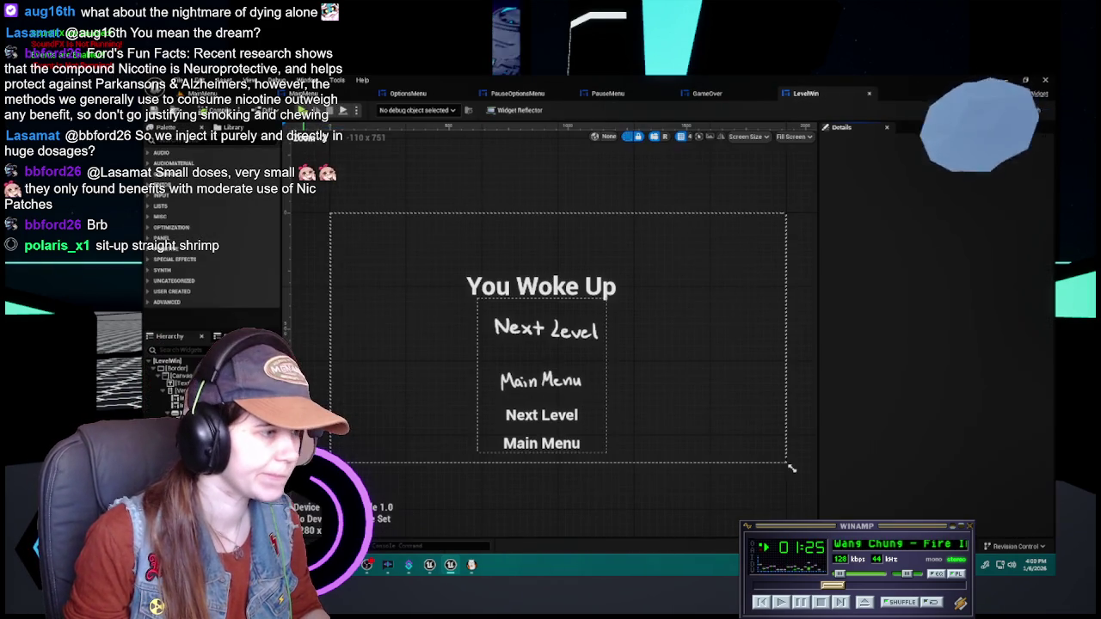
{"action": "left_click", "coordinate": [549, 417]}
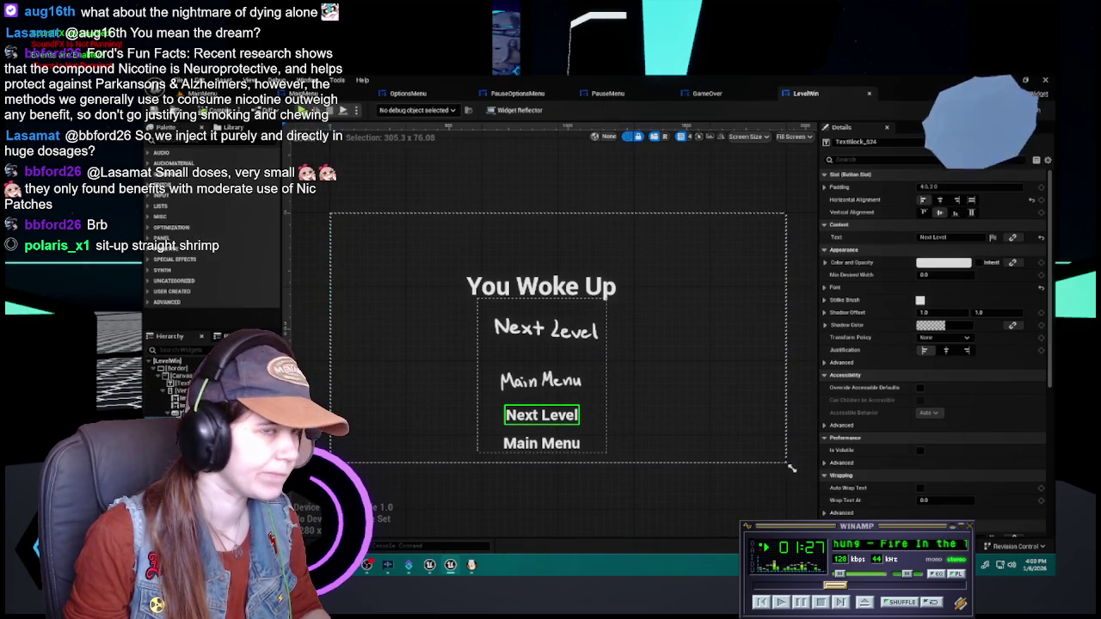
{"action": "left_click", "coordinate": [1036, 110]}
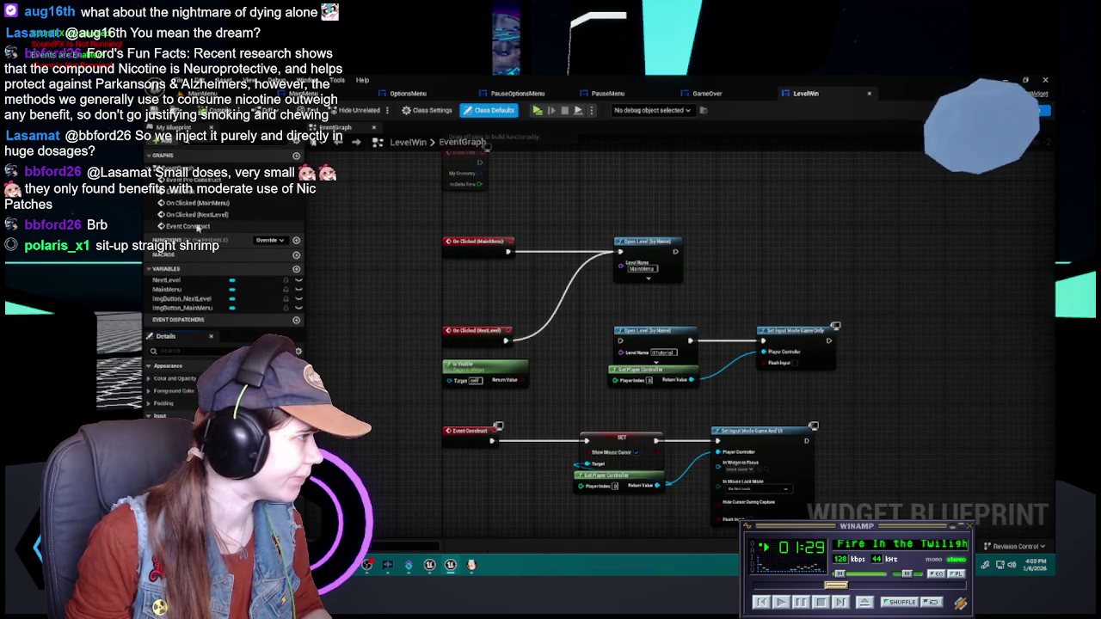
{"action": "double_click", "coordinate": [193, 300]}
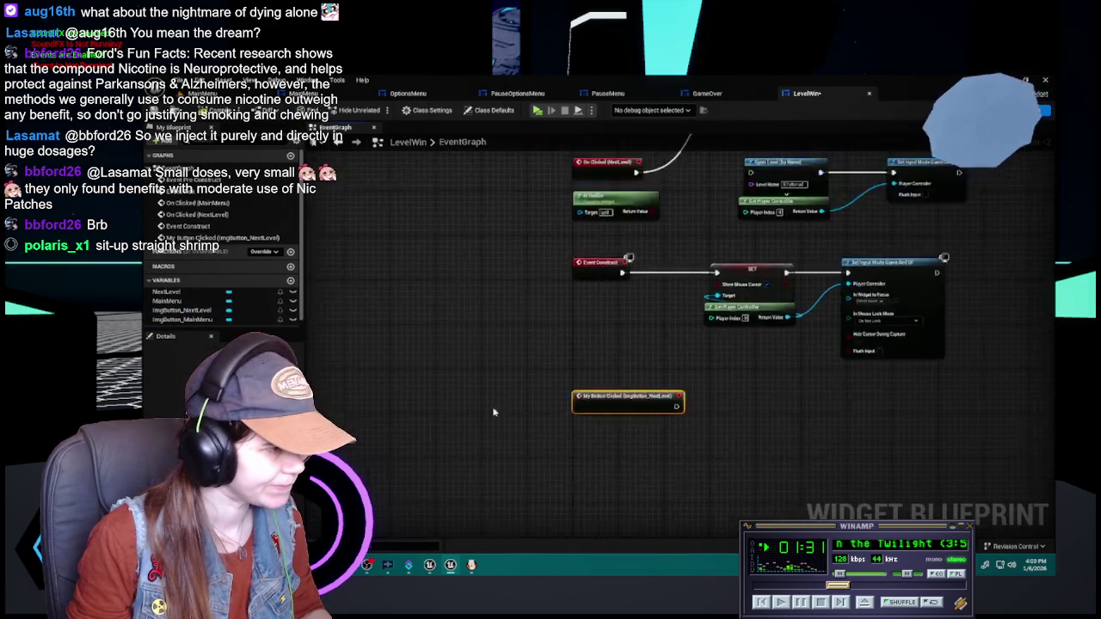
{"action": "mouse_move", "coordinate": [679, 335]}
{"action": "left_mouse_down"}
{"action": "mouse_move", "coordinate": [575, 477]}
{"action": "mouse_move", "coordinate": [414, 275]}
{"action": "mouse_move", "coordinate": [439, 422]}
{"action": "mouse_move", "coordinate": [479, 394]}
{"action": "left_mouse_up"}
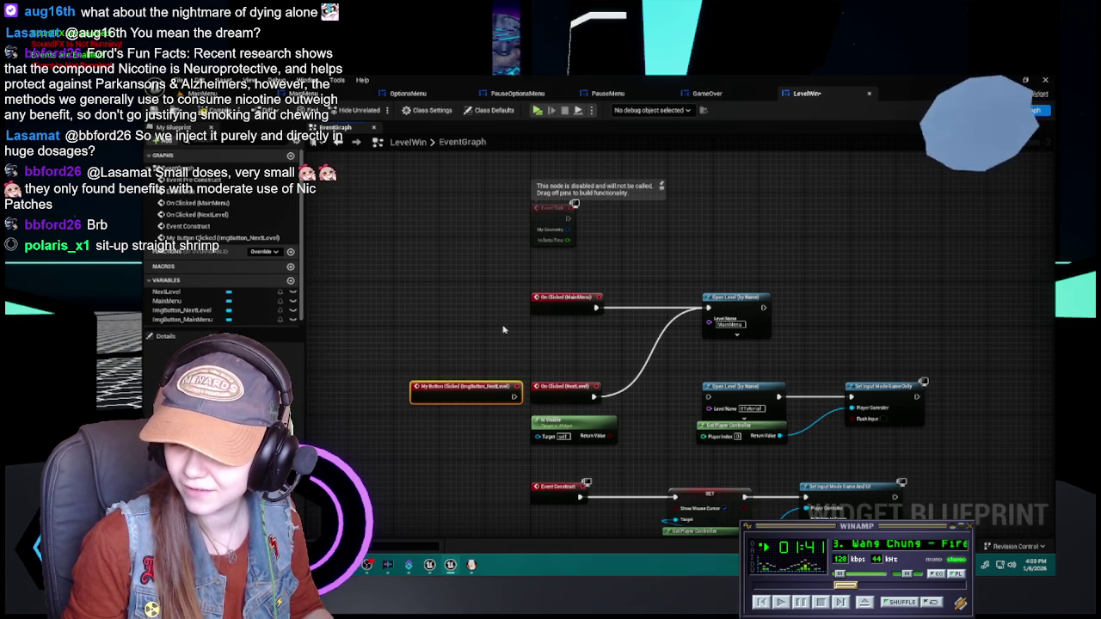
{"action": "mouse_move", "coordinate": [504, 329]}
{"action": "left_mouse_down"}
{"action": "mouse_move", "coordinate": [404, 271]}
{"action": "mouse_move", "coordinate": [363, 262]}
{"action": "mouse_move", "coordinate": [438, 260]}
{"action": "left_mouse_up"}
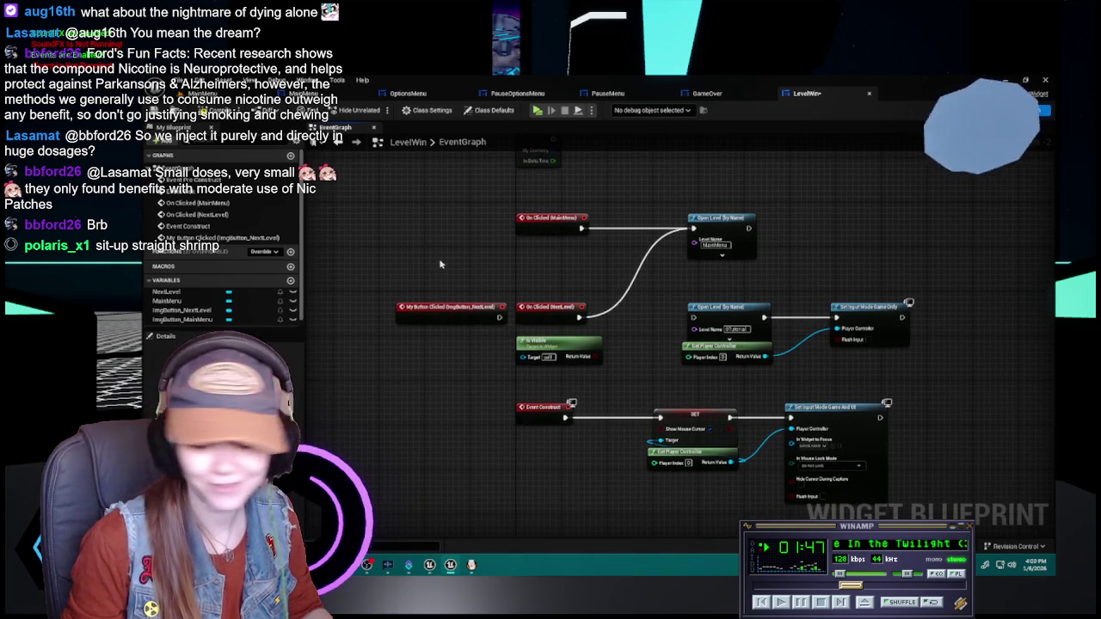
- Add a My Button Clicked event for ImgButton_MainMenu and wire it to Open Level
{"action": "left_click", "coordinate": [196, 320]}
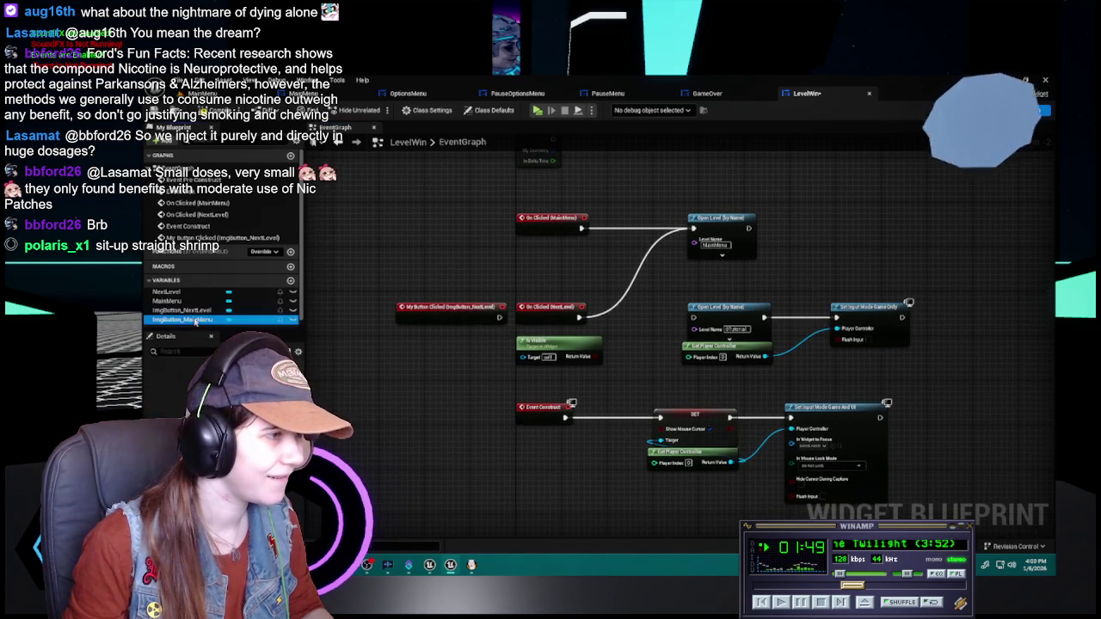
{"action": "left_click", "coordinate": [283, 482]}
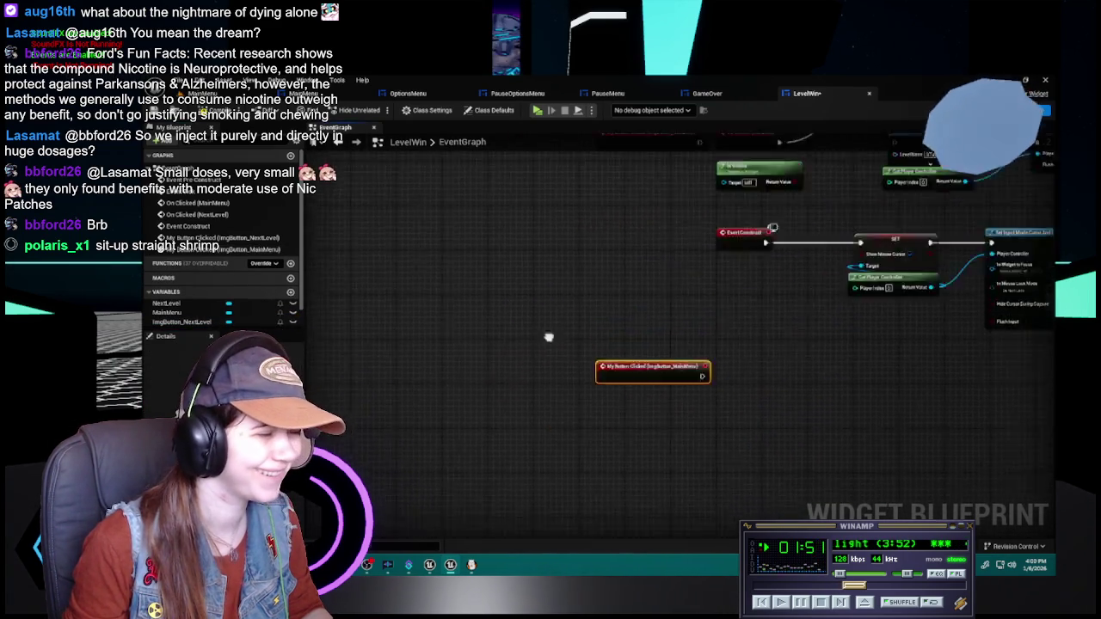
{"action": "mouse_move", "coordinate": [532, 531]}
{"action": "left_mouse_down"}
{"action": "mouse_move", "coordinate": [531, 284]}
{"action": "mouse_move", "coordinate": [519, 232]}
{"action": "mouse_move", "coordinate": [510, 327]}
{"action": "mouse_move", "coordinate": [514, 297]}
{"action": "left_mouse_up"}
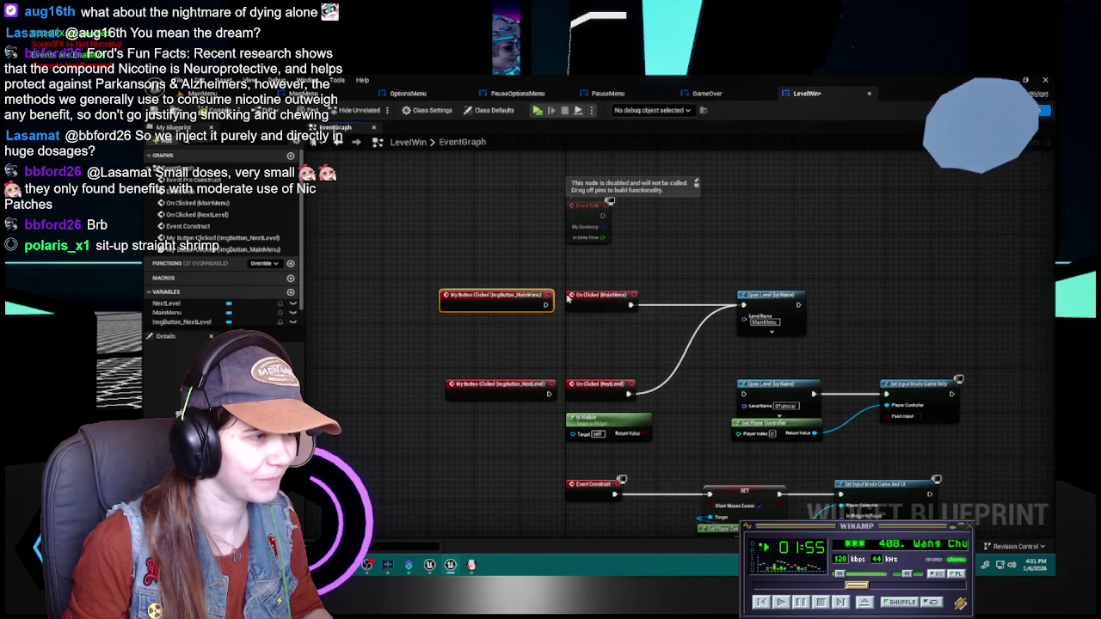
{"action": "mouse_move", "coordinate": [630, 304]}
{"action": "left_mouse_down"}
{"action": "mouse_move", "coordinate": [545, 306]}
{"action": "mouse_move", "coordinate": [615, 295]}
{"action": "left_mouse_up"}
- Delete the old MainMenu and NextLevel On Clicked events and move the NextLevel event into their place
{"action": "left_click", "coordinate": [593, 295]}
{"action": "key", "text": "Delete"}
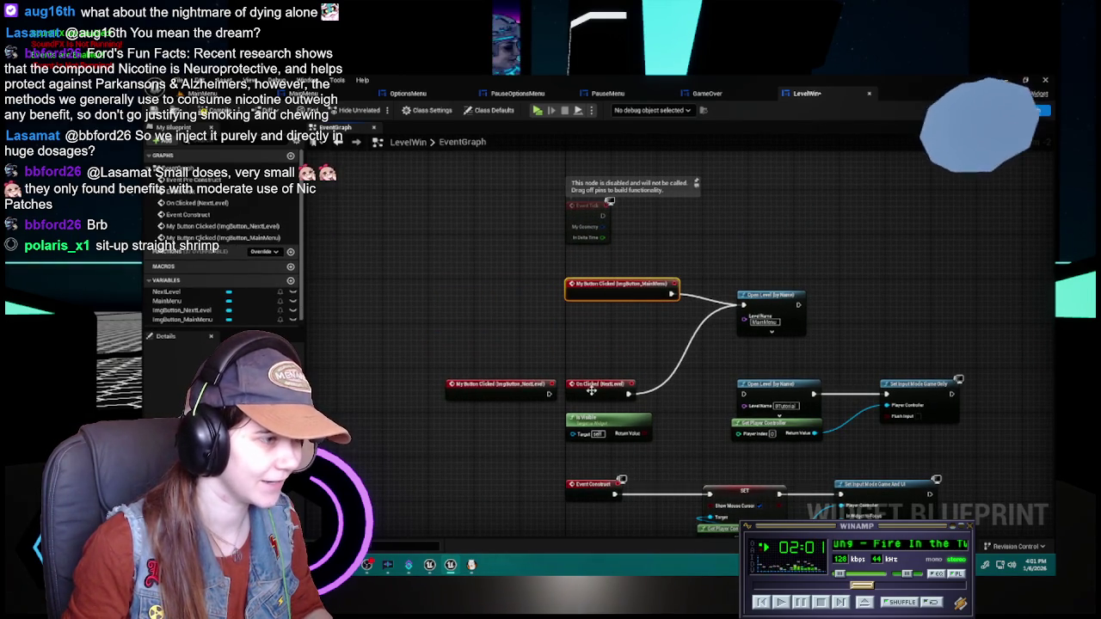
{"action": "left_click", "coordinate": [607, 386]}
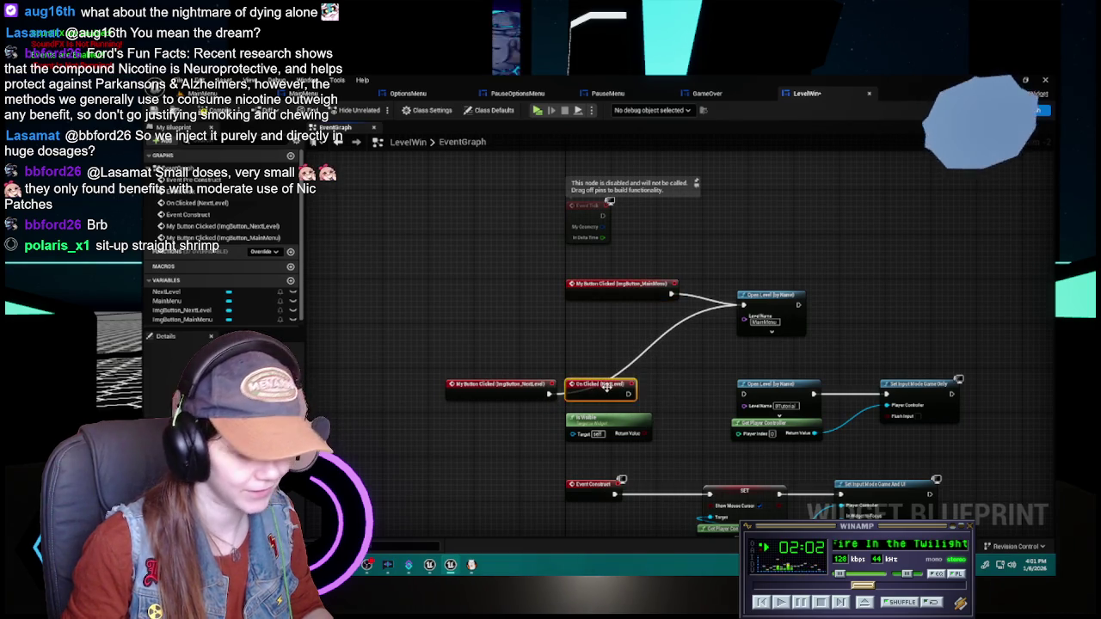
{"action": "key", "text": "Delete"}
{"action": "mouse_move", "coordinate": [521, 390]}
{"action": "left_mouse_down"}
{"action": "mouse_move", "coordinate": [581, 396]}
{"action": "mouse_move", "coordinate": [623, 383]}
{"action": "left_mouse_up"}
{"action": "left_click", "coordinate": [457, 316]}
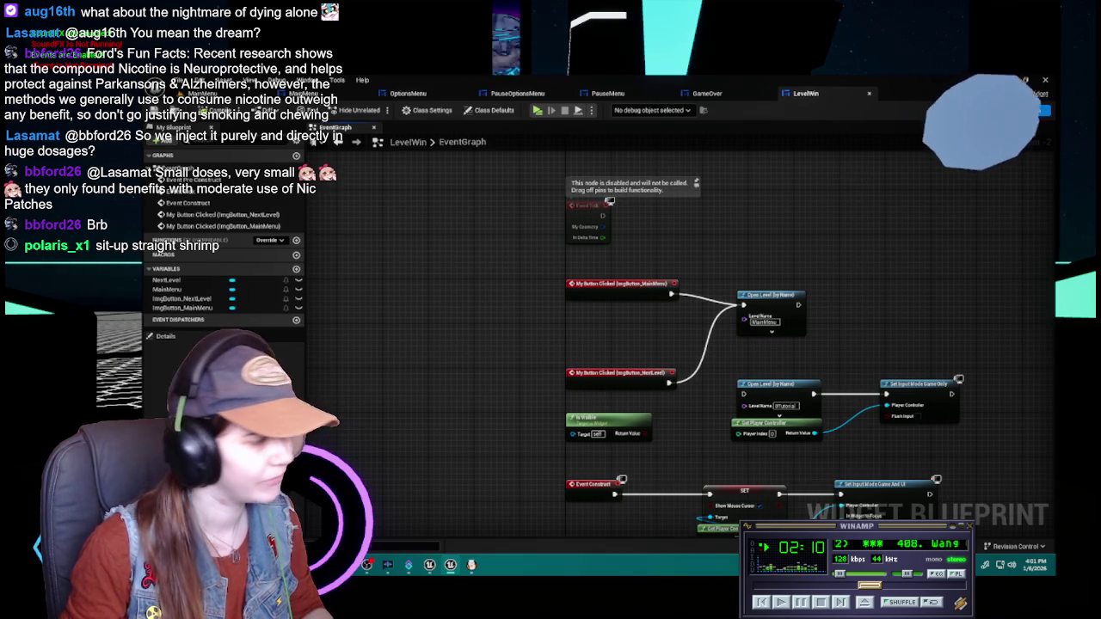
{"action": "left_click", "coordinate": [1036, 110]}
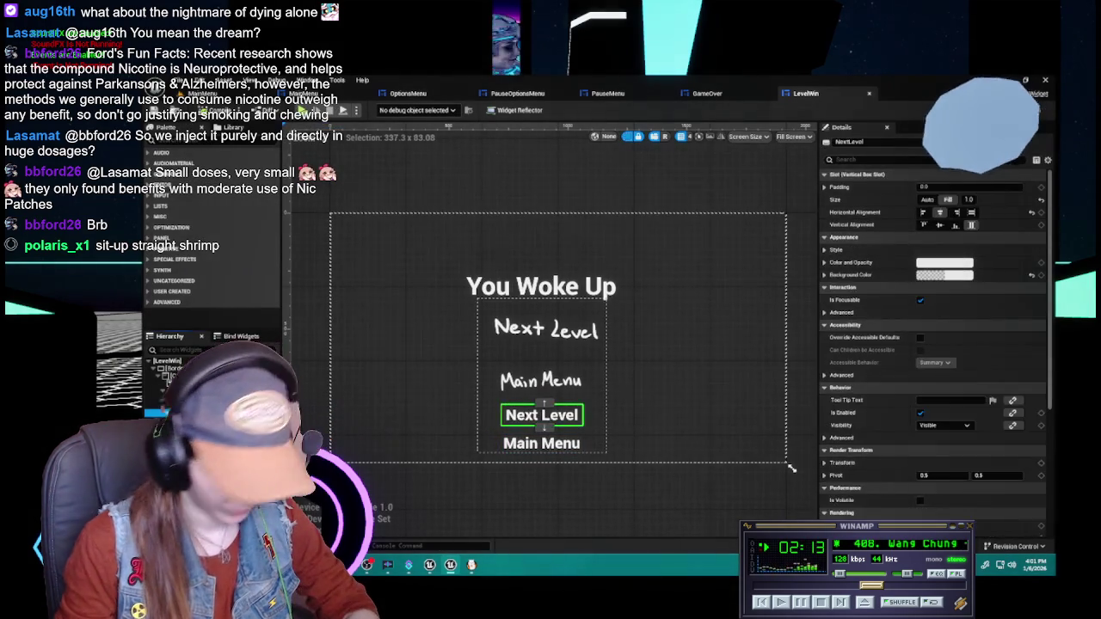
- Delete LevelWin's old text Next Level and Main Menu buttons and review the other menu widgets
{"action": "key", "text": "Delete"}
{"action": "key", "text": "Delete"}
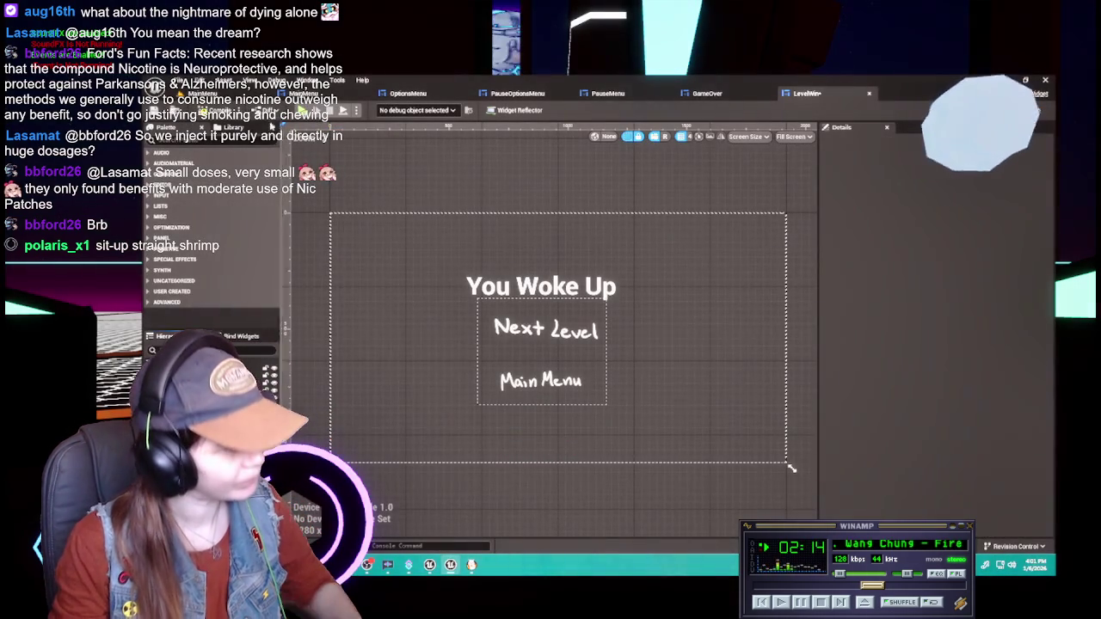
{"action": "left_click", "coordinate": [737, 101]}
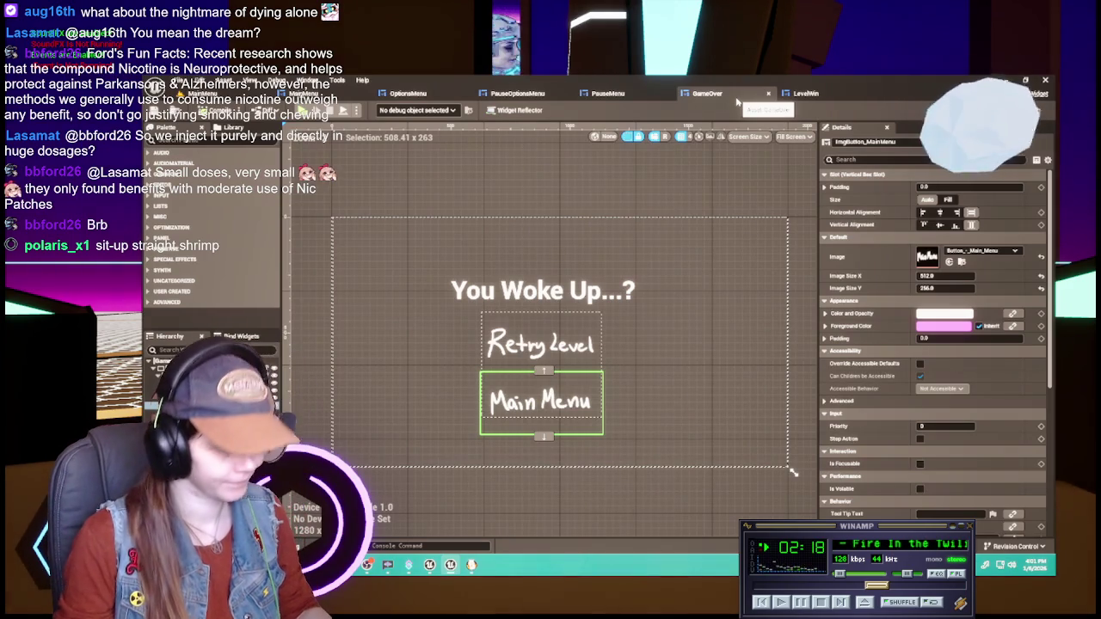
{"action": "left_click", "coordinate": [653, 95]}
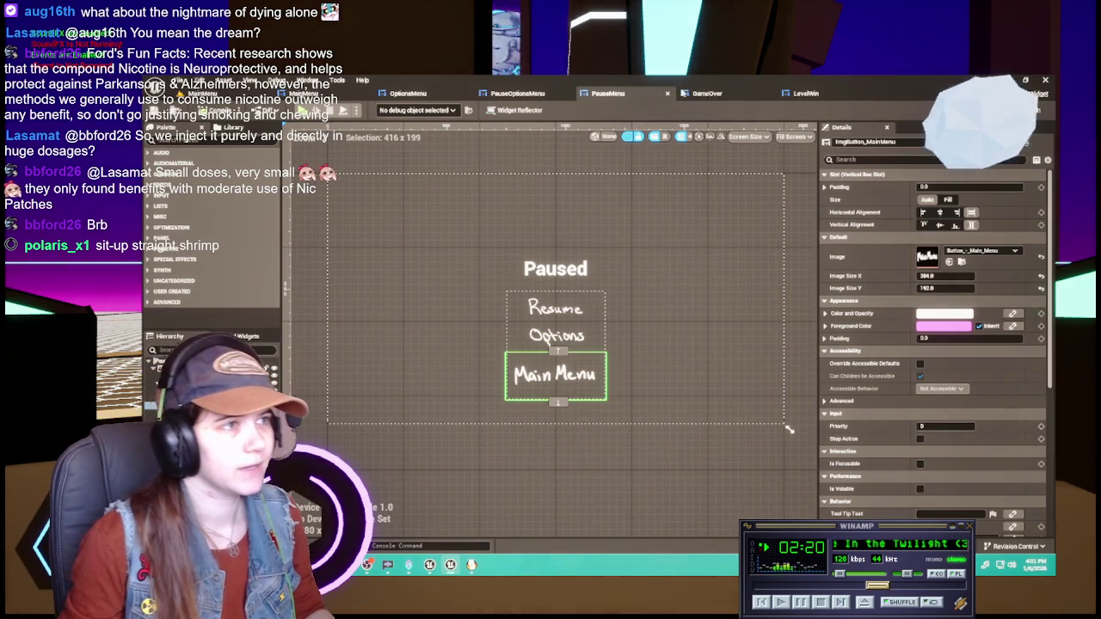
{"action": "left_click", "coordinate": [705, 94]}
{"action": "left_click", "coordinate": [641, 101]}
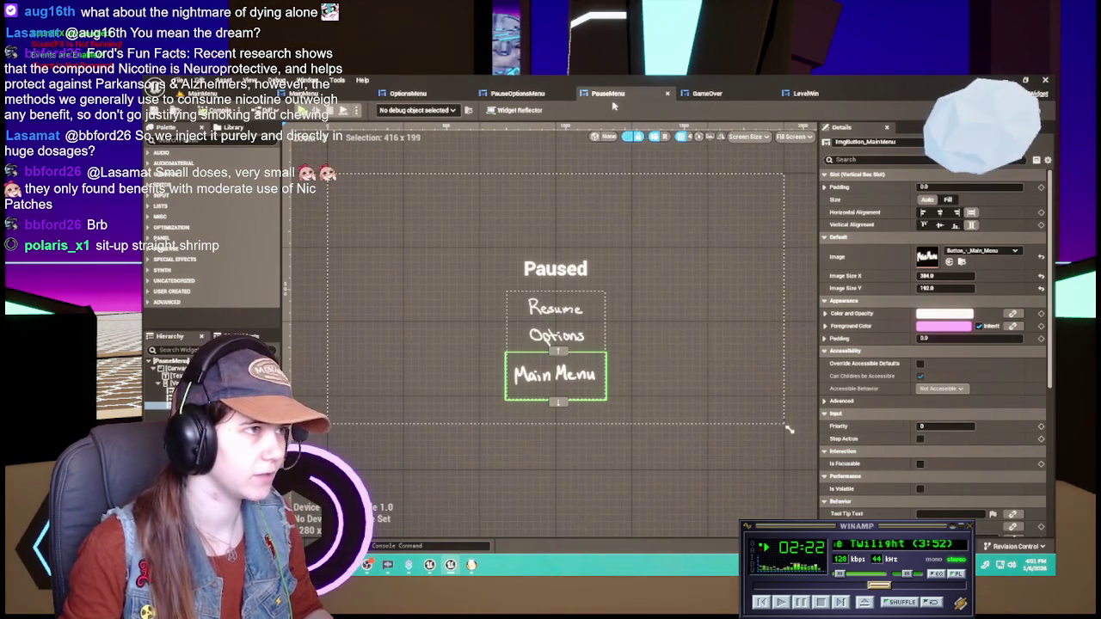
{"action": "left_click", "coordinate": [551, 98]}
{"action": "left_click", "coordinate": [412, 94]}
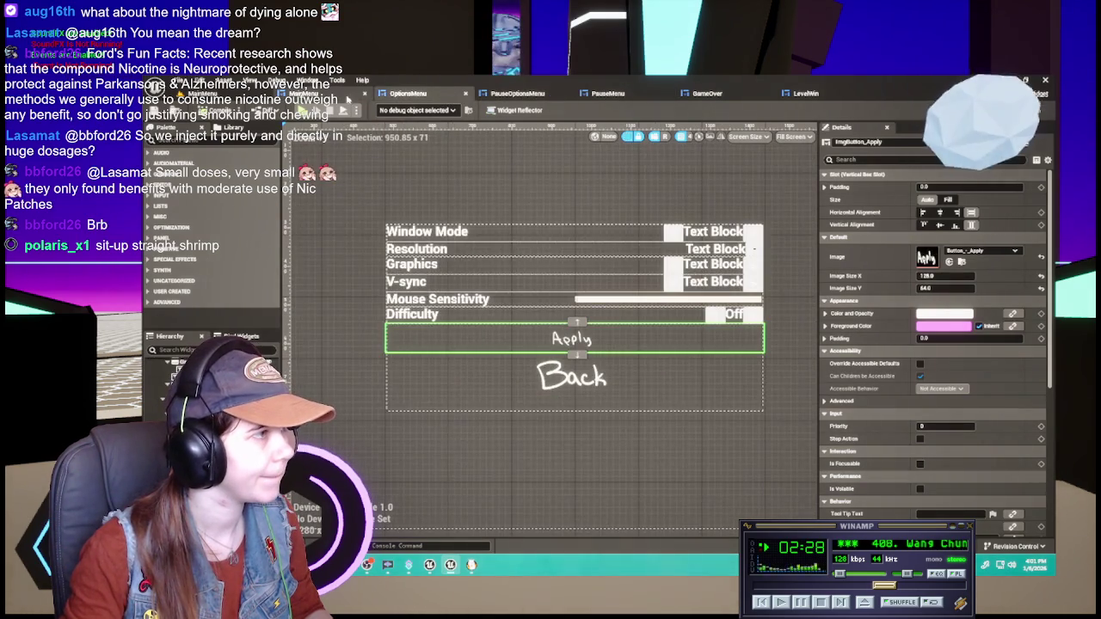
{"action": "left_click", "coordinate": [331, 95]}
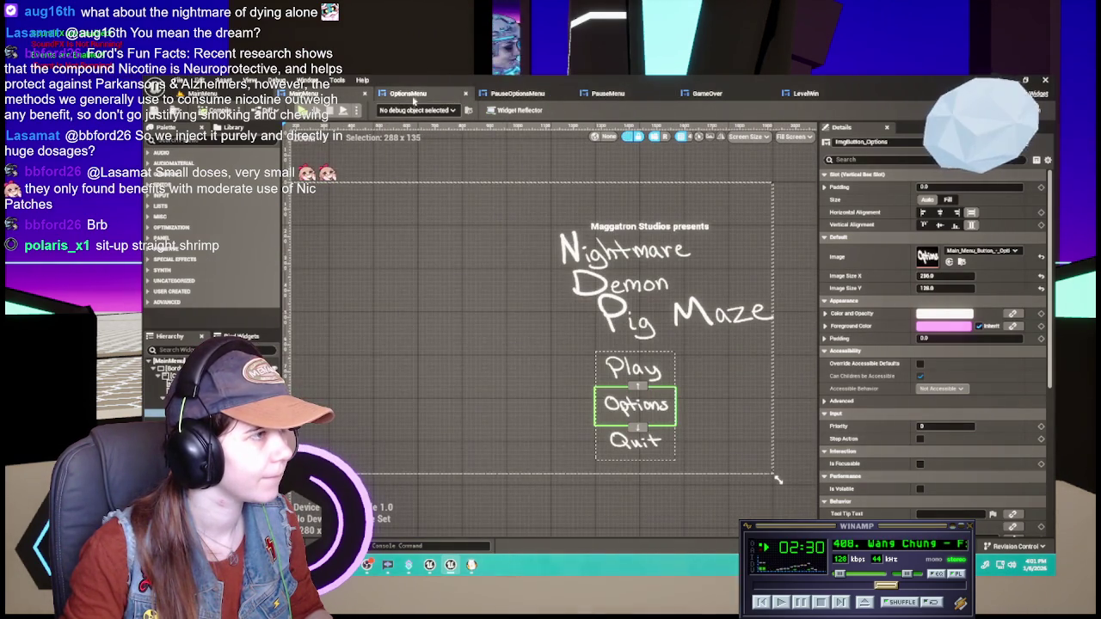
{"action": "left_click", "coordinate": [607, 93]}
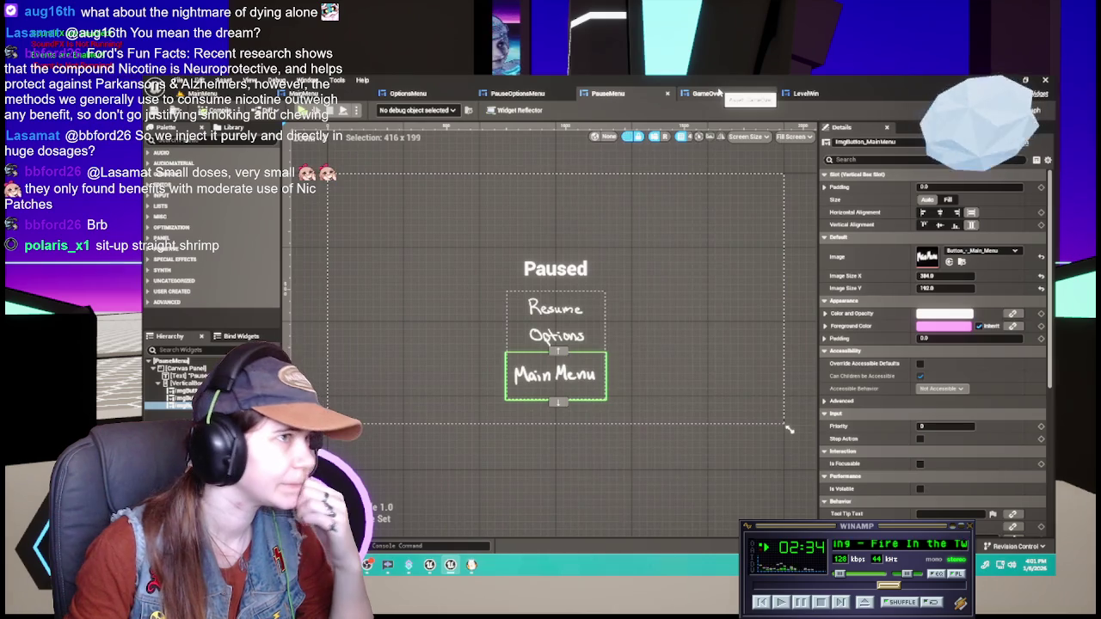
- Compare the GameOver and LevelWin widget layouts
{"action": "left_click", "coordinate": [733, 94]}
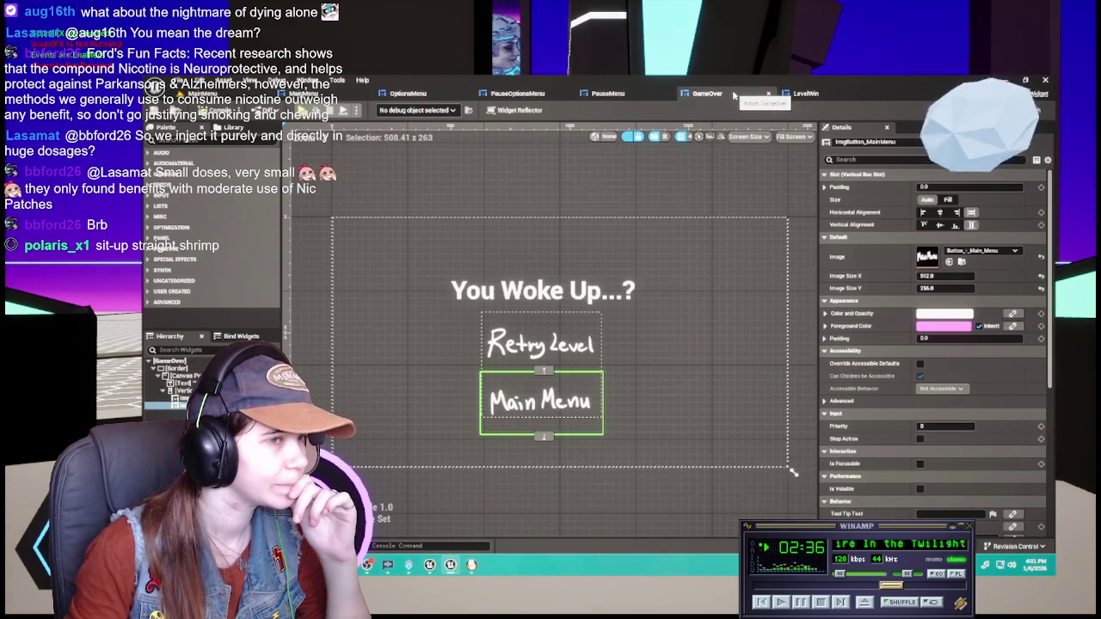
{"action": "left_click", "coordinate": [824, 100]}
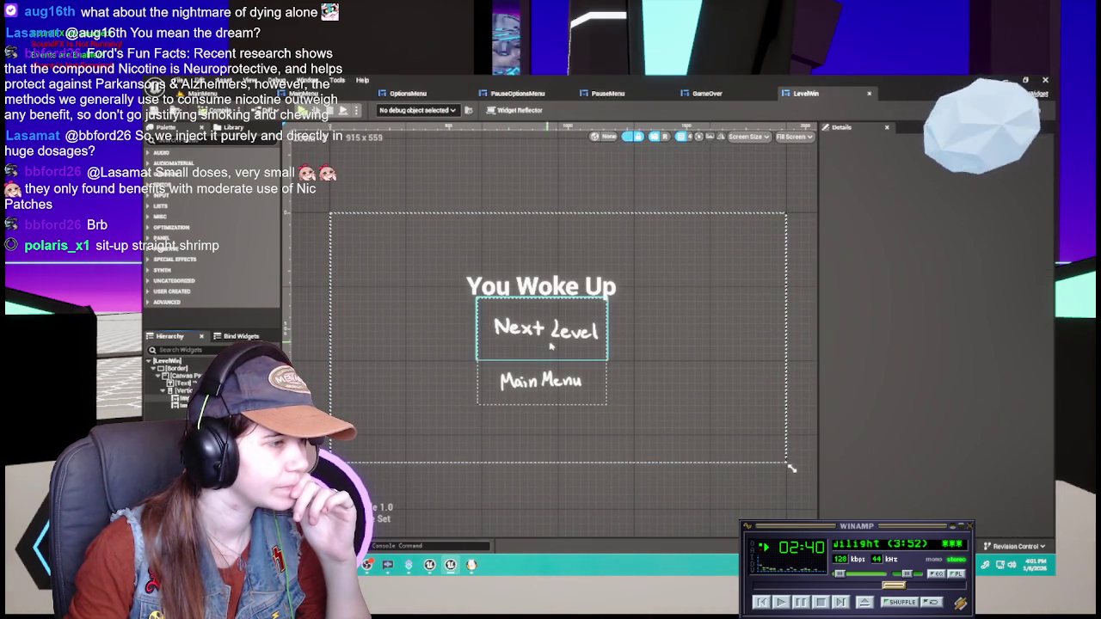
{"action": "left_click", "coordinate": [745, 98]}
{"action": "left_click", "coordinate": [808, 96]}
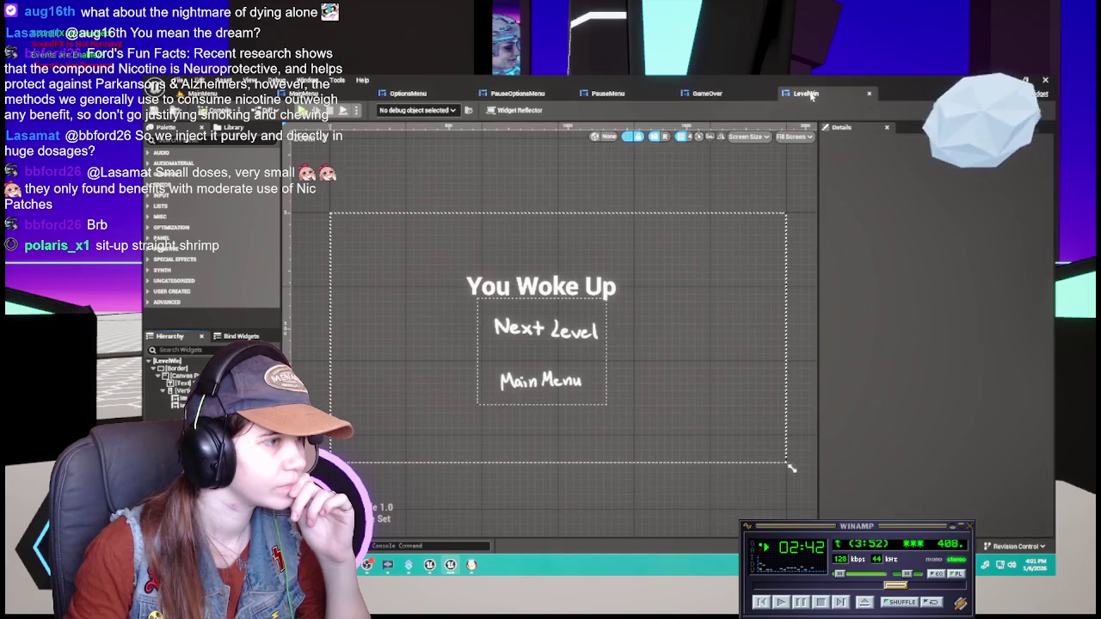
{"action": "left_click", "coordinate": [712, 97]}
{"action": "left_click", "coordinate": [817, 97]}
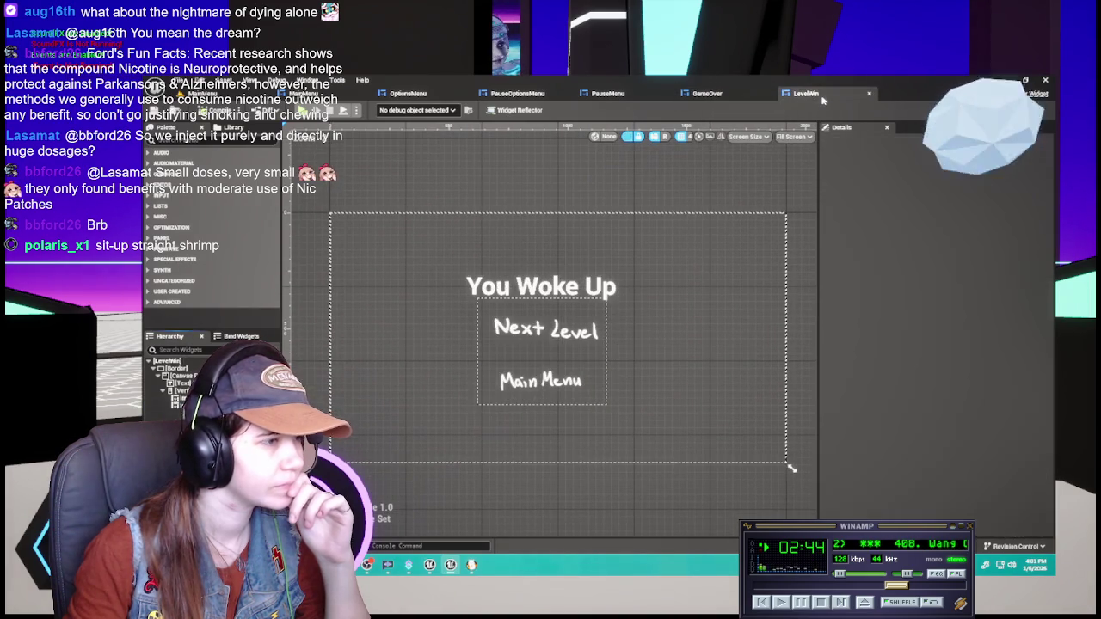
{"action": "left_click", "coordinate": [727, 99]}
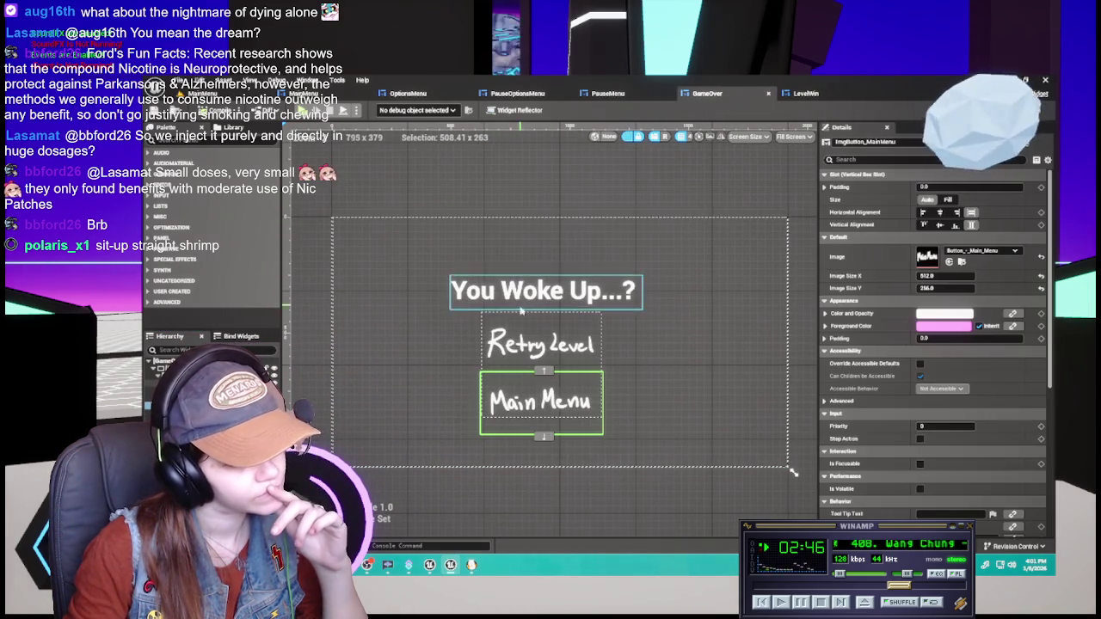
- Select the button vertical boxes in GameOver and LevelWin and compare their settings
{"action": "left_click", "coordinate": [176, 384]}
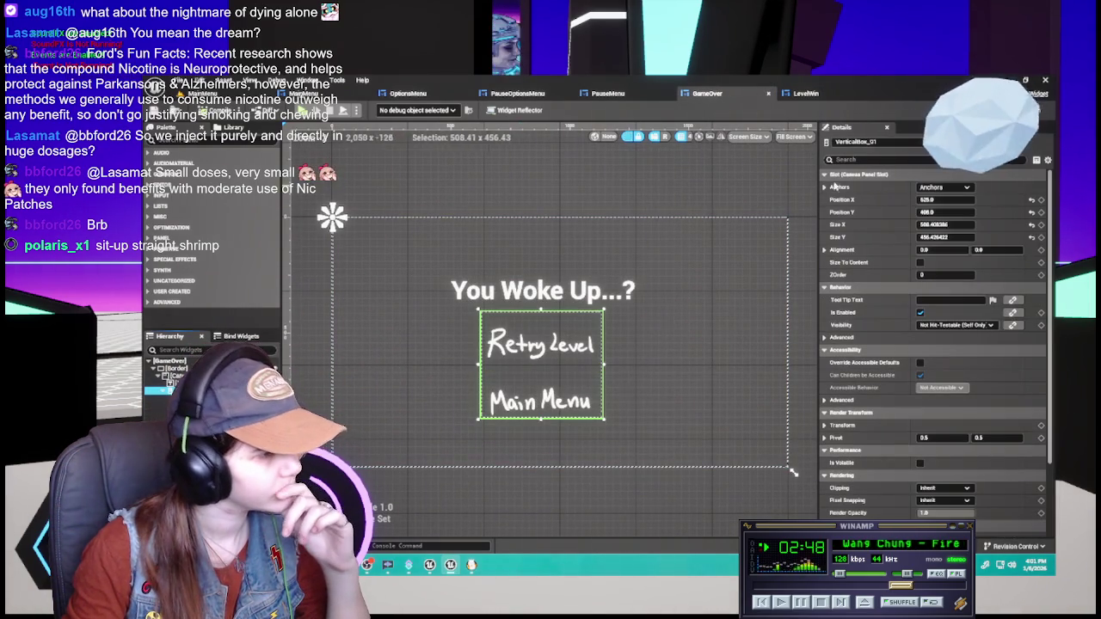
{"action": "left_click", "coordinate": [812, 95]}
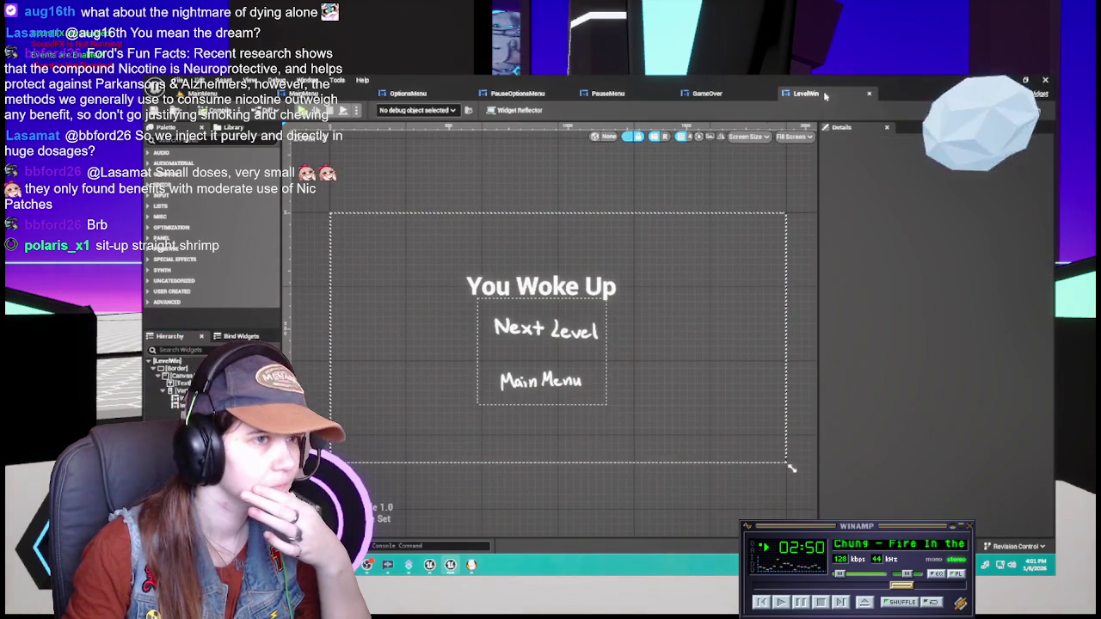
{"action": "left_click", "coordinate": [172, 391]}
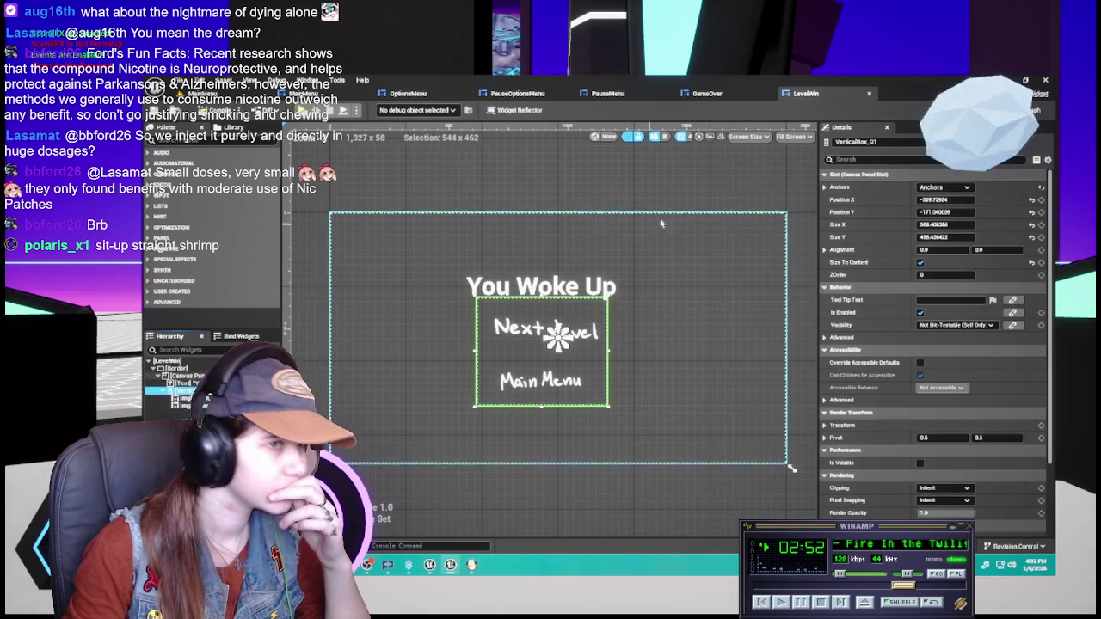
{"action": "left_click", "coordinate": [692, 94]}
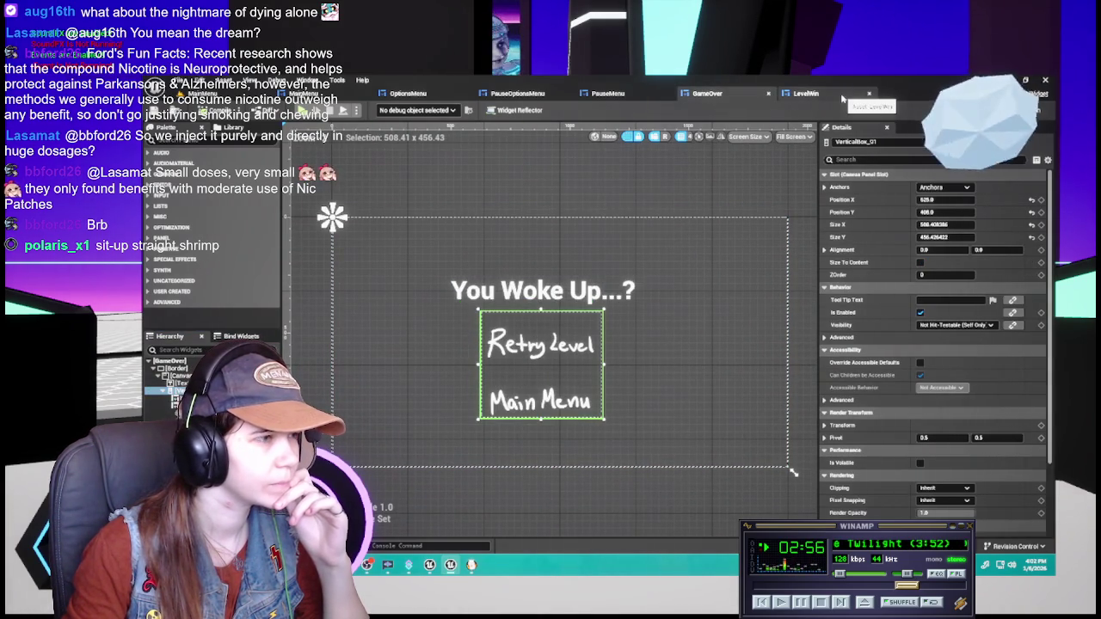
{"action": "left_click", "coordinate": [842, 97]}
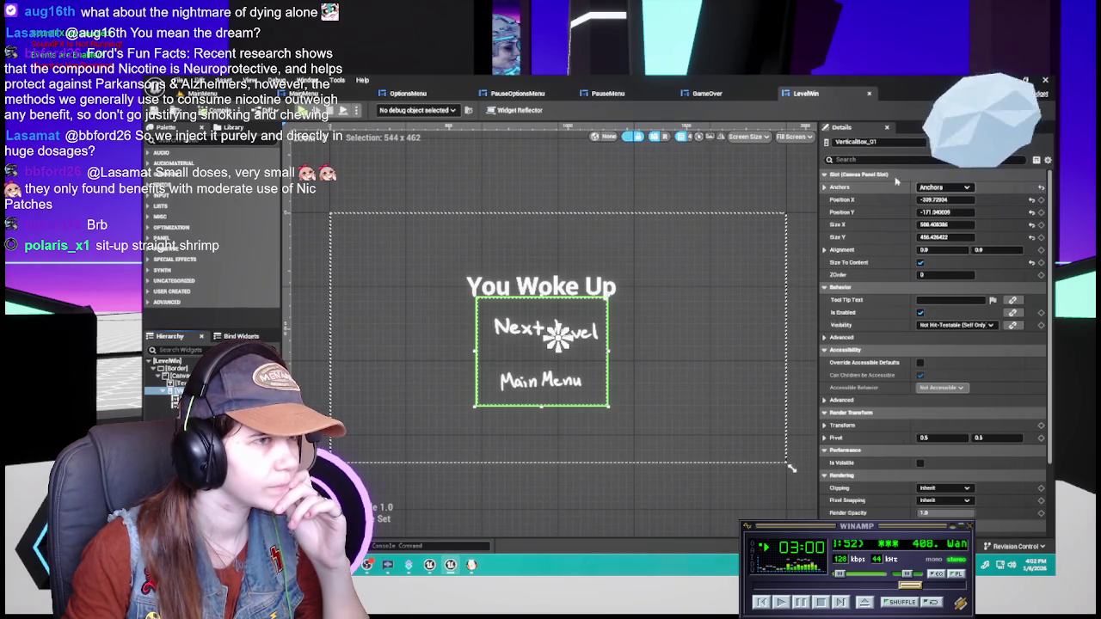
{"action": "left_click", "coordinate": [707, 93]}
- Try a centre anchor on GameOver's button box, then set it back to top-left
{"action": "left_click", "coordinate": [943, 187]}
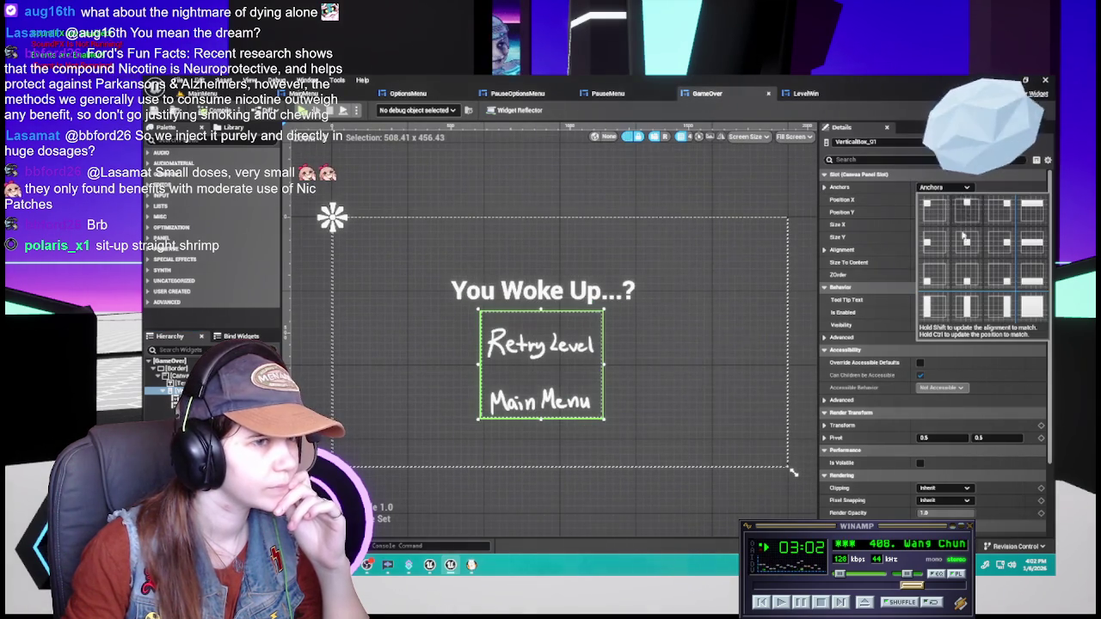
{"action": "left_click", "coordinate": [968, 244]}
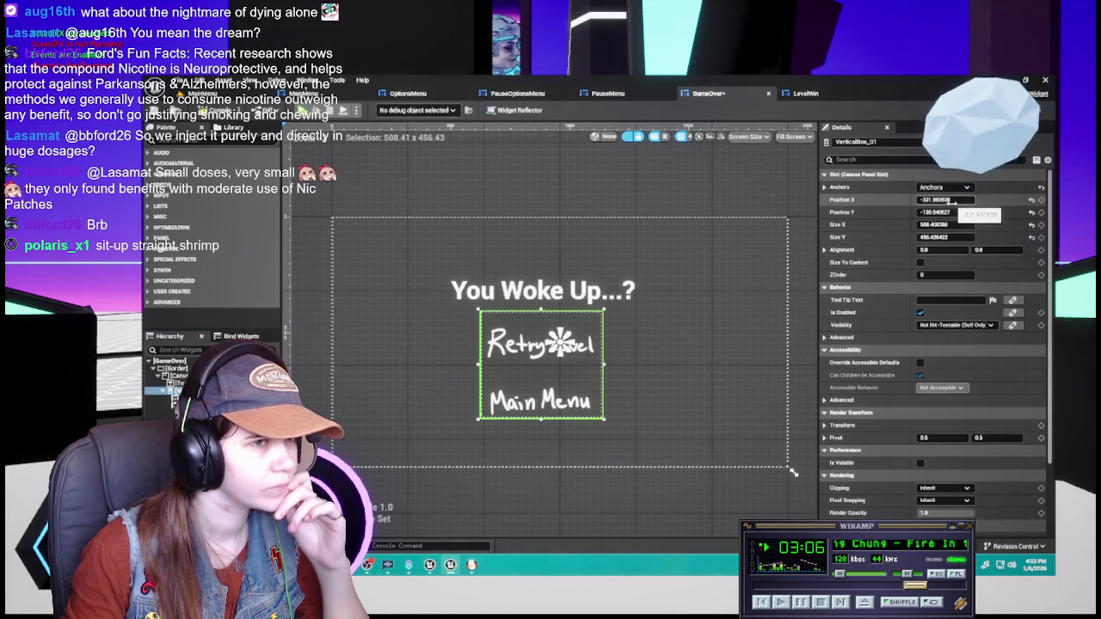
{"action": "left_click", "coordinate": [943, 187]}
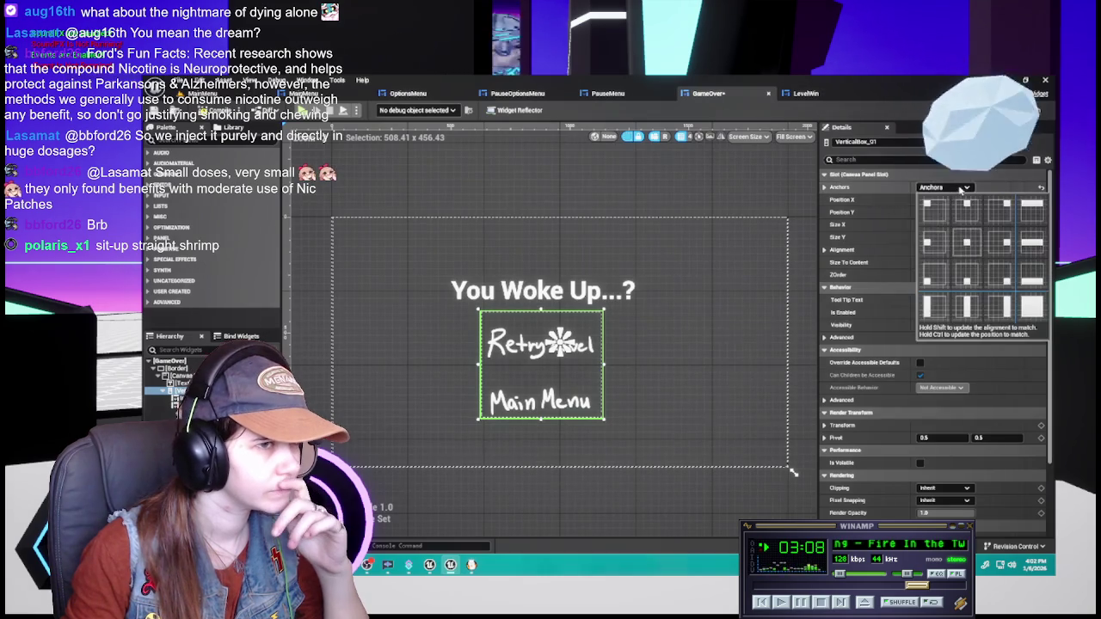
{"action": "left_click", "coordinate": [935, 214]}
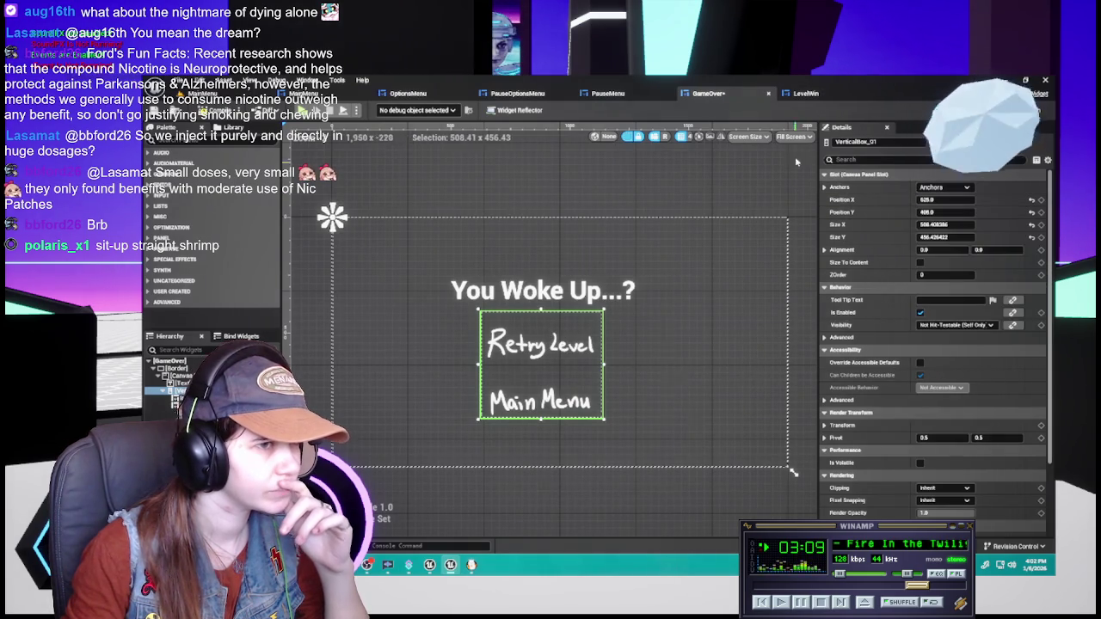
{"action": "left_click", "coordinate": [806, 93]}
{"action": "left_click", "coordinate": [943, 187]}
- Anchor LevelWin's button box top-left at Position X 525, Y 408
{"action": "left_click", "coordinate": [933, 212]}
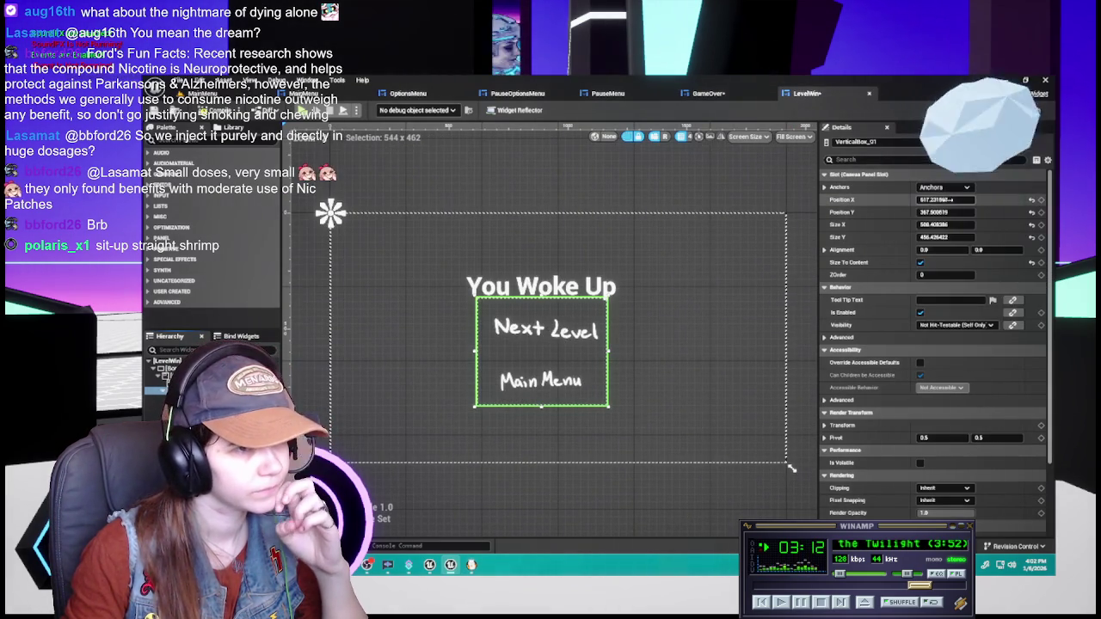
{"action": "left_click", "coordinate": [941, 199]}
{"action": "double_click", "coordinate": [948, 199]}
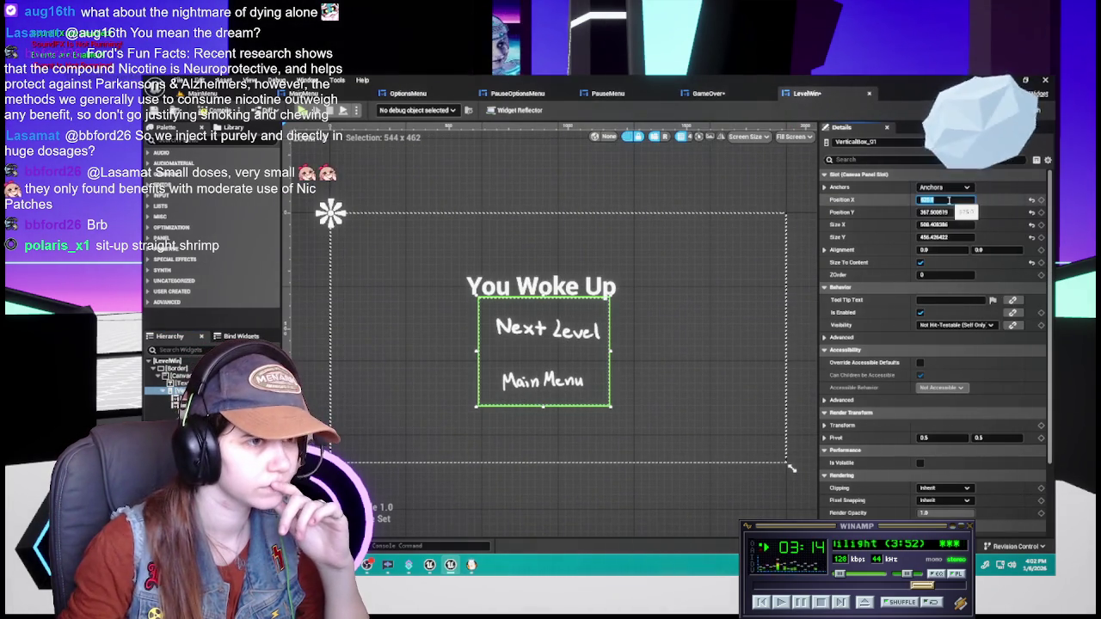
{"action": "type", "text": "525"}
{"action": "double_click", "coordinate": [949, 212]}
{"action": "type", "text": "40"}
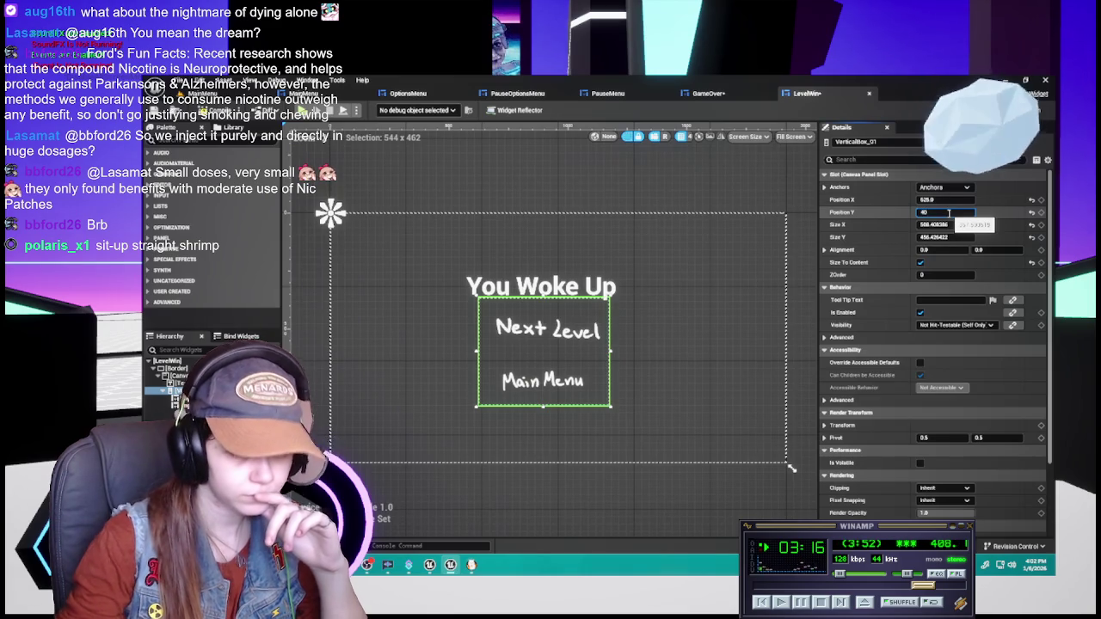
{"action": "type", "text": "8"}
{"action": "key", "text": "Return"}
- Make GameOver's button box Size To Content and save the GameOver widget
{"action": "left_click", "coordinate": [707, 93]}
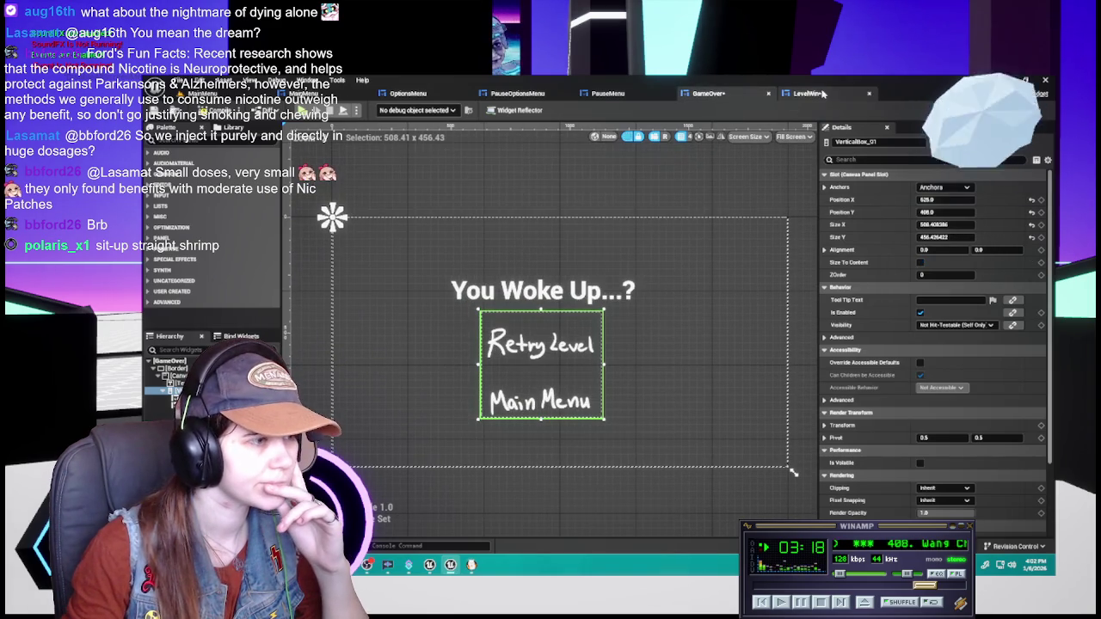
{"action": "left_click", "coordinate": [815, 93]}
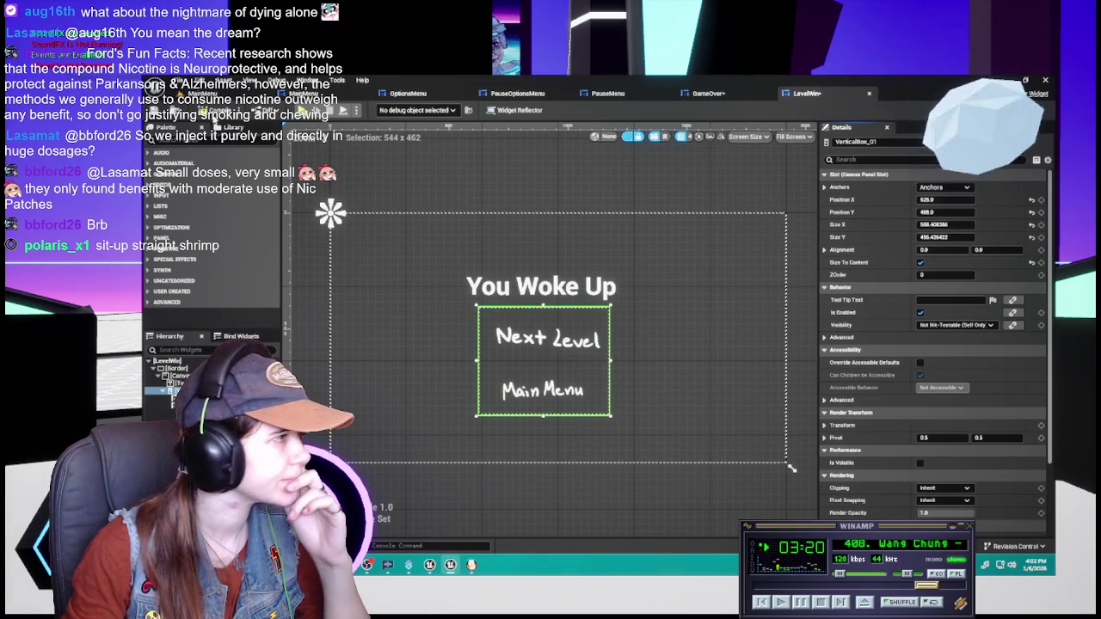
{"action": "left_click", "coordinate": [707, 93]}
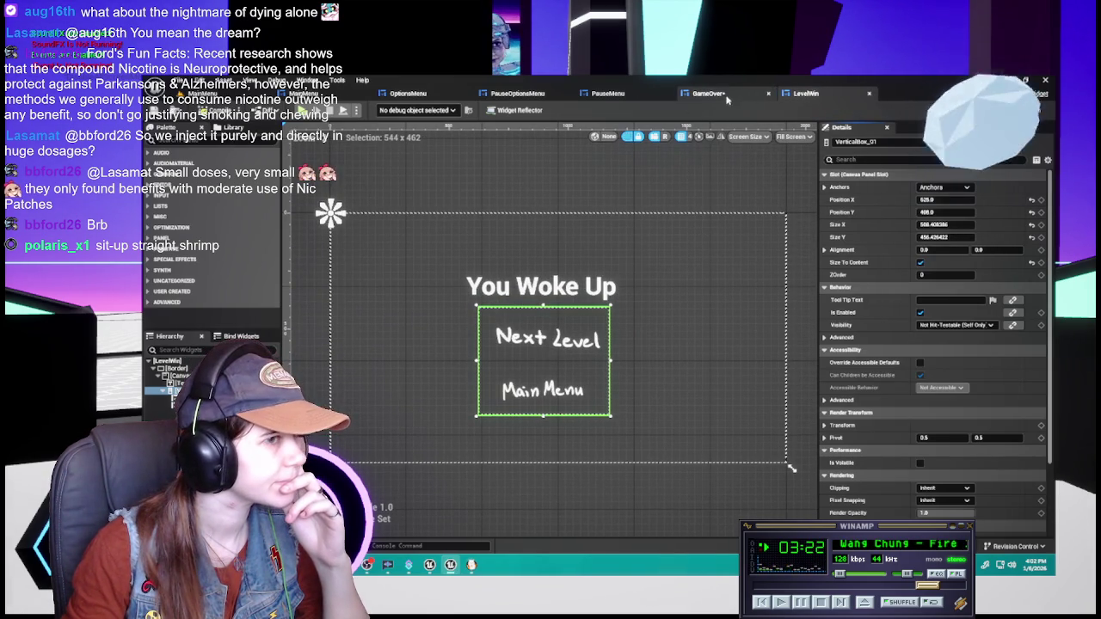
{"action": "left_click", "coordinate": [920, 262]}
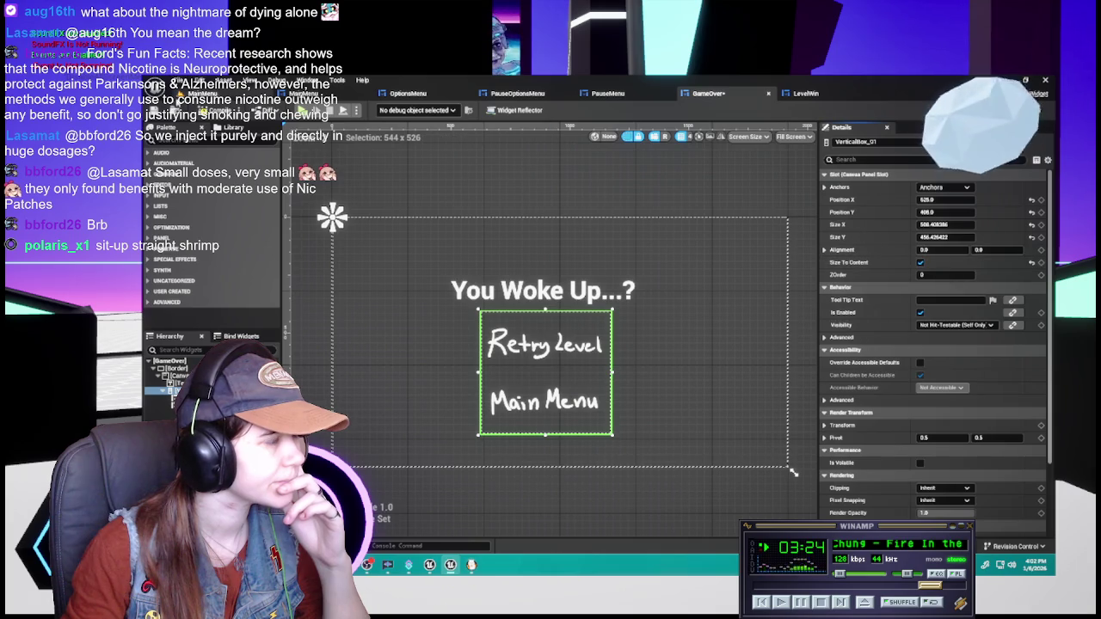
{"action": "key", "text": "ctrl+s"}
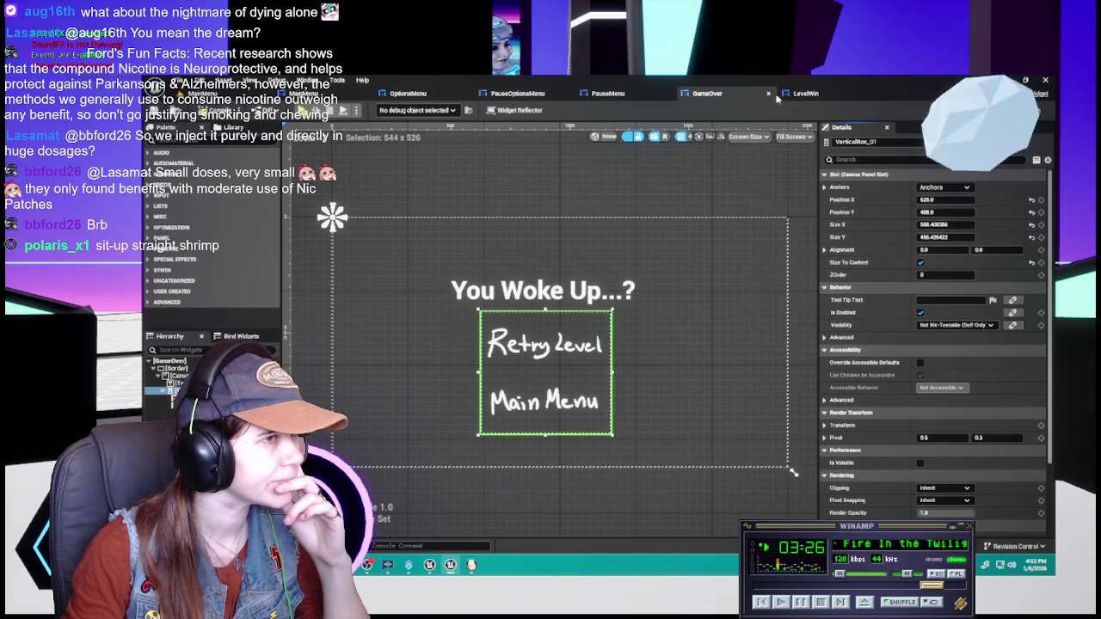
- Compare the LevelWin and GameOver layouts, ending on LevelWin
{"action": "left_click", "coordinate": [796, 96]}
{"action": "left_click", "coordinate": [741, 97]}
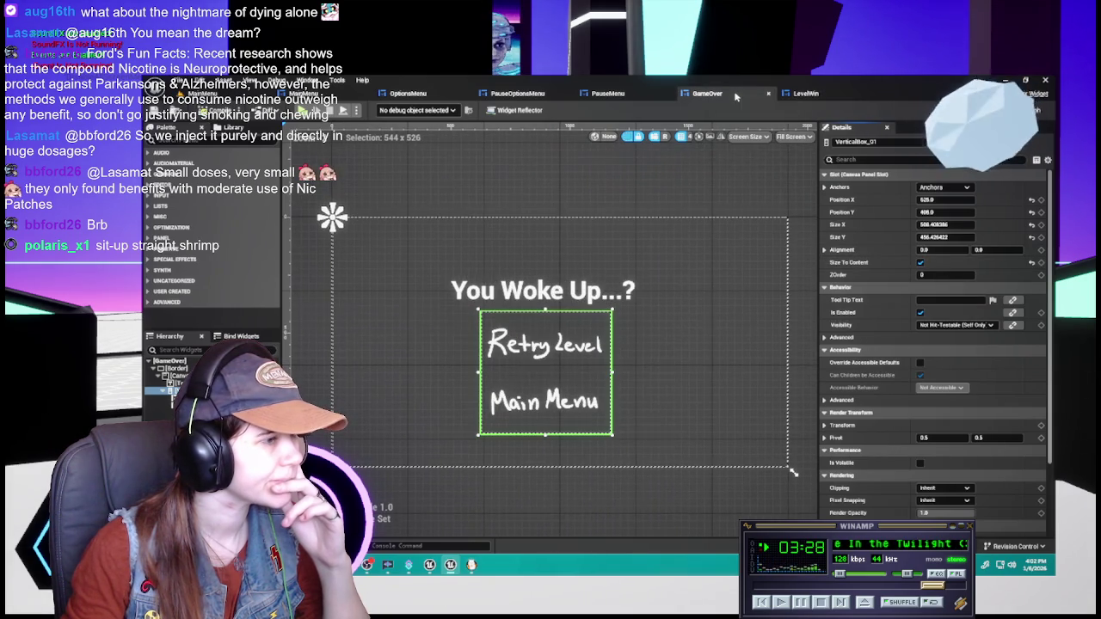
{"action": "left_click", "coordinate": [796, 96]}
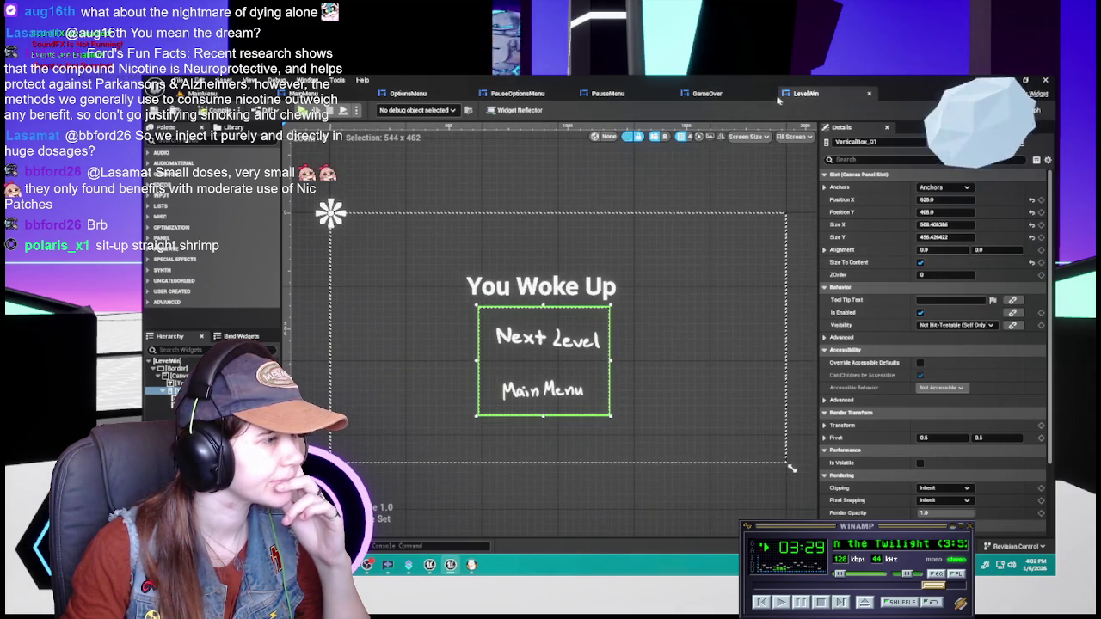
{"action": "left_click", "coordinate": [731, 96]}
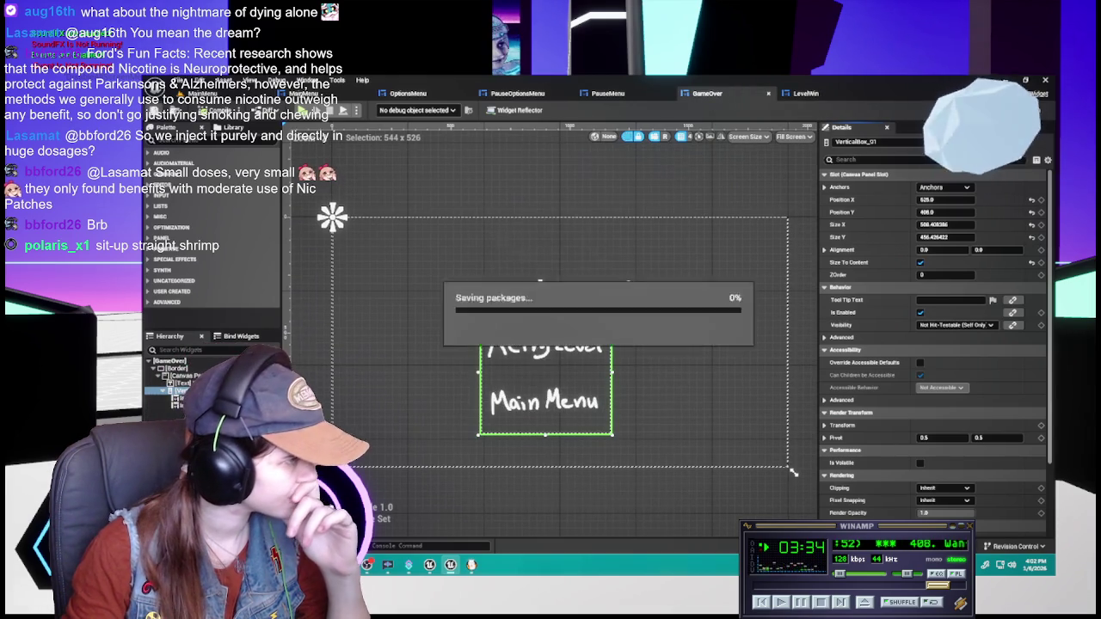
{"action": "left_click", "coordinate": [810, 97]}
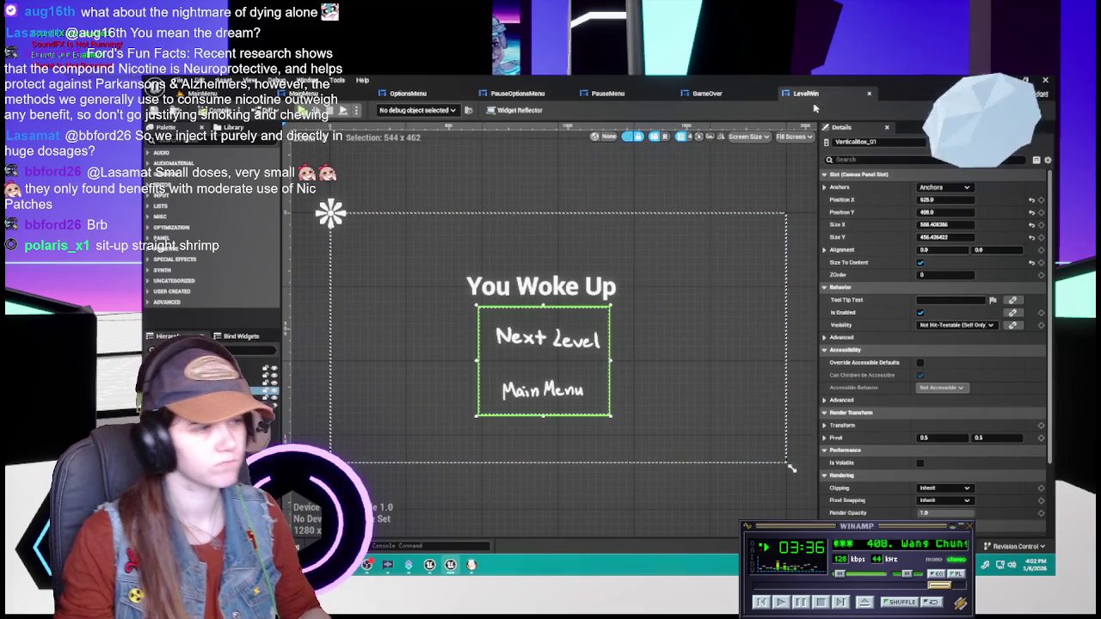
- Set LevelWin's ImgButton_MainMenu image size to 512 × 256, matching GameOver's
{"action": "left_click", "coordinate": [541, 391]}
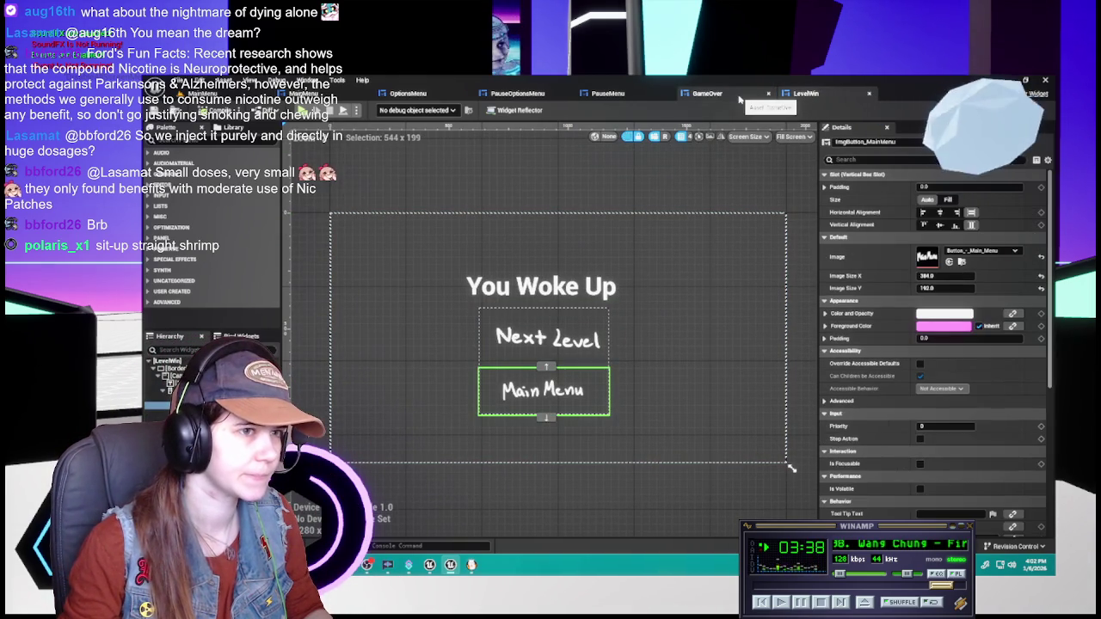
{"action": "left_click", "coordinate": [739, 96]}
{"action": "left_click", "coordinate": [560, 411]}
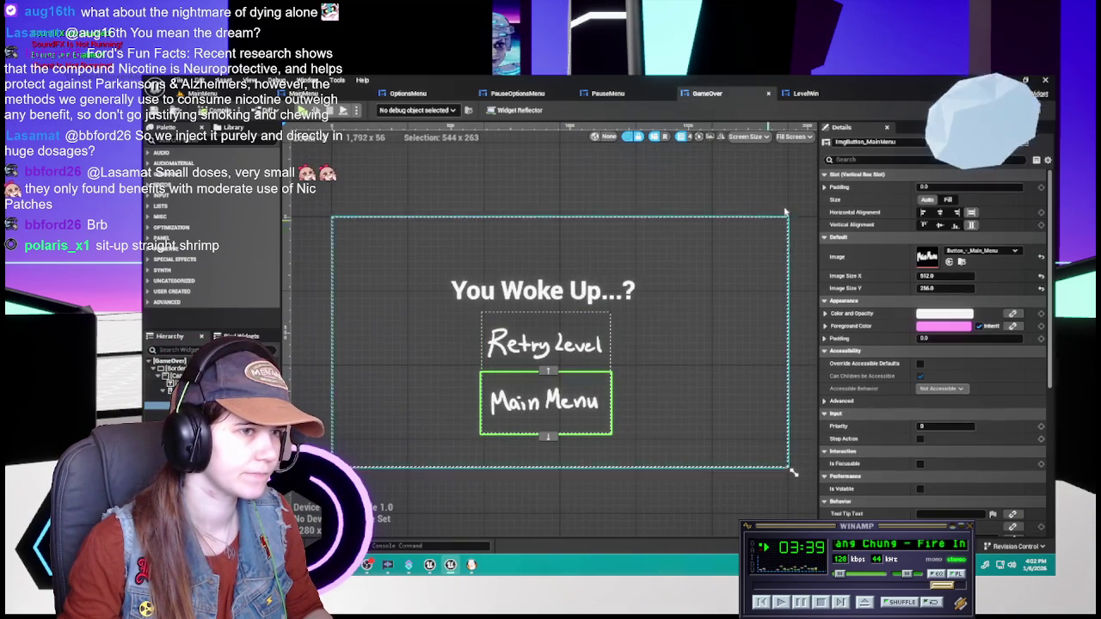
{"action": "left_click", "coordinate": [849, 95]}
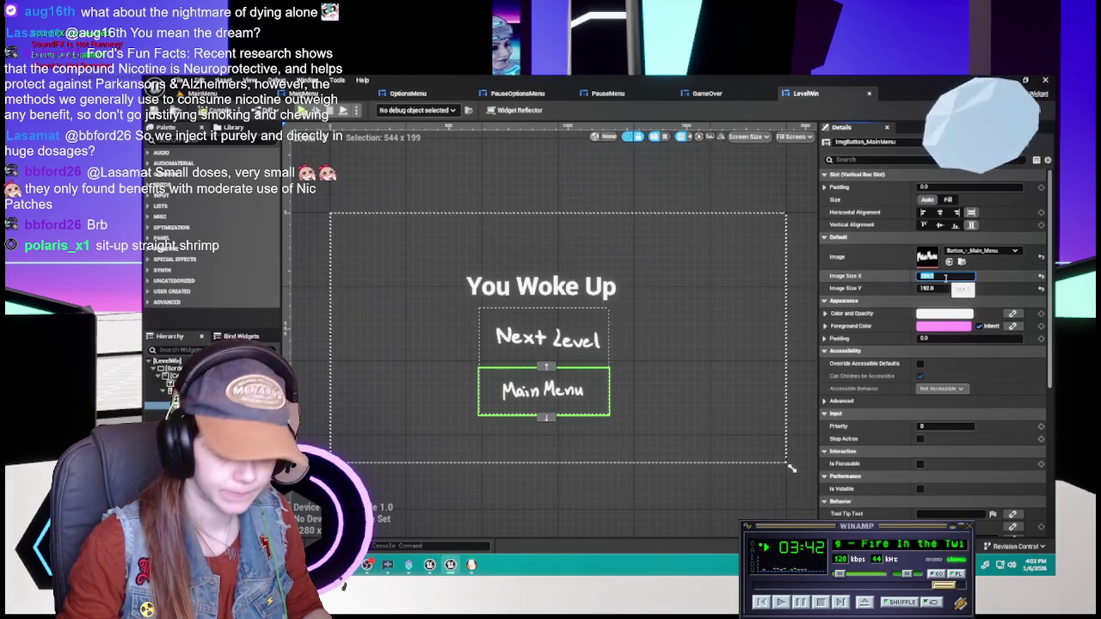
{"action": "type", "text": "512"}
{"action": "key", "text": "Tab"}
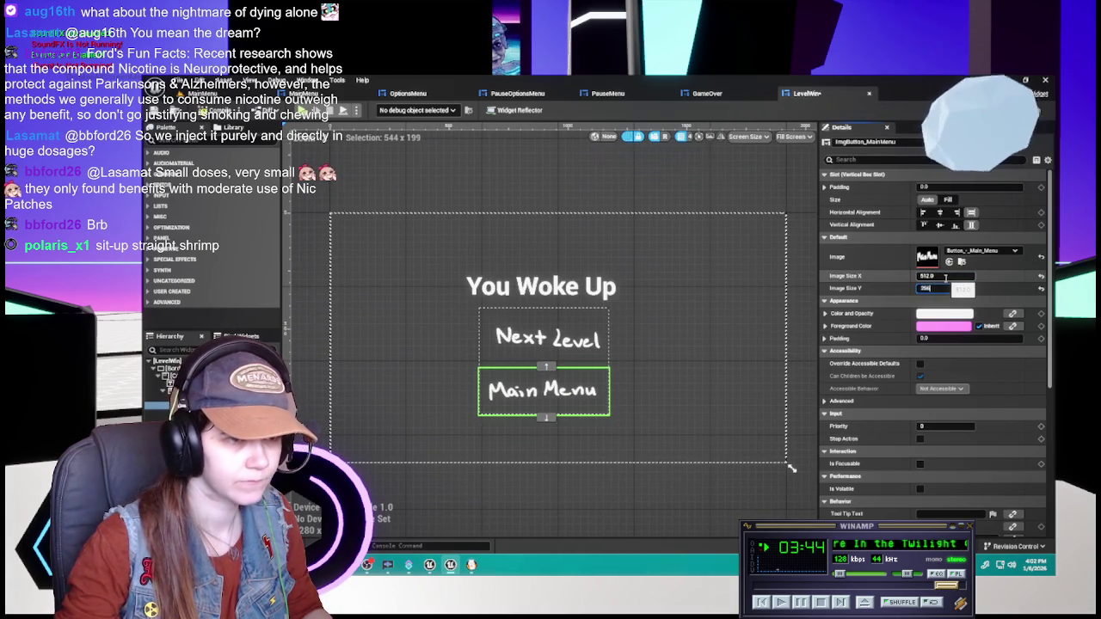
{"action": "key", "text": "Return"}
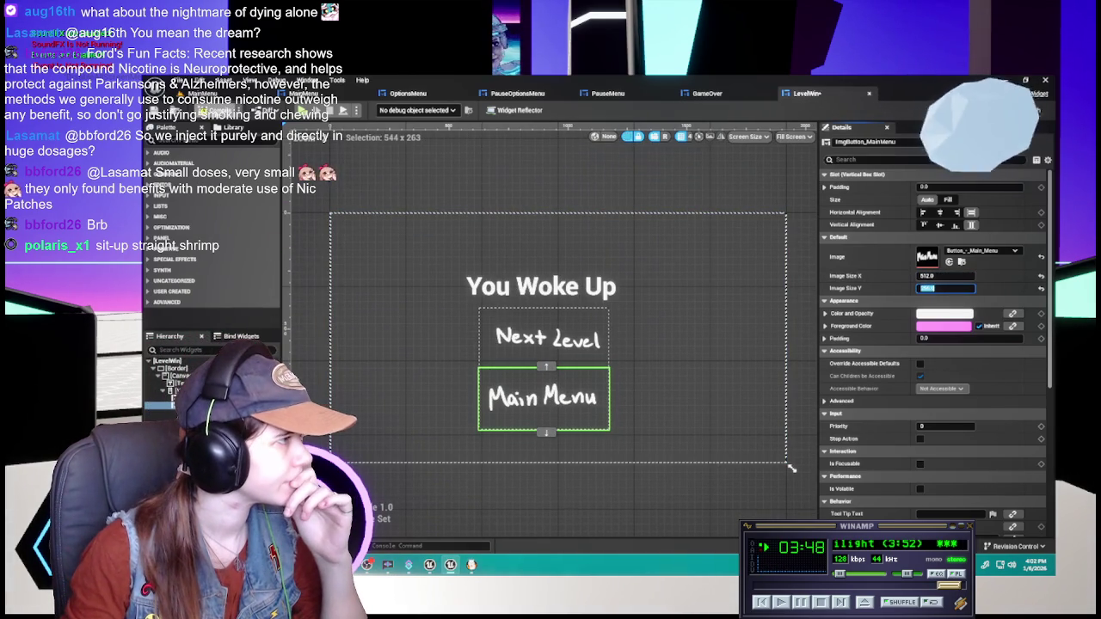
{"action": "left_click", "coordinate": [745, 95]}
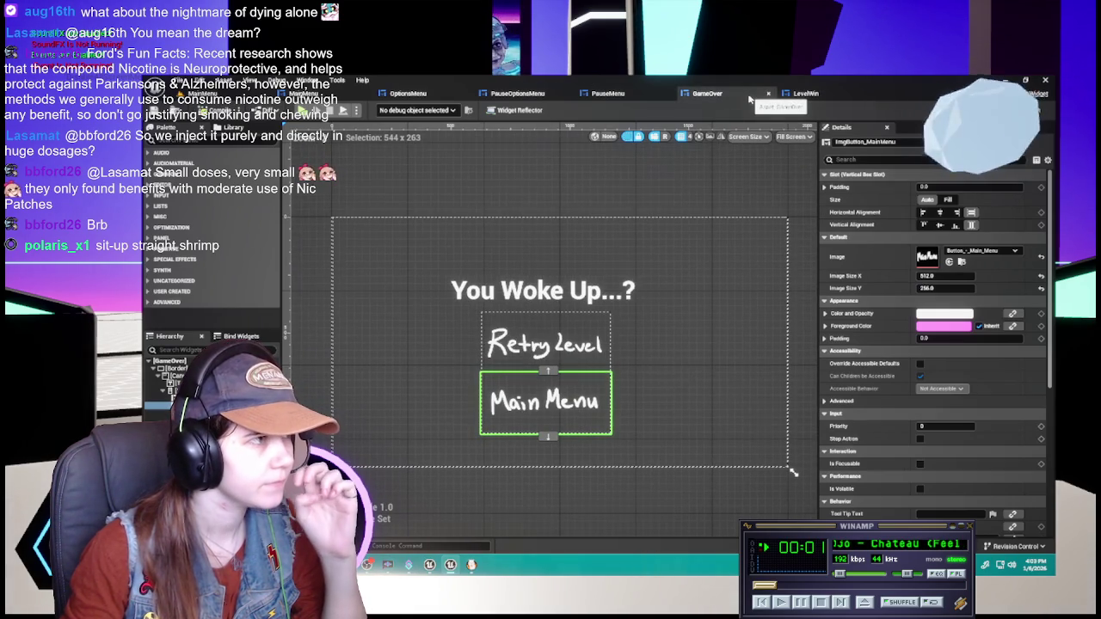
{"action": "left_click", "coordinate": [604, 94]}
{"action": "left_click", "coordinate": [520, 95]}
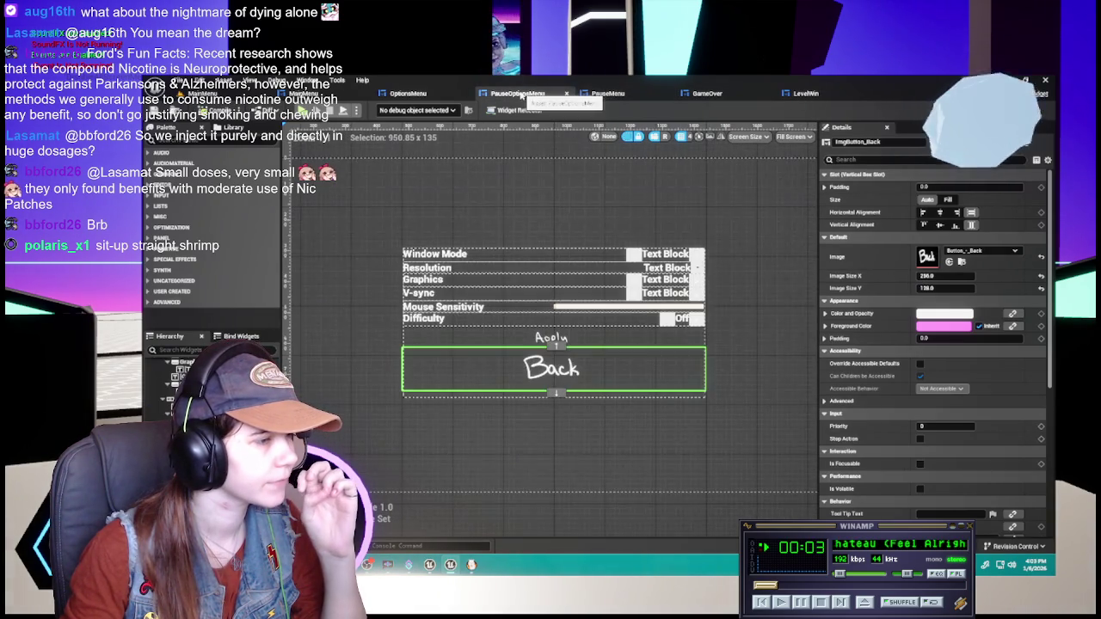
- Browse the Content Drawer into the Textures > OptionsMenu folder
{"action": "left_click", "coordinate": [606, 93]}
{"action": "left_click", "coordinate": [701, 93]}
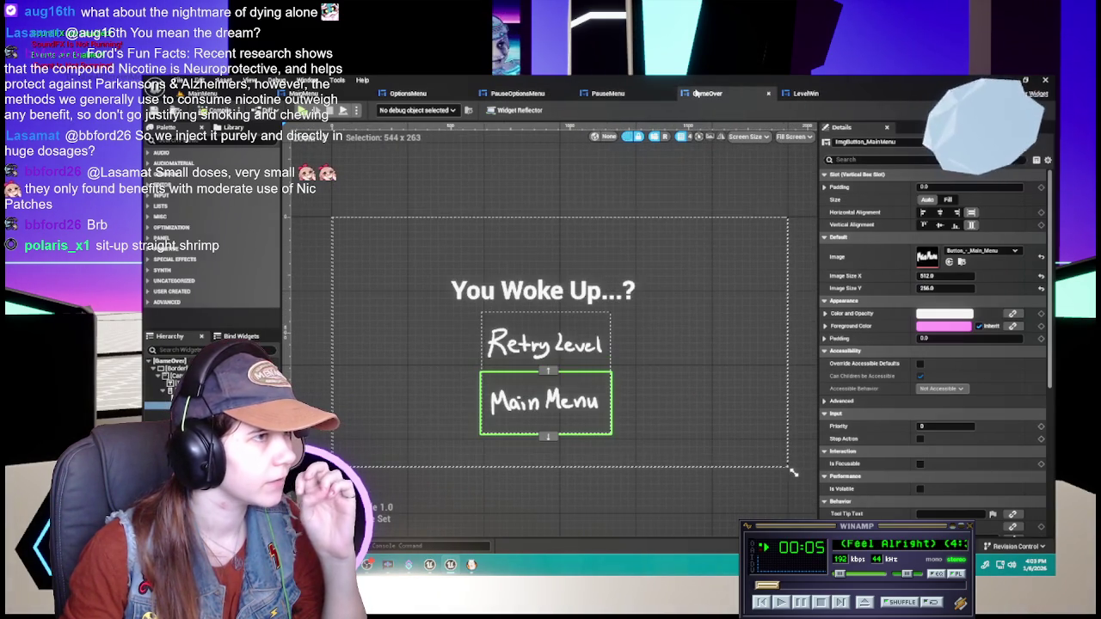
{"action": "left_click", "coordinate": [543, 290]}
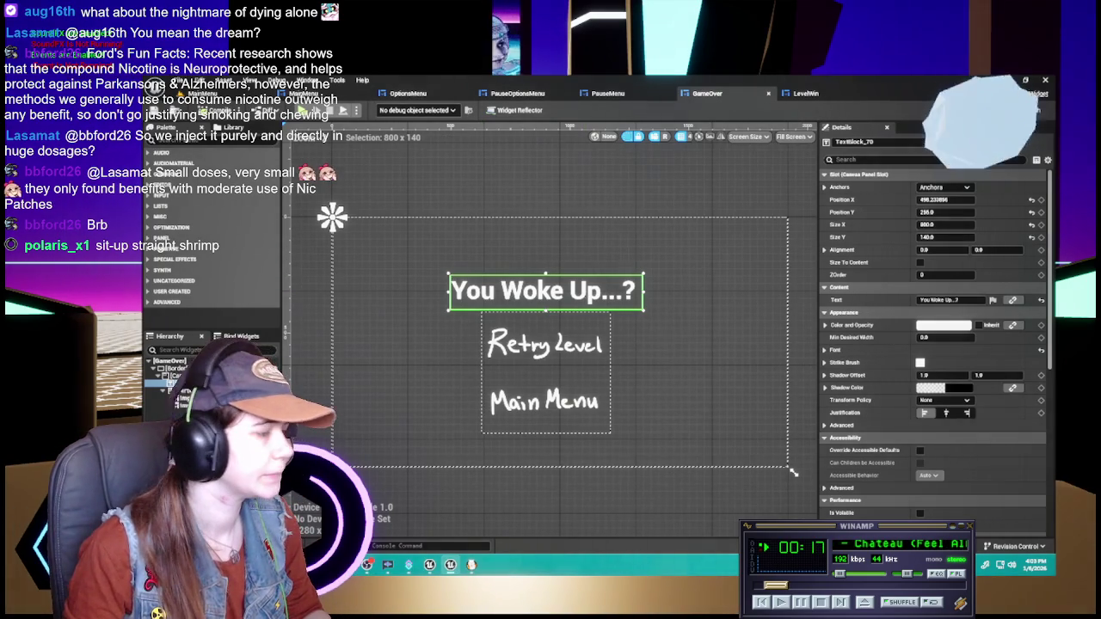
{"action": "key", "text": "ctrl+space"}
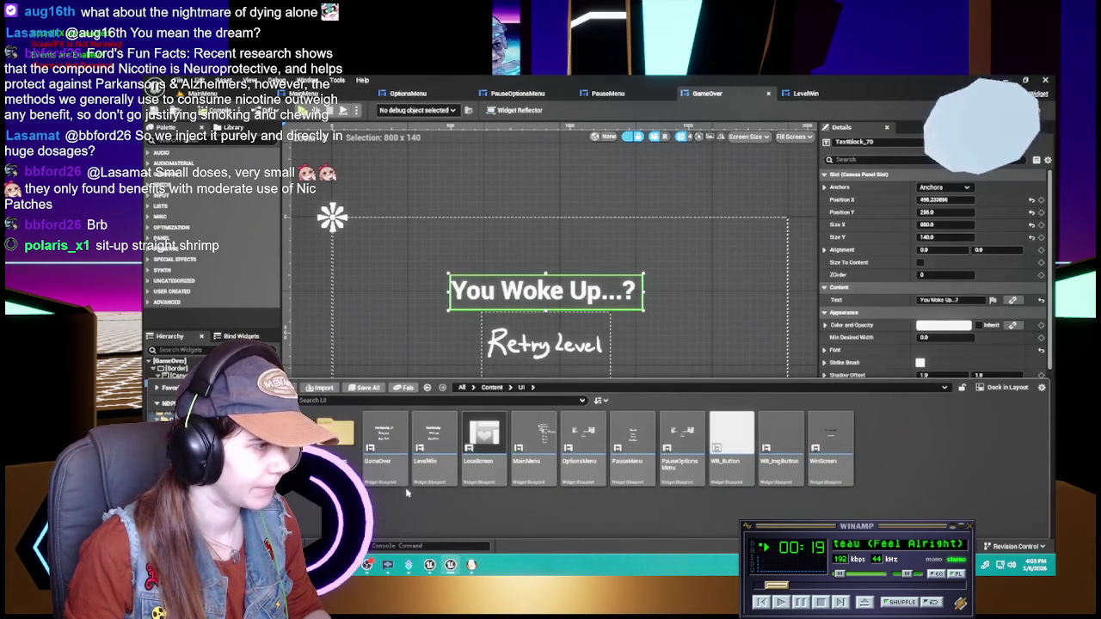
{"action": "double_click", "coordinate": [336, 434]}
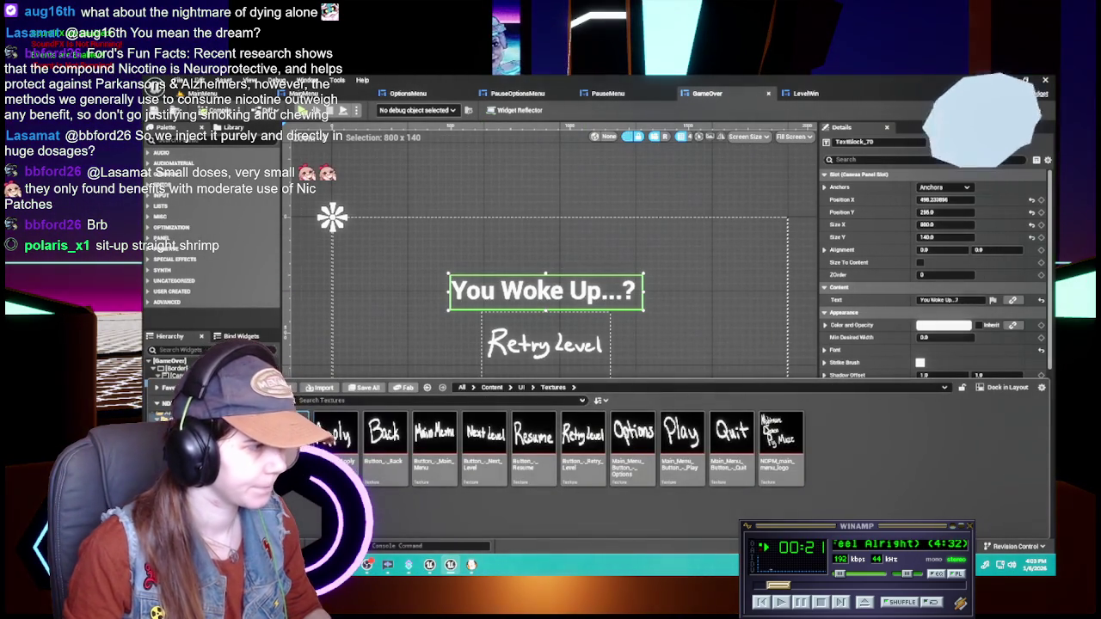
{"action": "double_click", "coordinate": [335, 434]}
- Compare the OptionsMenu, PauseOptionsMenu and PauseMenu widget layouts
{"action": "left_click", "coordinate": [407, 93]}
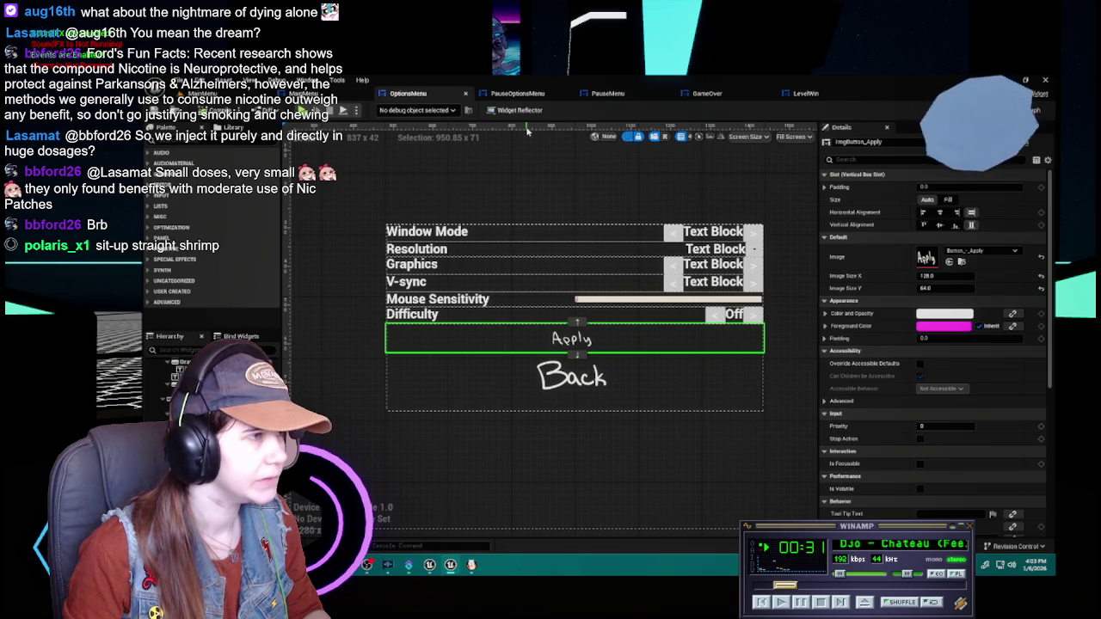
{"action": "left_click", "coordinate": [516, 93]}
{"action": "left_click", "coordinate": [408, 93]}
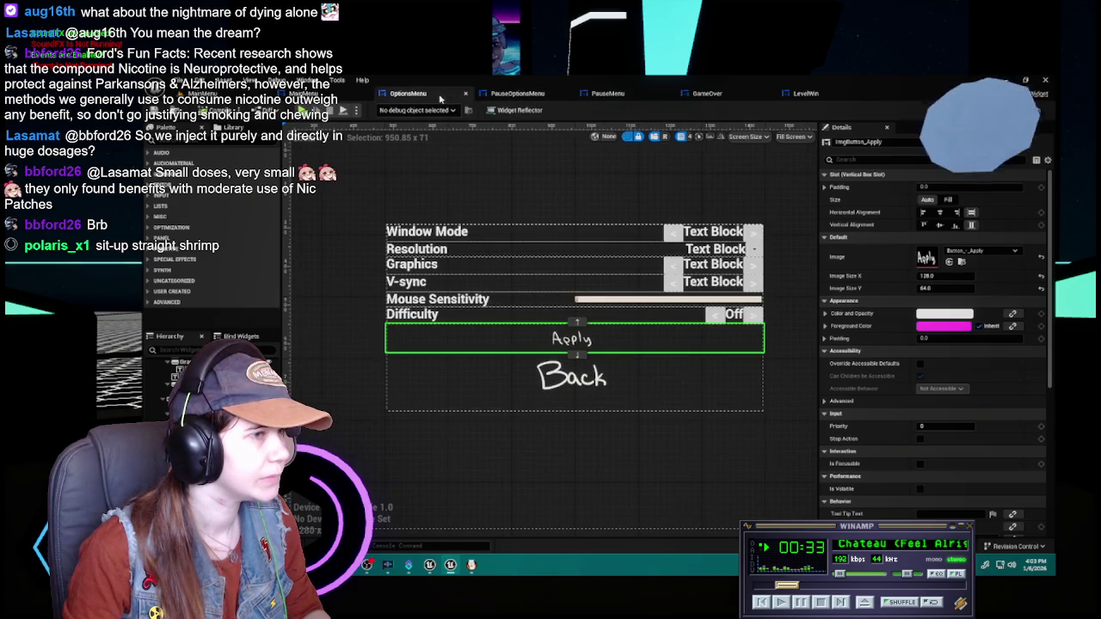
{"action": "left_click", "coordinate": [507, 93]}
{"action": "left_click", "coordinate": [413, 93]}
{"action": "left_click", "coordinate": [607, 92]}
{"action": "left_click", "coordinate": [413, 94]}
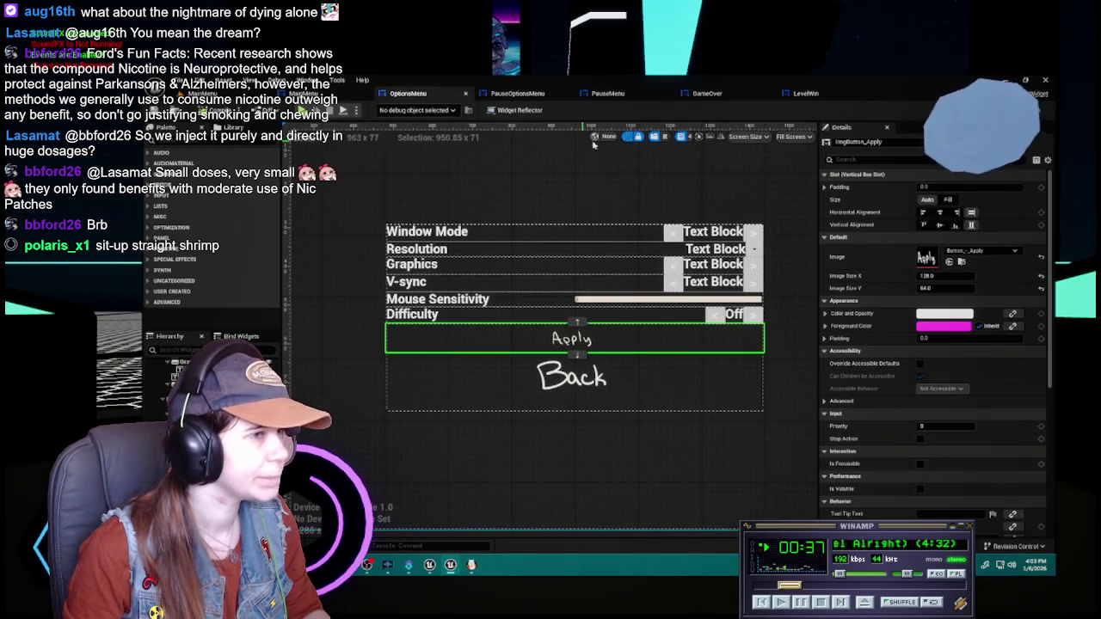
{"action": "left_click", "coordinate": [614, 94]}
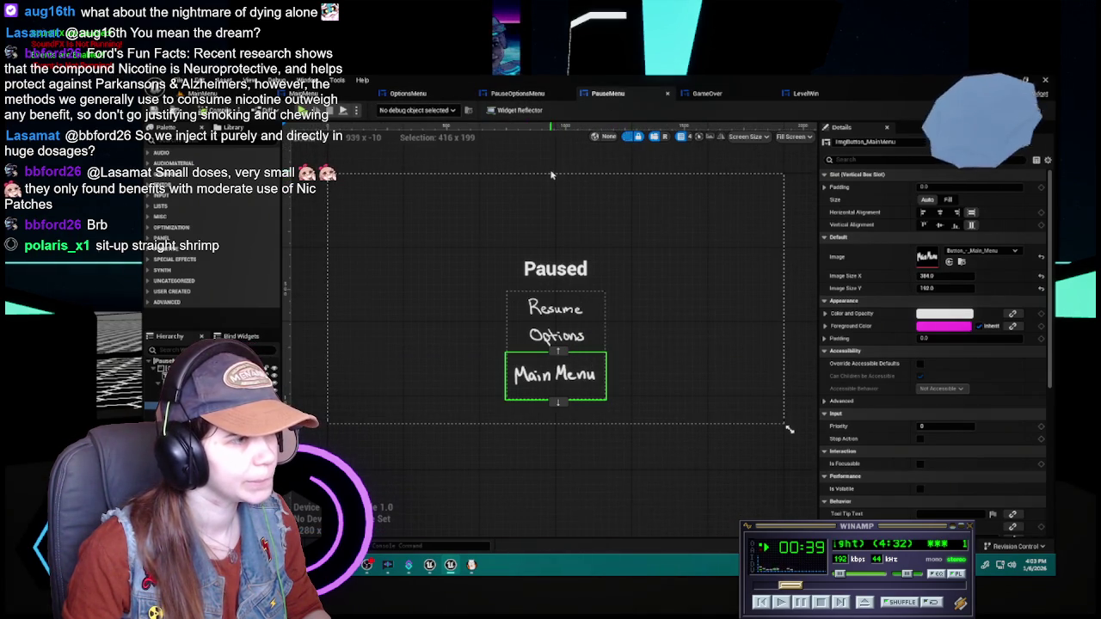
{"action": "left_click", "coordinate": [416, 94]}
- In FireAlpaca, add a layer folder below 'recolor white' named OptionsMenu
{"action": "left_click", "coordinate": [472, 565]}
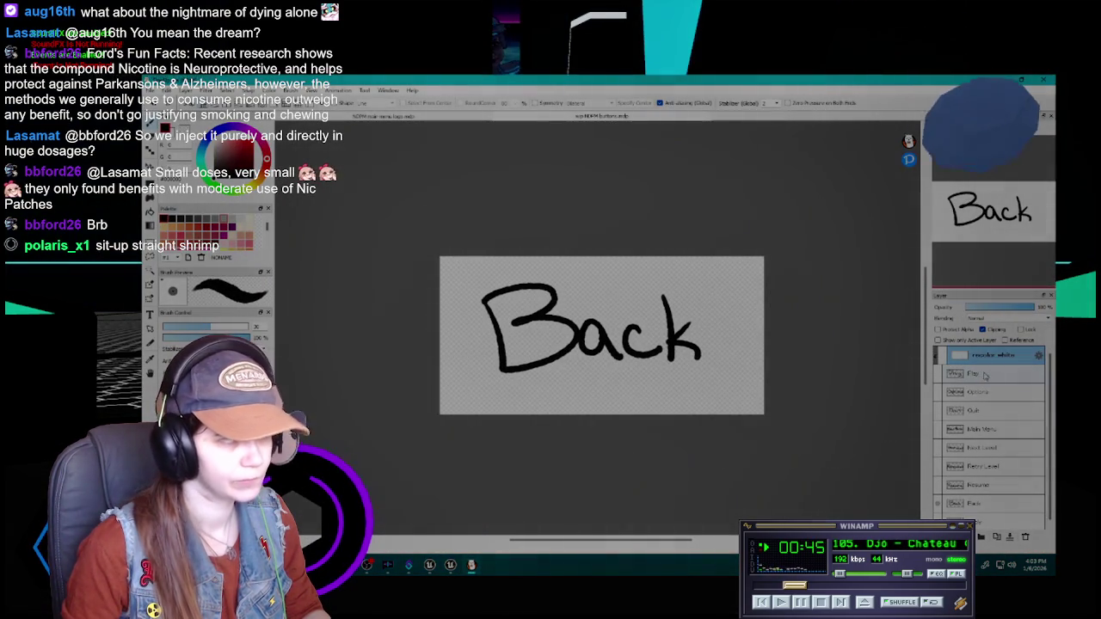
{"action": "scroll", "coordinate": [954, 469], "scroll_direction": "down", "scroll_amount": 1}
{"action": "left_click", "coordinate": [993, 536]}
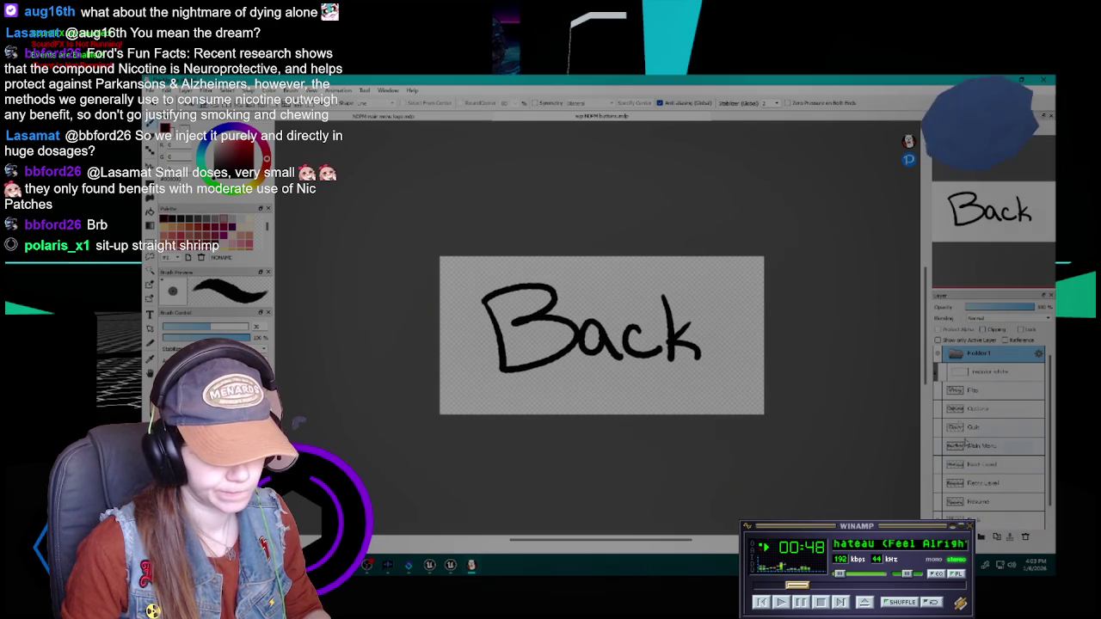
{"action": "left_click_drag", "start_coordinate": [979, 361], "coordinate": [971, 389]}
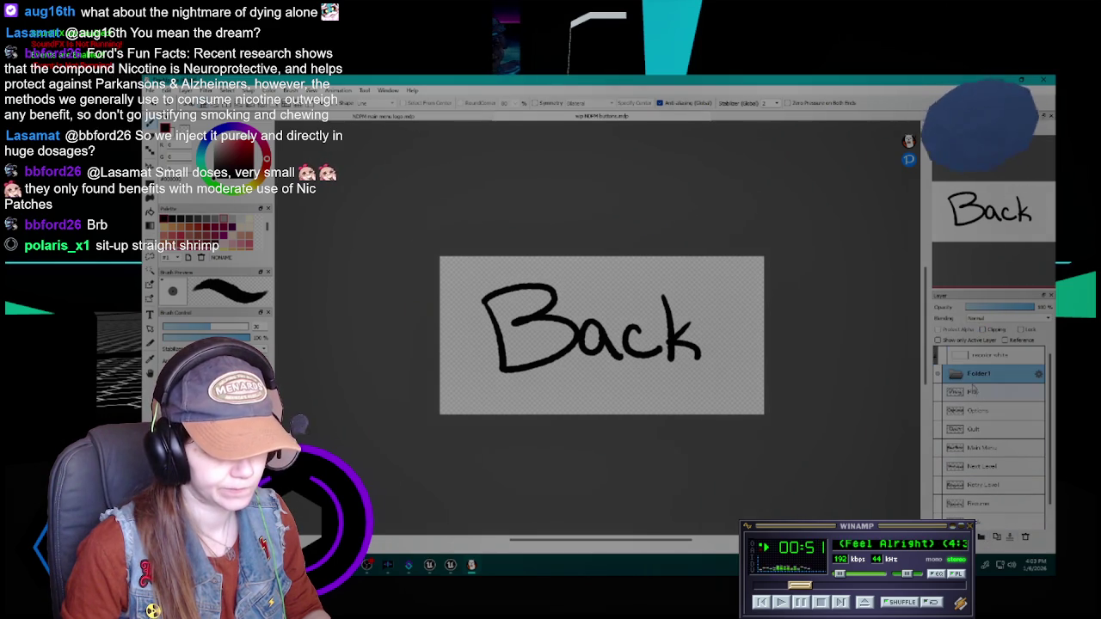
{"action": "double_click", "coordinate": [989, 377]}
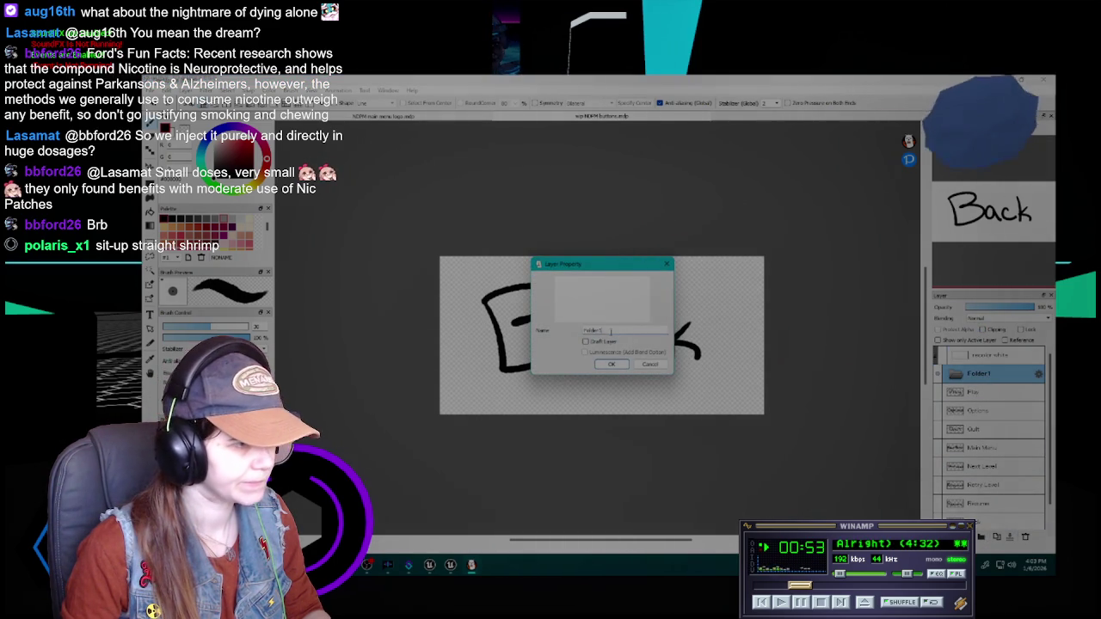
{"action": "key", "text": "BackSpace"}
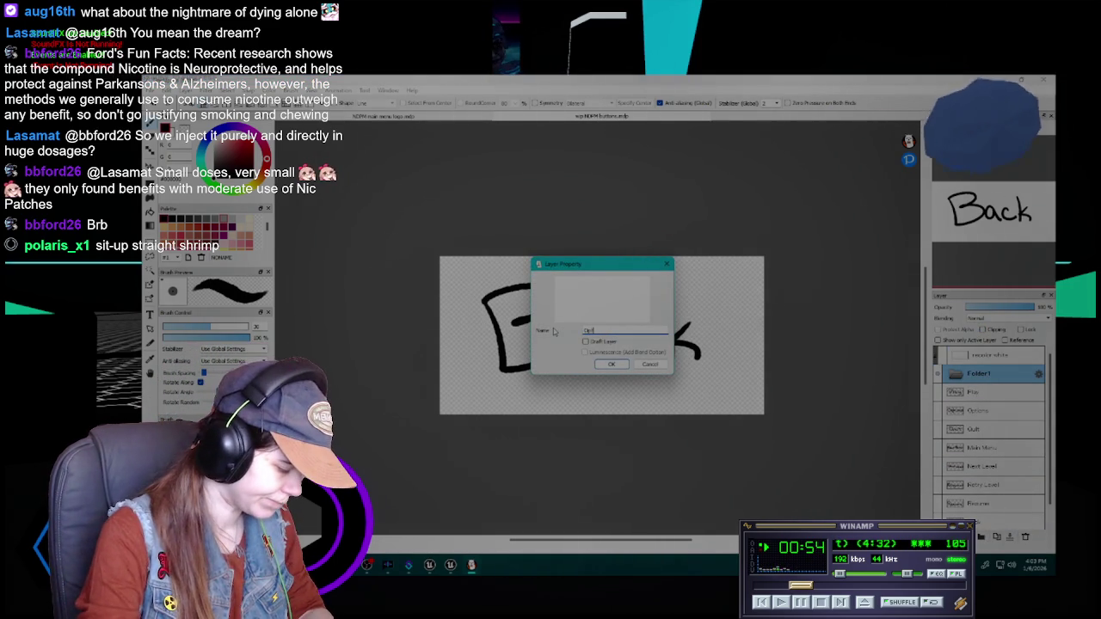
{"action": "key", "text": "Return"}
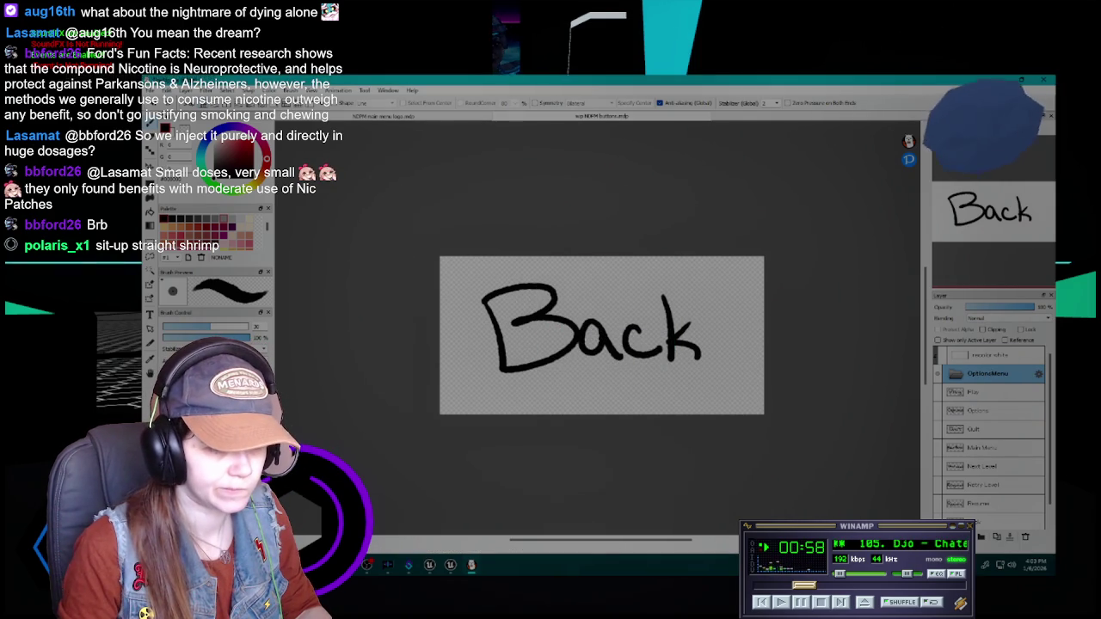
- Add Window Mode and Resolution layers inside the OptionsMenu folder
{"action": "key", "text": "ctrl+shift+n"}
{"action": "double_click", "coordinate": [977, 399]}
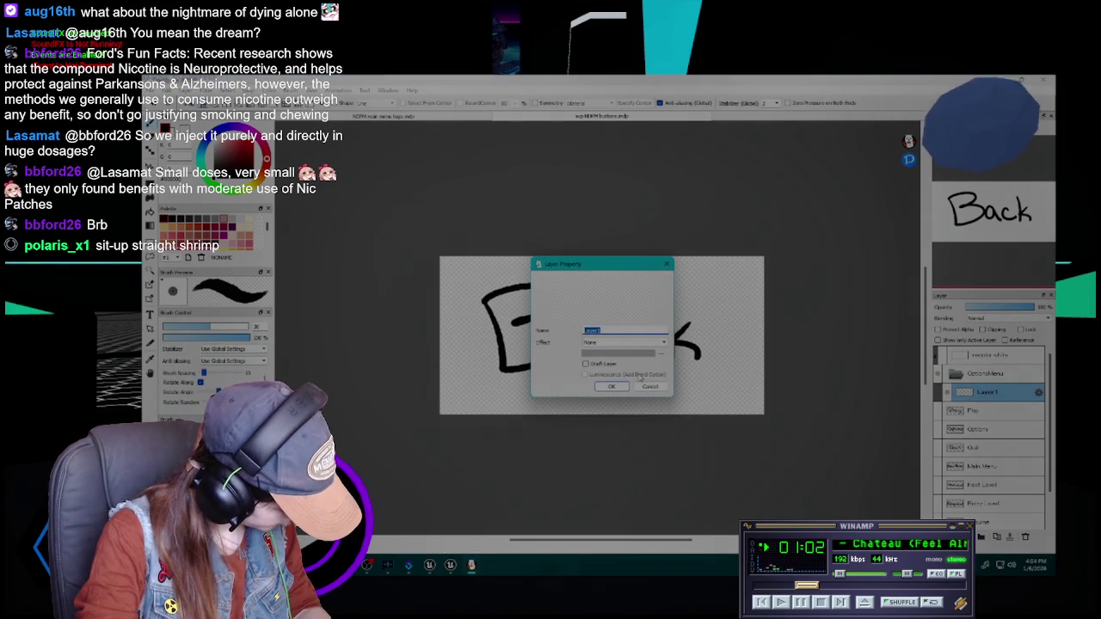
{"action": "type", "text": "Back But"}
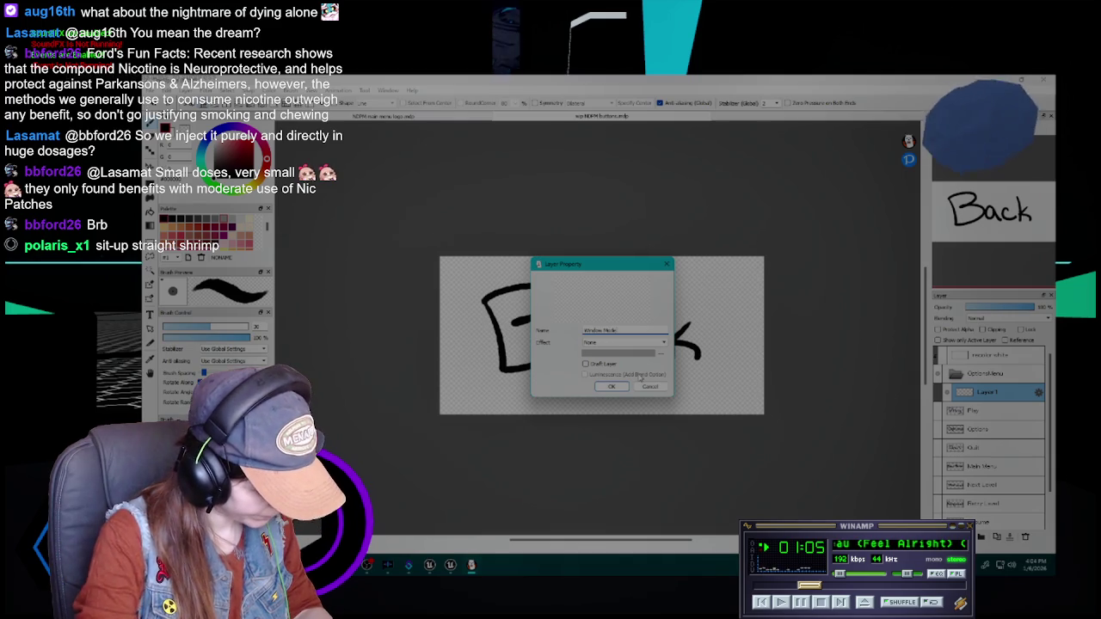
{"action": "key", "text": "Return"}
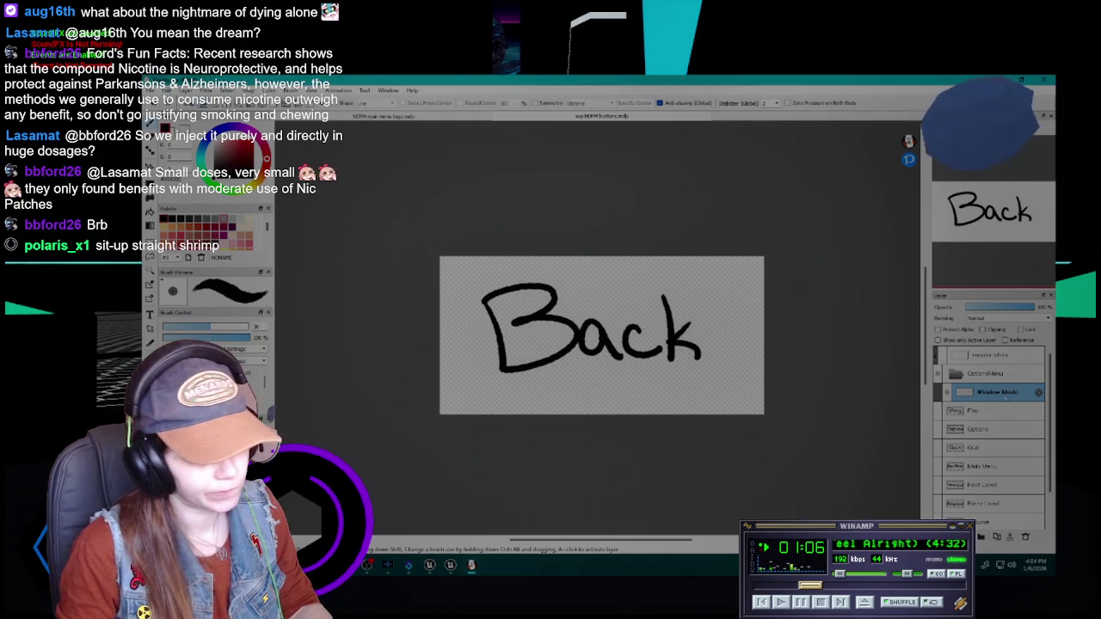
{"action": "left_click_drag", "start_coordinate": [982, 503], "coordinate": [1002, 412]}
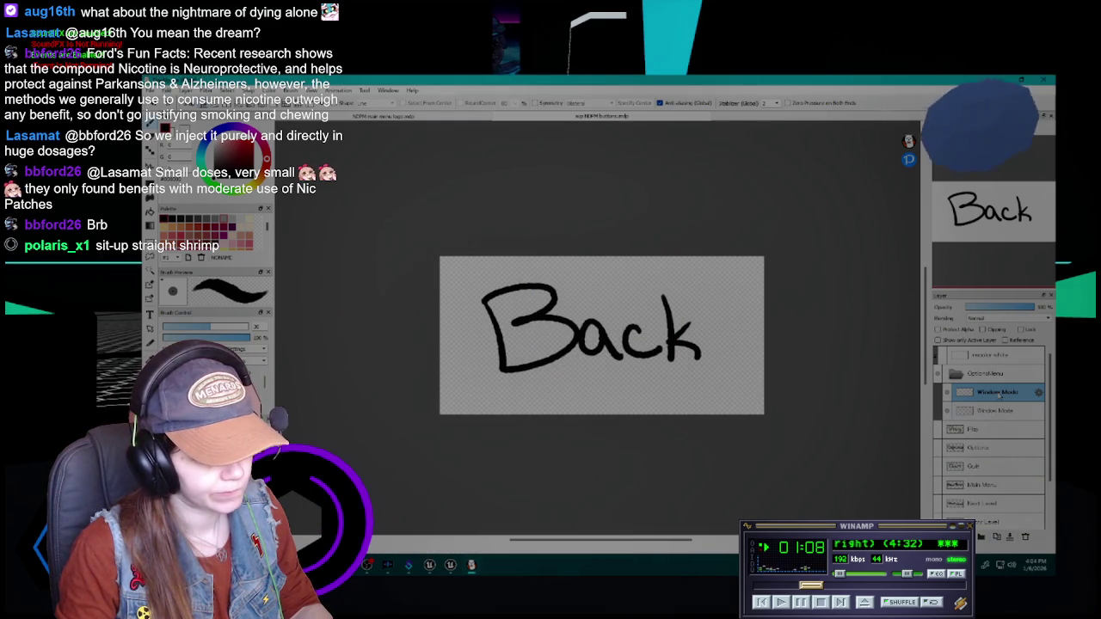
{"action": "double_click", "coordinate": [998, 392]}
{"action": "left_click", "coordinate": [620, 329]}
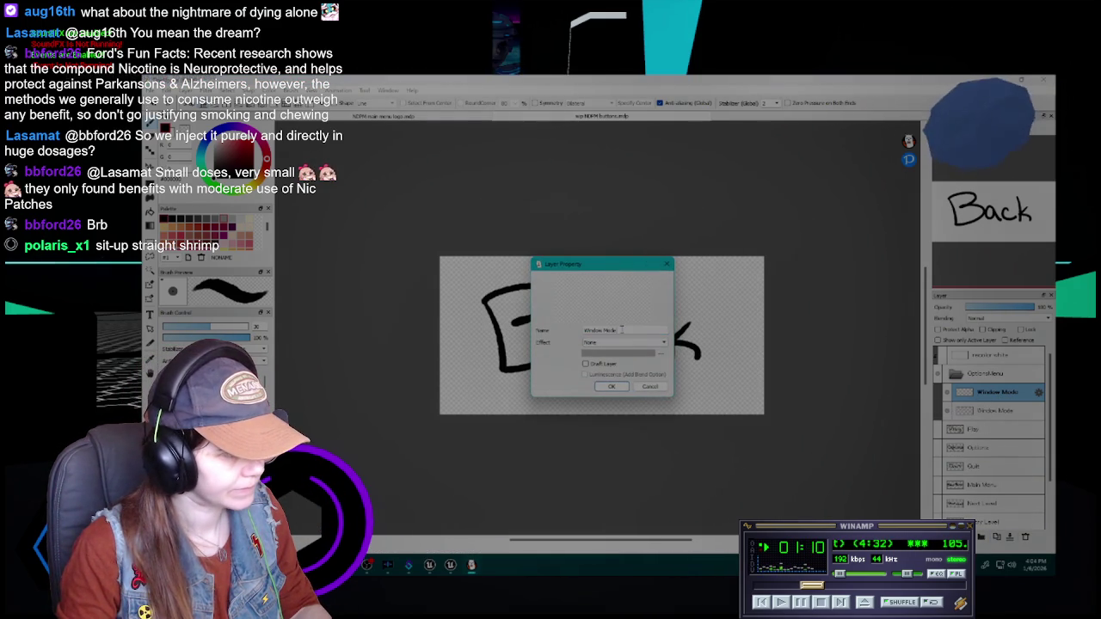
{"action": "left_click", "coordinate": [650, 387]}
{"action": "double_click", "coordinate": [997, 410]}
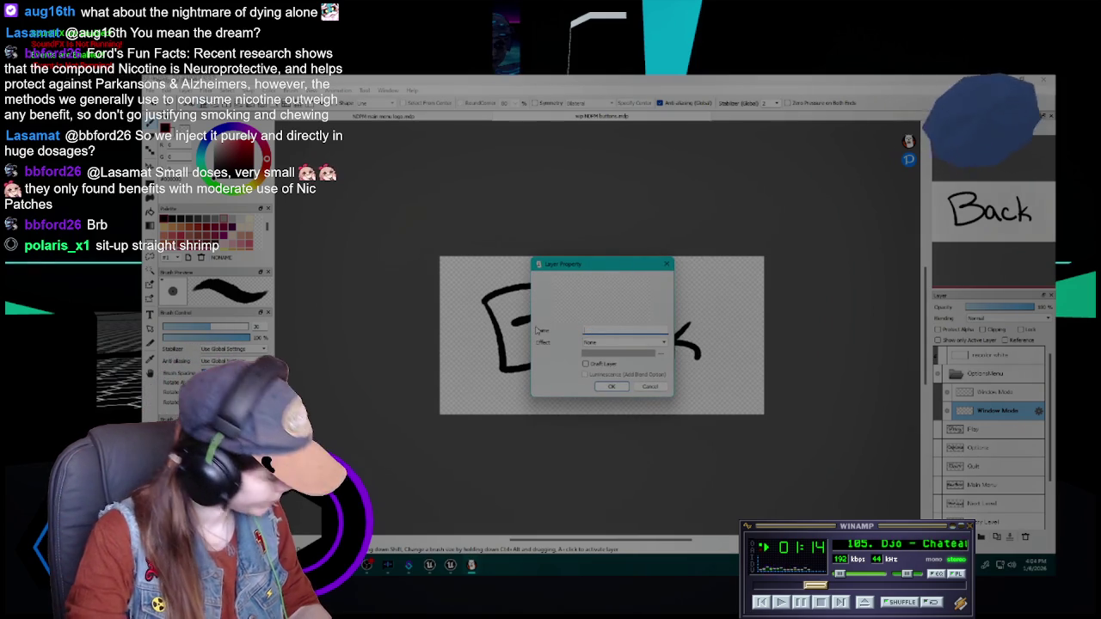
{"action": "type", "text": "x"}
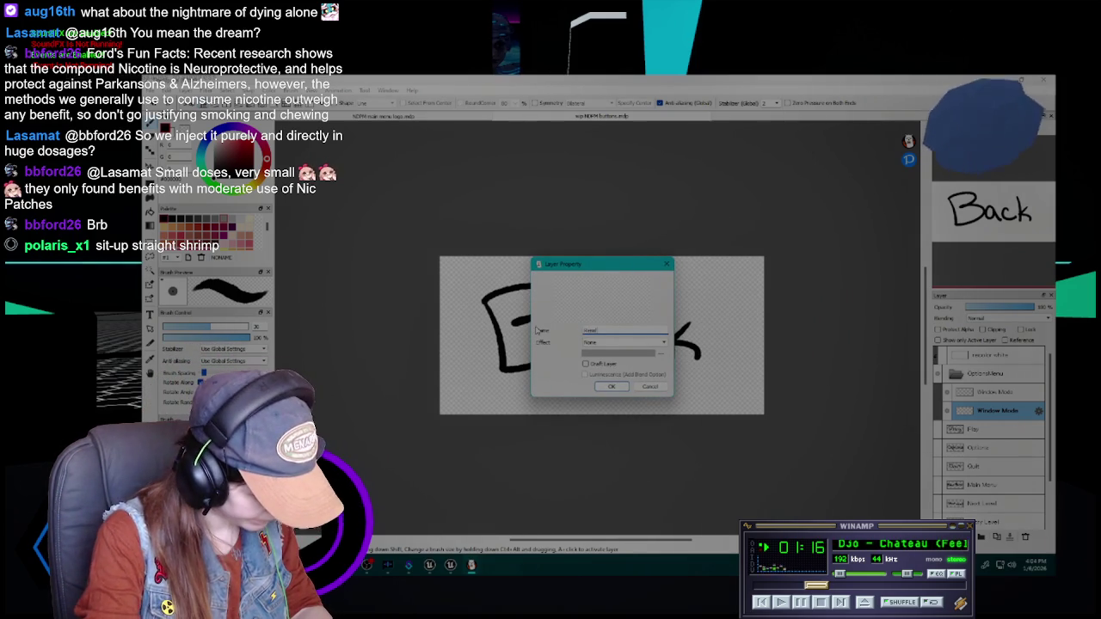
{"action": "key", "text": "Return"}
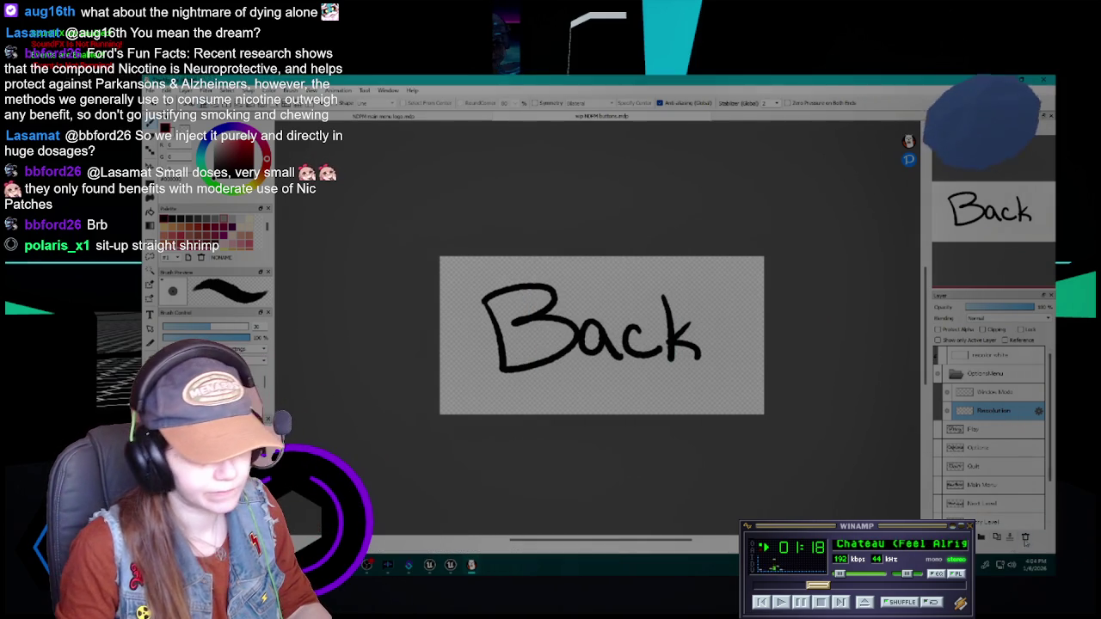
- Add layers named Graphics, V-Sync and Mouse Sensitivity to the folder
{"action": "left_click", "coordinate": [996, 537]}
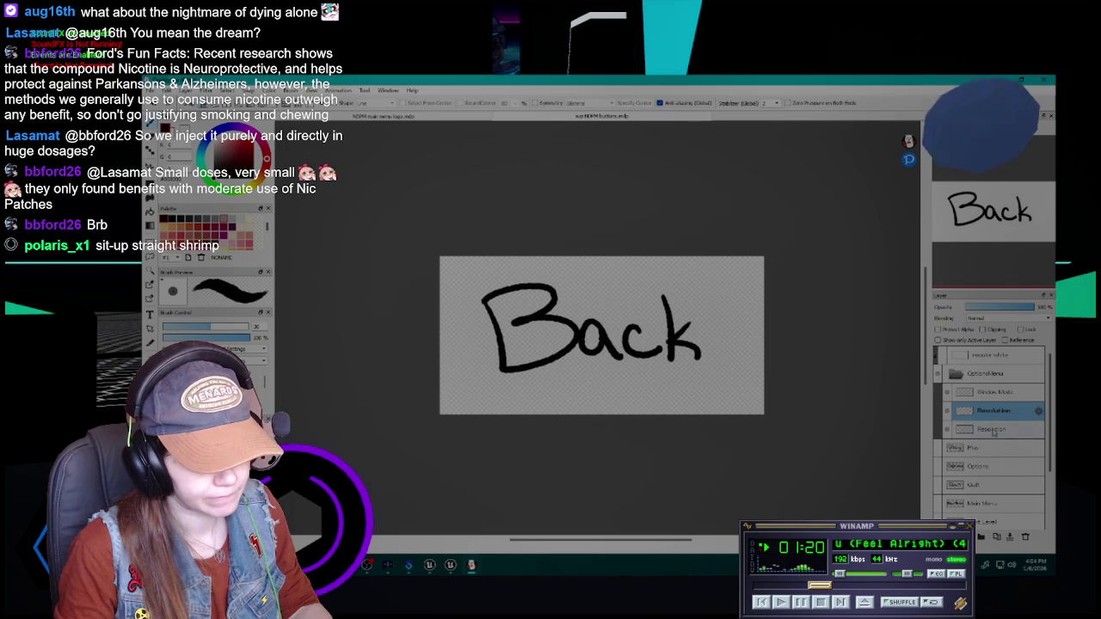
{"action": "double_click", "coordinate": [993, 430]}
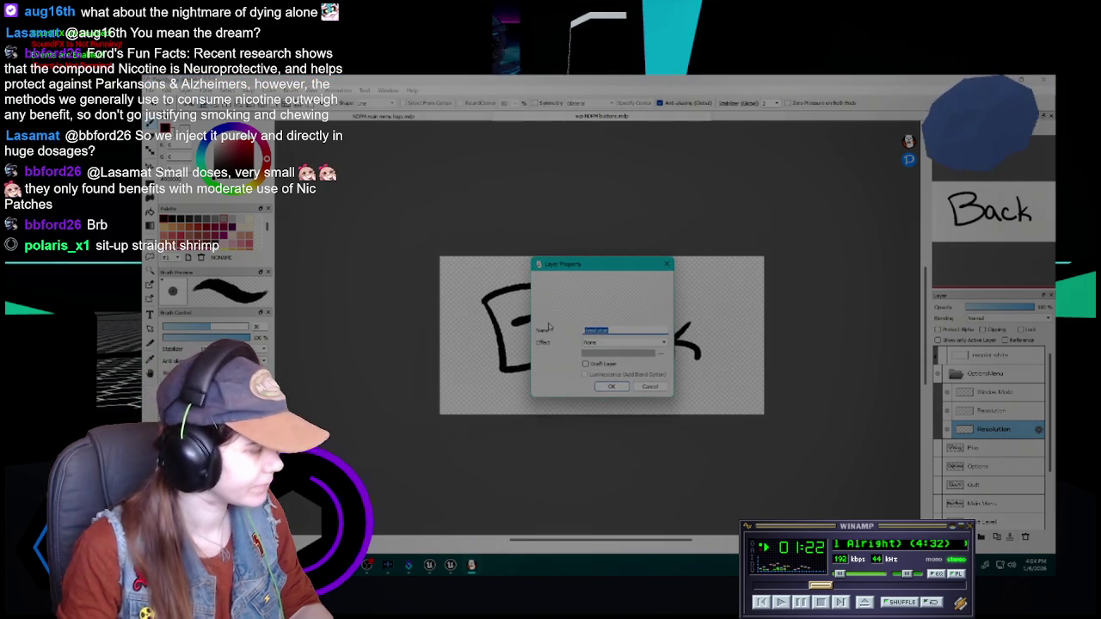
{"action": "type", "text": "S"}
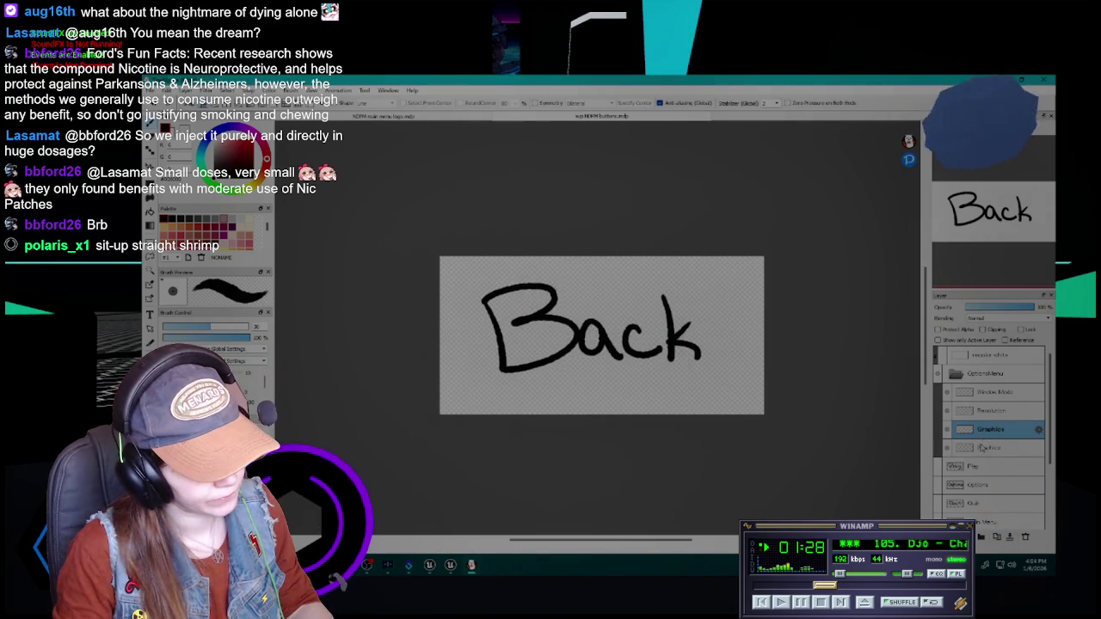
{"action": "double_click", "coordinate": [989, 447]}
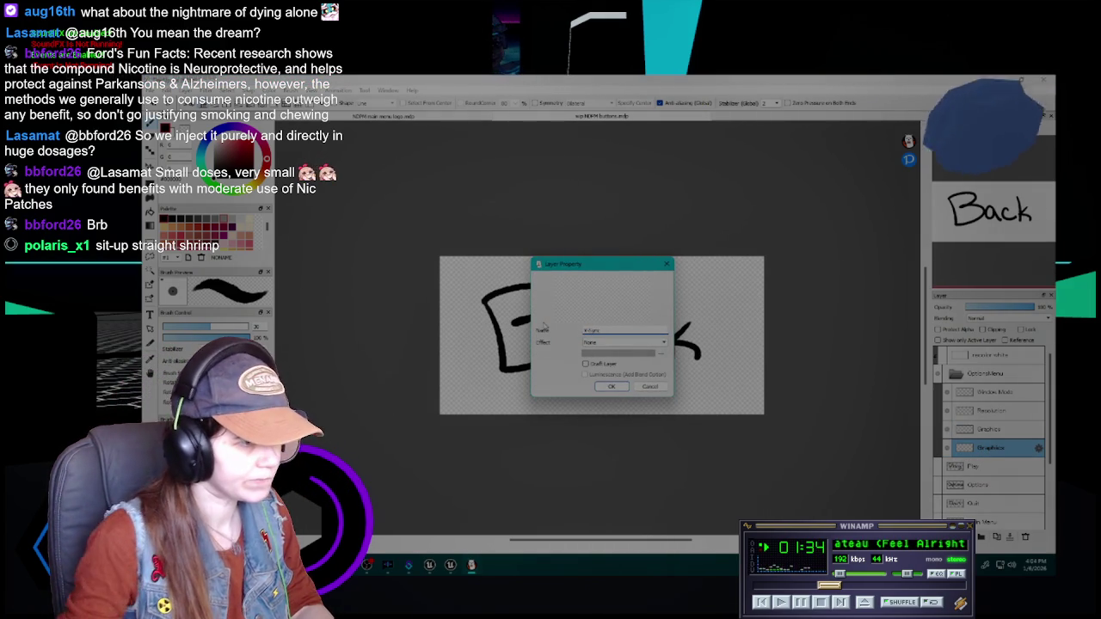
{"action": "left_click", "coordinate": [610, 387]}
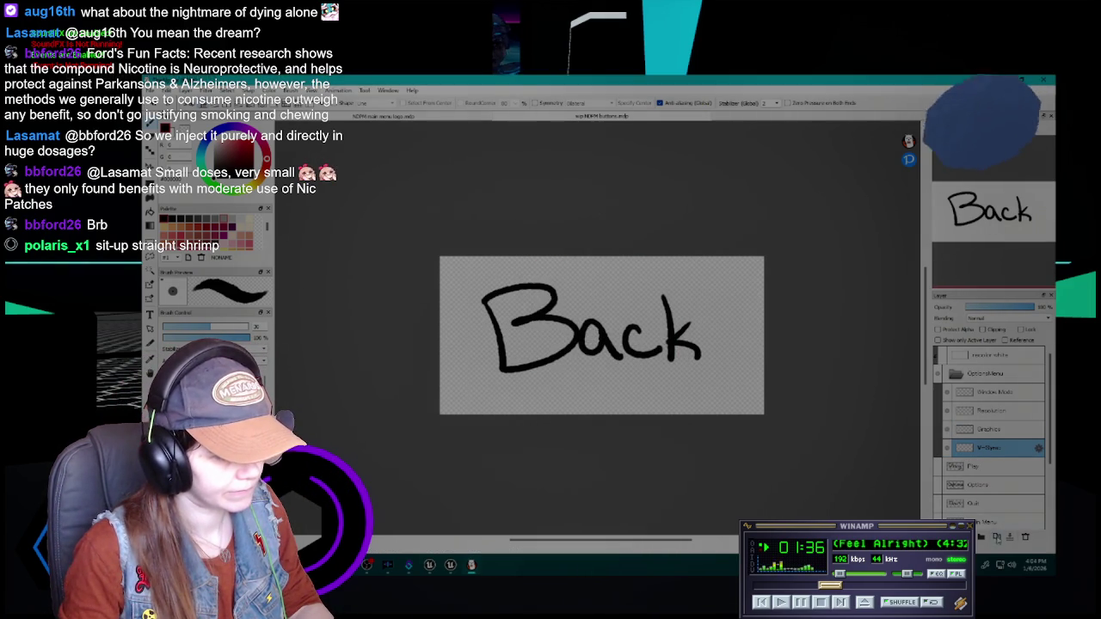
{"action": "double_click", "coordinate": [989, 466]}
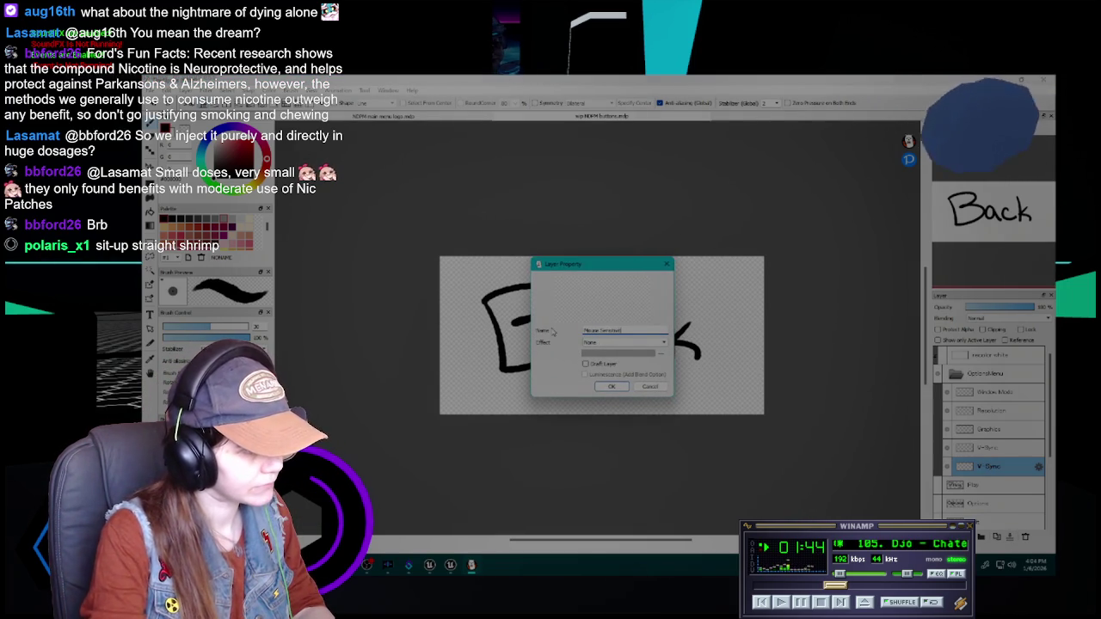
{"action": "key", "text": "Return"}
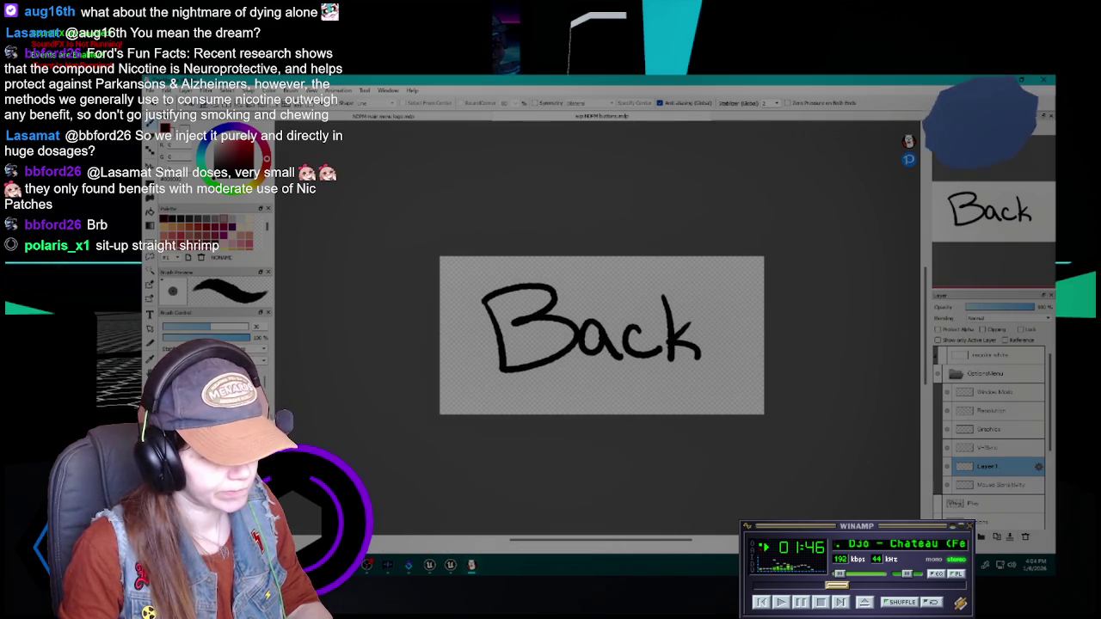
- Rename a new layer Difficulty and move it below Mouse Sensitivity
{"action": "double_click", "coordinate": [986, 466]}
{"action": "type", "text": "Difficulty"}
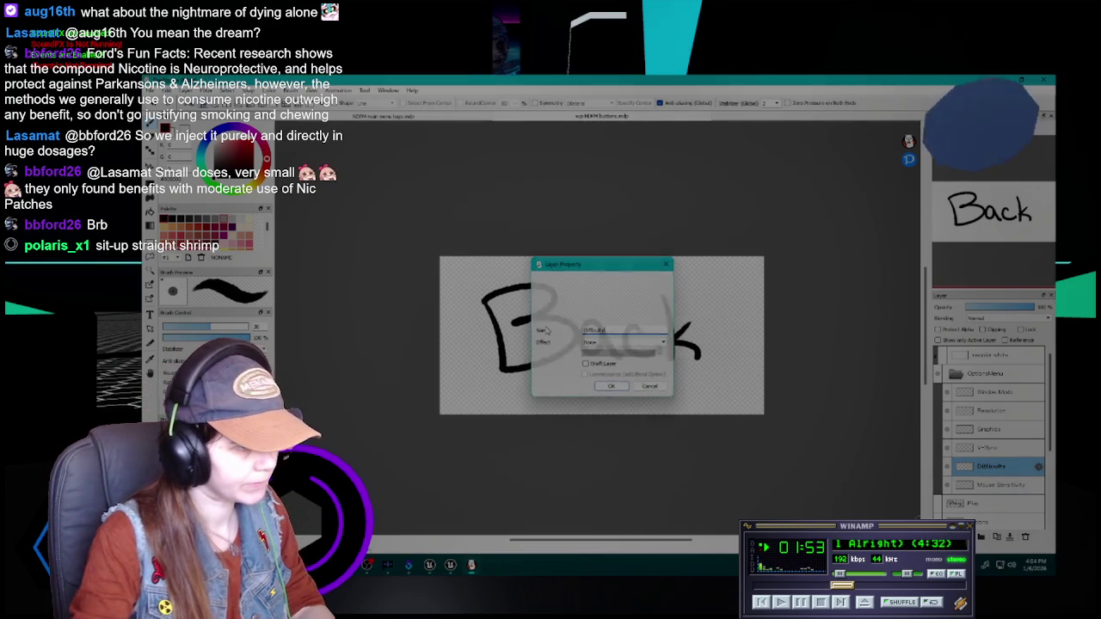
{"action": "key", "text": "Return"}
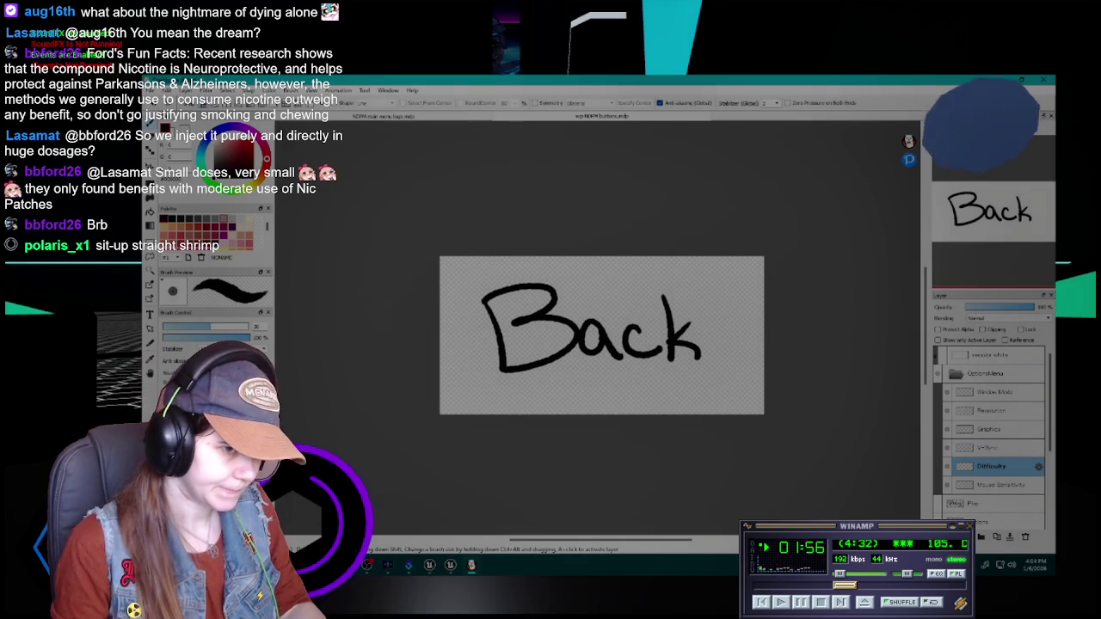
{"action": "left_click_drag", "start_coordinate": [994, 465], "coordinate": [995, 484]}
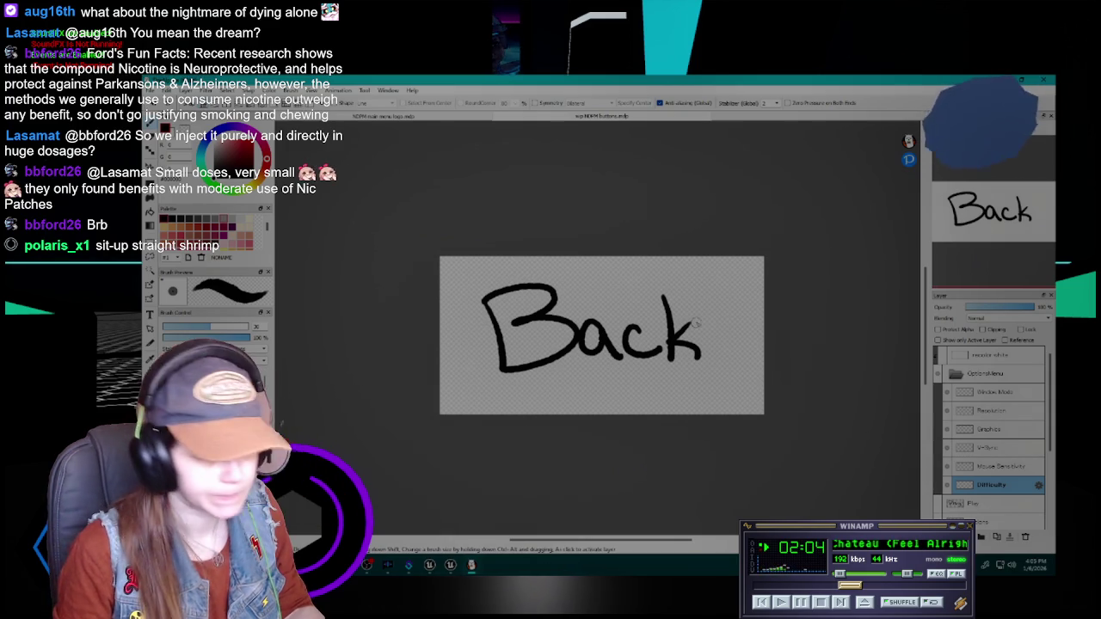
{"action": "left_click", "coordinate": [634, 354], "text": "ctrl+shift"}
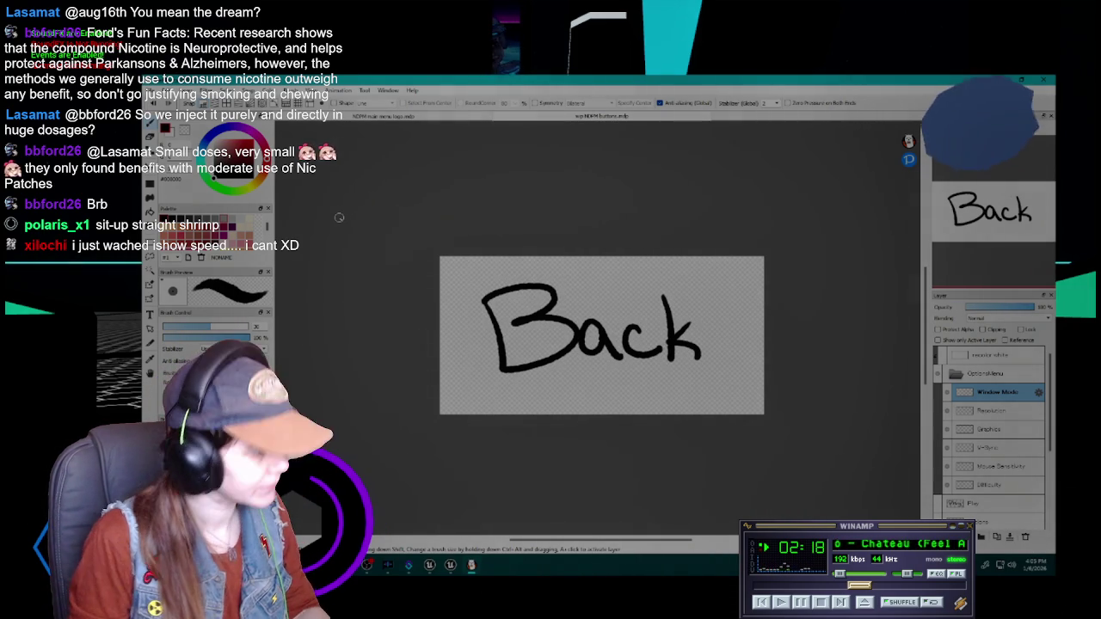
- Undo the leftover Back stroke and make trial strokes at the canvas's left side
{"action": "left_click_drag", "start_coordinate": [1050, 422], "coordinate": [1036, 477]}
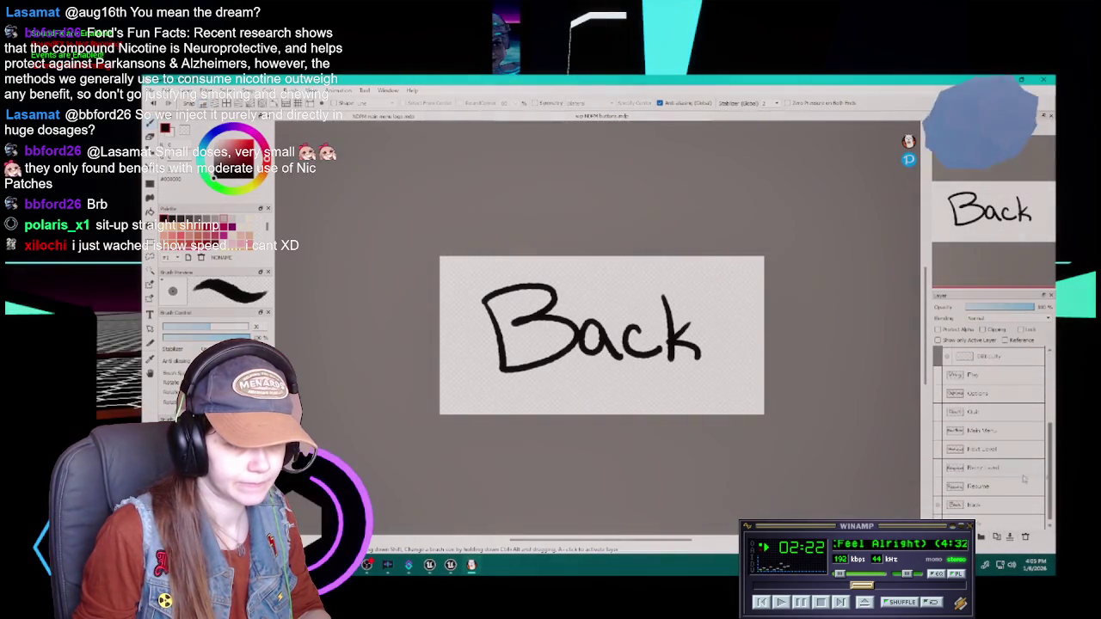
{"action": "key", "text": "ctrl+z"}
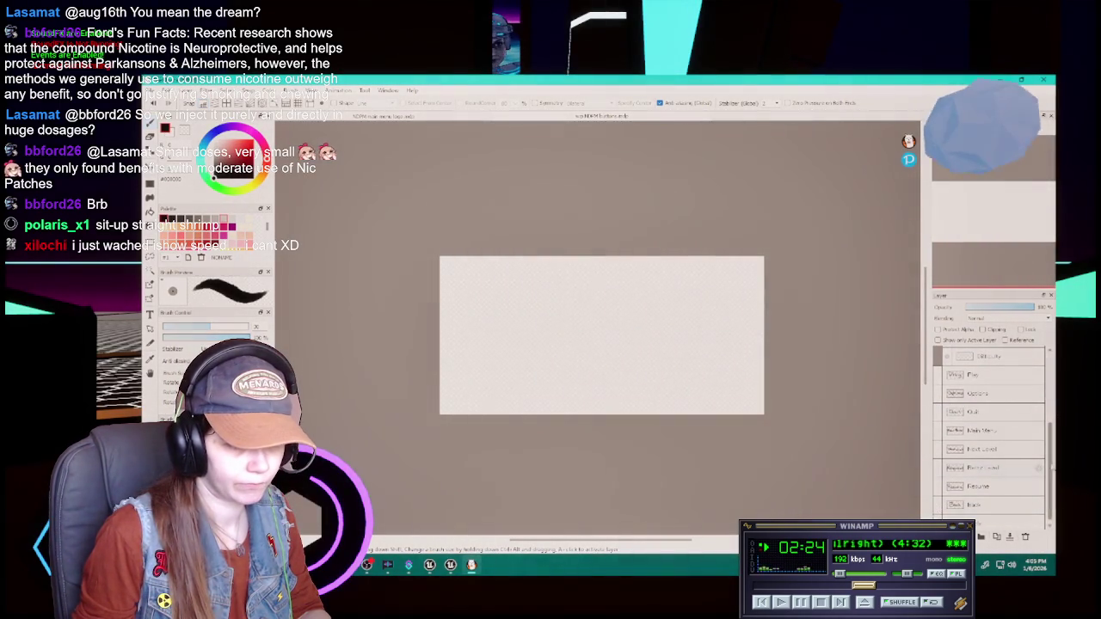
{"action": "scroll", "coordinate": [1036, 476], "scroll_direction": "up", "scroll_amount": 5}
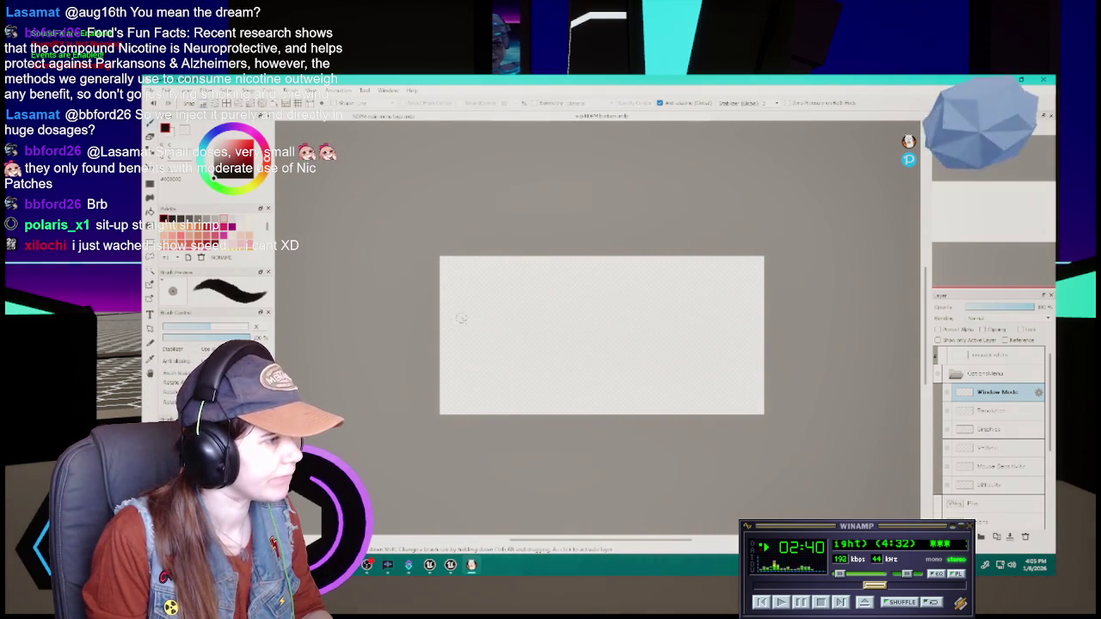
{"action": "left_click_drag", "start_coordinate": [450, 294], "coordinate": [464, 348]}
{"action": "key", "text": "ctrl+z"}
{"action": "left_click_drag", "start_coordinate": [440, 301], "coordinate": [467, 355]}
{"action": "key", "text": "ctrl+z"}
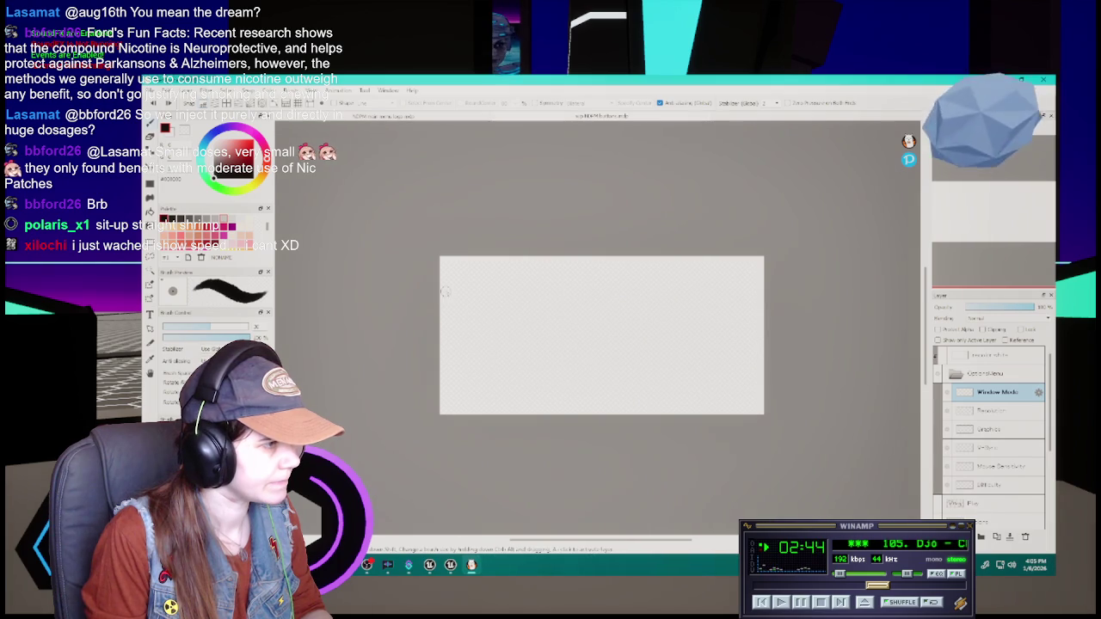
- Hand-letter 'Window' on the Window Mode layer, redrawing the d several times
{"action": "mouse_move", "coordinate": [450, 317]}
{"action": "left_mouse_down"}
{"action": "mouse_move", "coordinate": [476, 325]}
{"action": "mouse_move", "coordinate": [498, 306]}
{"action": "left_mouse_up"}
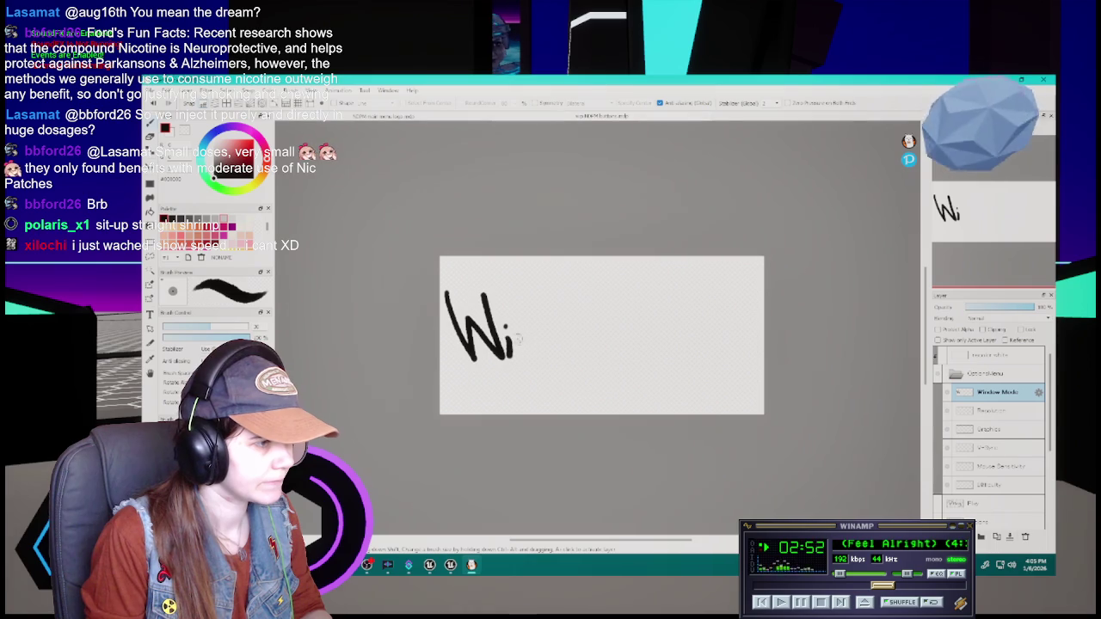
{"action": "left_click_drag", "start_coordinate": [521, 352], "coordinate": [561, 358]}
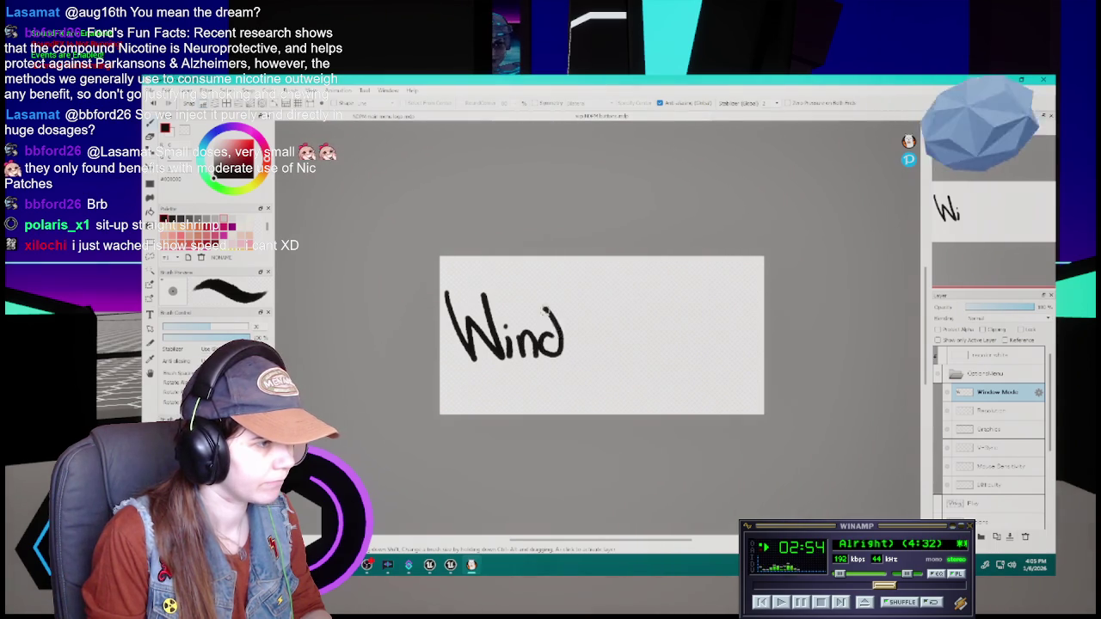
{"action": "key", "text": "ctrl+z"}
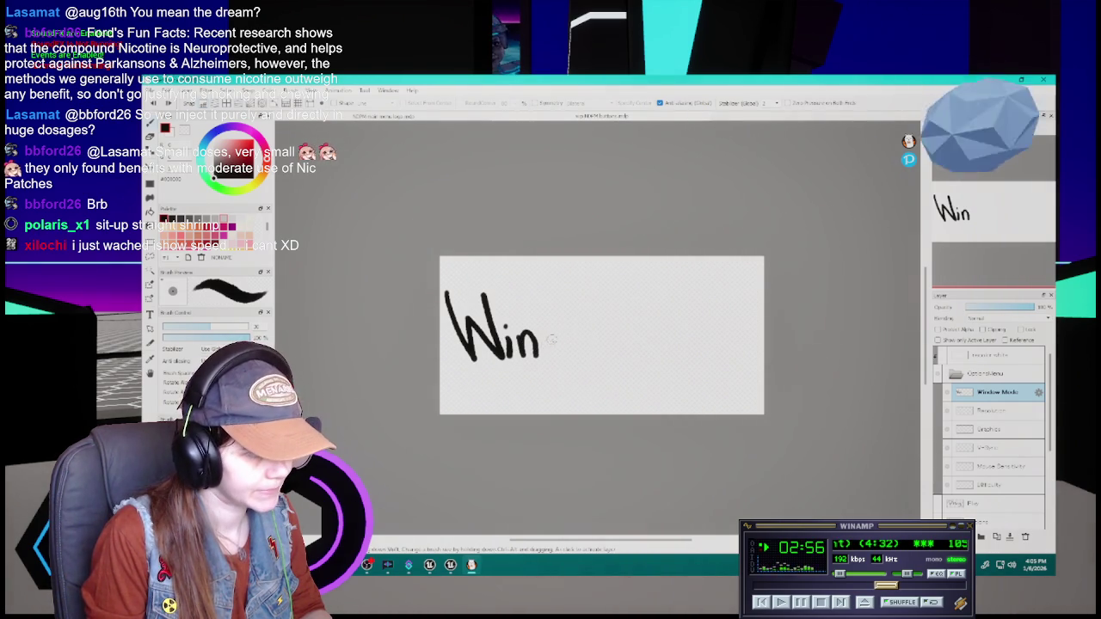
{"action": "mouse_move", "coordinate": [554, 348]}
{"action": "left_mouse_down"}
{"action": "mouse_move", "coordinate": [568, 354]}
{"action": "mouse_move", "coordinate": [557, 340]}
{"action": "mouse_move", "coordinate": [559, 354]}
{"action": "left_mouse_up"}
{"action": "key", "text": "ctrl+z"}
{"action": "key", "text": "ctrl+z"}
{"action": "key", "text": "ctrl+z"}
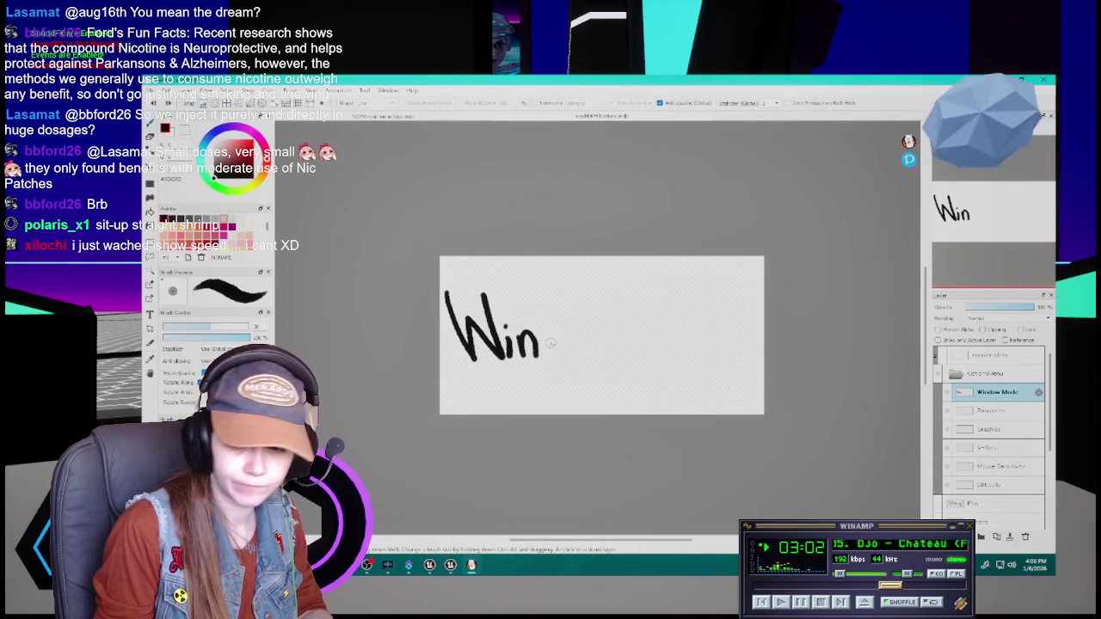
{"action": "left_click_drag", "start_coordinate": [557, 335], "coordinate": [563, 355]}
{"action": "key", "text": "ctrl+z"}
{"action": "mouse_move", "coordinate": [565, 304]}
{"action": "left_mouse_down"}
{"action": "mouse_move", "coordinate": [570, 353]}
{"action": "mouse_move", "coordinate": [617, 336]}
{"action": "mouse_move", "coordinate": [652, 303]}
{"action": "mouse_move", "coordinate": [664, 357]}
{"action": "mouse_move", "coordinate": [666, 313]}
{"action": "mouse_move", "coordinate": [664, 356]}
{"action": "mouse_move", "coordinate": [684, 356]}
{"action": "mouse_move", "coordinate": [689, 341]}
{"action": "mouse_move", "coordinate": [679, 353]}
{"action": "mouse_move", "coordinate": [695, 346]}
{"action": "mouse_move", "coordinate": [741, 362]}
{"action": "left_mouse_up"}
{"action": "key", "text": "ctrl+z"}
{"action": "key", "text": "ctrl+z"}
{"action": "key", "text": "ctrl+z"}
{"action": "key", "text": "ctrl+z"}
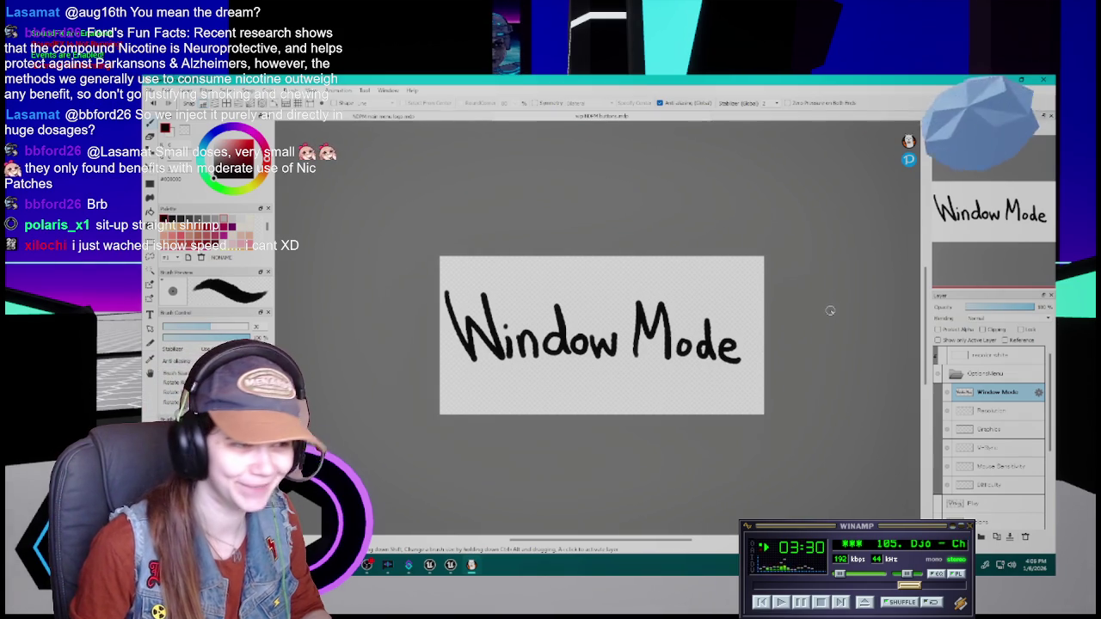
{"action": "left_click", "coordinate": [991, 412]}
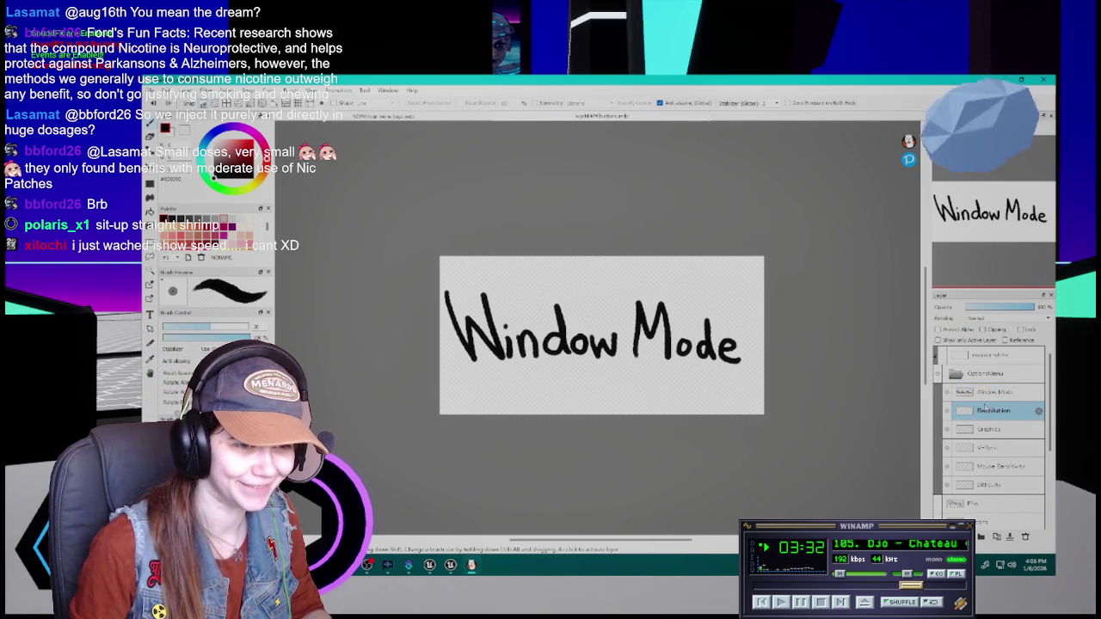
- Hide the Window Mode lettering and ink the R of 'Resolution' on the Resolution layer
{"action": "left_click", "coordinate": [945, 394]}
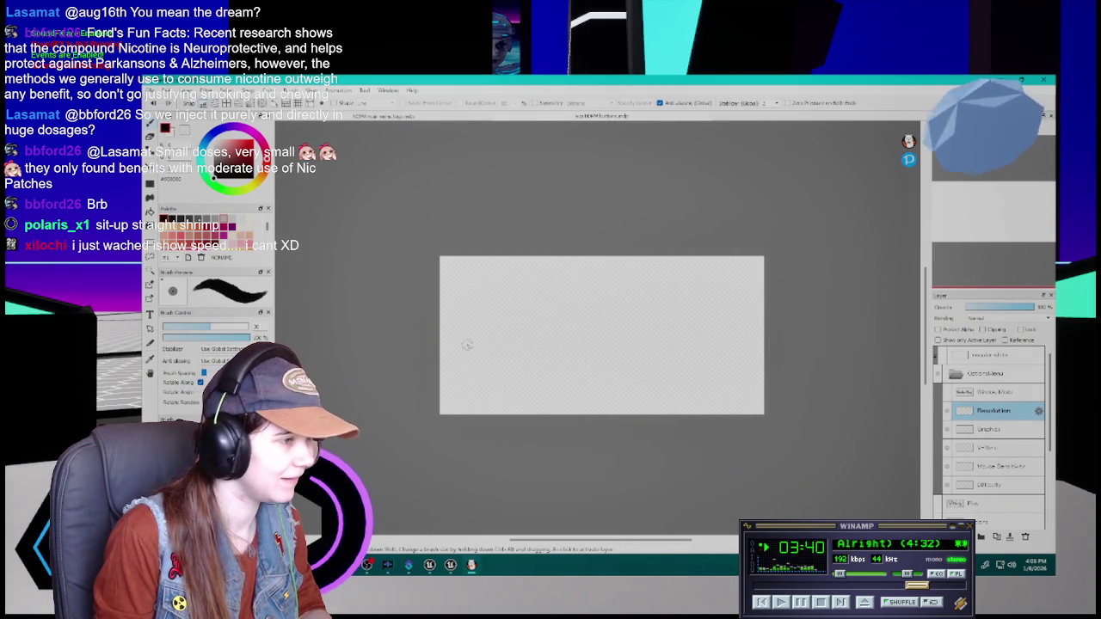
{"action": "left_click_drag", "start_coordinate": [454, 308], "coordinate": [468, 360]}
{"action": "key", "text": "ctrl+z"}
{"action": "left_click_drag", "start_coordinate": [464, 311], "coordinate": [465, 372]}
{"action": "mouse_move", "coordinate": [464, 311]}
{"action": "left_mouse_down"}
{"action": "mouse_move", "coordinate": [465, 337]}
{"action": "mouse_move", "coordinate": [508, 361]}
{"action": "left_mouse_up"}
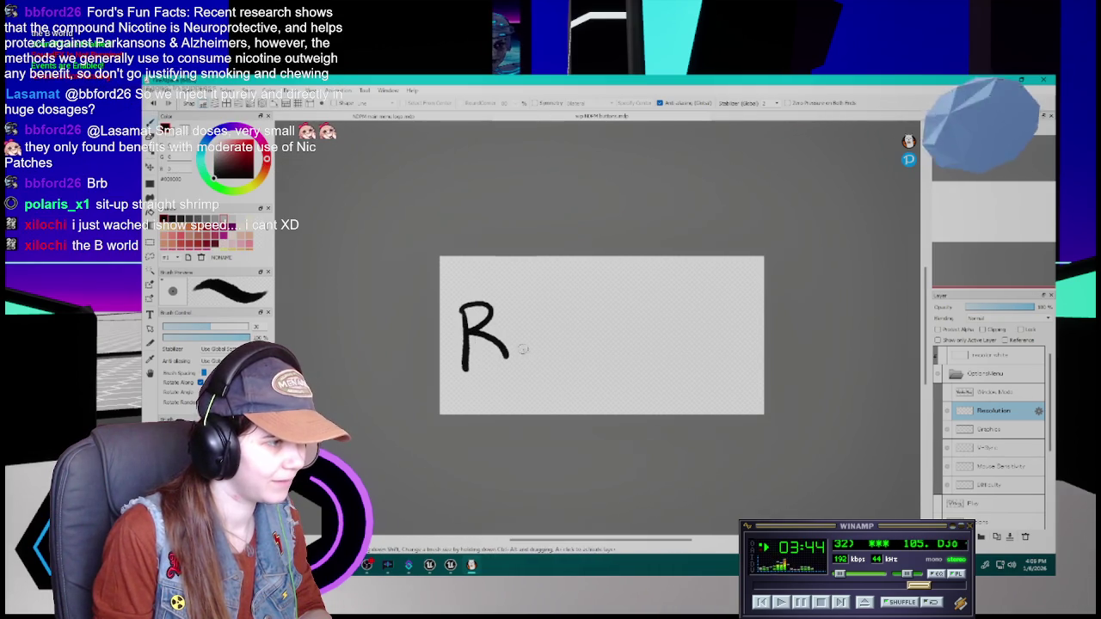
{"action": "key", "text": "ctrl+z"}
{"action": "mouse_move", "coordinate": [462, 311]}
{"action": "left_mouse_down"}
{"action": "mouse_move", "coordinate": [467, 339]}
{"action": "mouse_move", "coordinate": [508, 363]}
{"action": "left_mouse_up"}
{"action": "key", "text": "ctrl+z"}
{"action": "mouse_move", "coordinate": [461, 311]}
{"action": "left_mouse_down"}
{"action": "mouse_move", "coordinate": [498, 320]}
{"action": "mouse_move", "coordinate": [512, 365]}
{"action": "mouse_move", "coordinate": [591, 340]}
{"action": "mouse_move", "coordinate": [599, 357]}
{"action": "mouse_move", "coordinate": [638, 363]}
{"action": "mouse_move", "coordinate": [651, 335]}
{"action": "mouse_move", "coordinate": [611, 361]}
{"action": "mouse_move", "coordinate": [631, 359]}
{"action": "left_mouse_up"}
- Finish lettering 'Resolution', redoing the o and i strokes
{"action": "key", "text": "ctrl+z"}
{"action": "key", "text": "ctrl+z"}
{"action": "key", "text": "ctrl+z"}
{"action": "key", "text": "ctrl+z"}
{"action": "key", "text": "ctrl+z"}
{"action": "key", "text": "ctrl+z"}
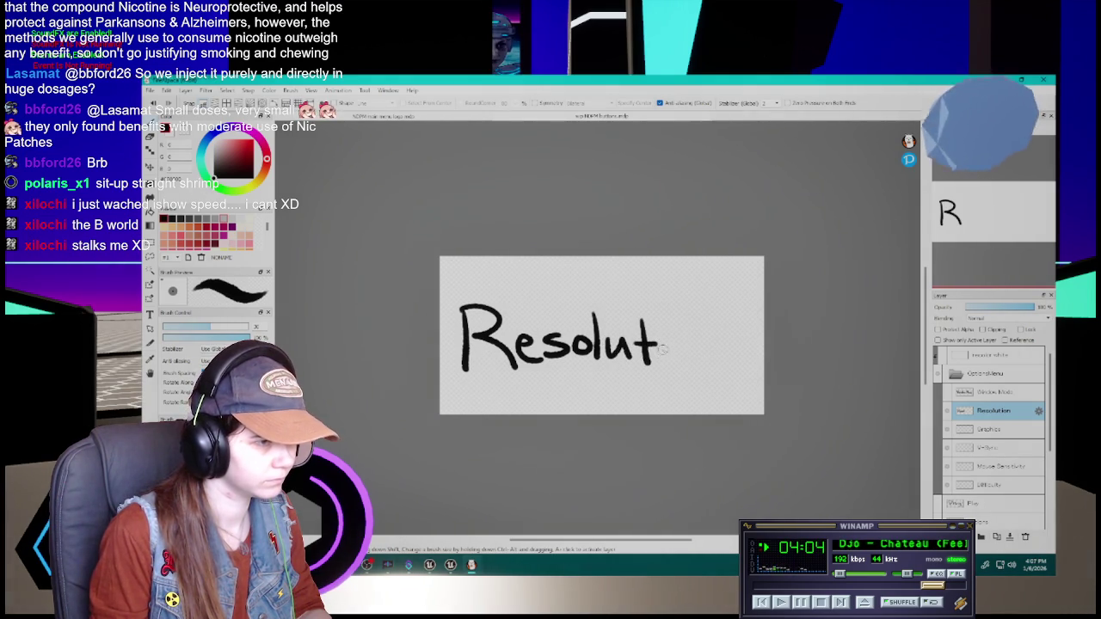
{"action": "key", "text": "ctrl+z"}
{"action": "left_click_drag", "start_coordinate": [663, 344], "coordinate": [664, 361]}
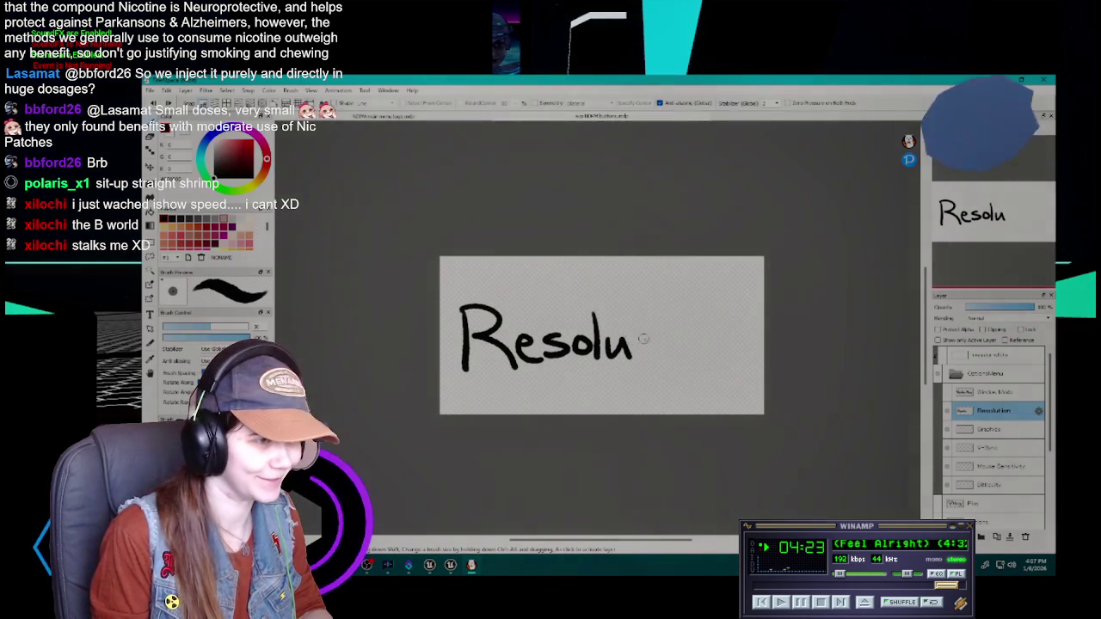
{"action": "mouse_move", "coordinate": [643, 316]}
{"action": "left_mouse_down"}
{"action": "mouse_move", "coordinate": [646, 357]}
{"action": "mouse_move", "coordinate": [662, 352]}
{"action": "left_mouse_up"}
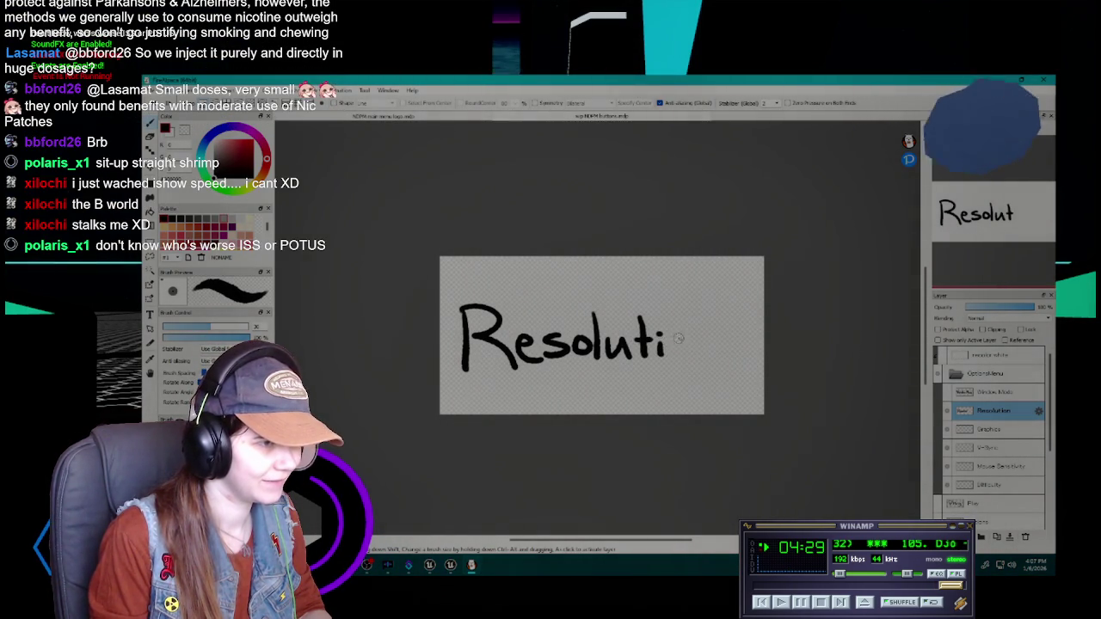
{"action": "mouse_move", "coordinate": [686, 336]}
{"action": "left_mouse_down"}
{"action": "mouse_move", "coordinate": [679, 356]}
{"action": "mouse_move", "coordinate": [693, 345]}
{"action": "mouse_move", "coordinate": [698, 362]}
{"action": "mouse_move", "coordinate": [715, 361]}
{"action": "left_mouse_up"}
{"action": "key", "text": "ctrl+z"}
{"action": "key", "text": "ctrl+z"}
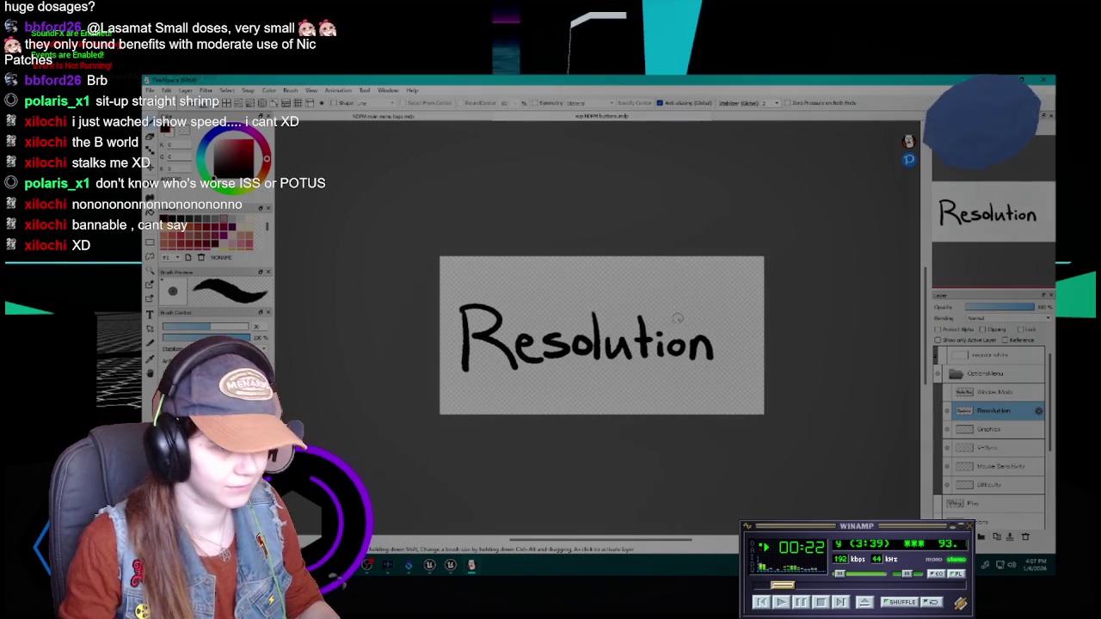
- Select the Graphics layer and ink the G of 'Graphics' after several retries
{"action": "left_click", "coordinate": [984, 429]}
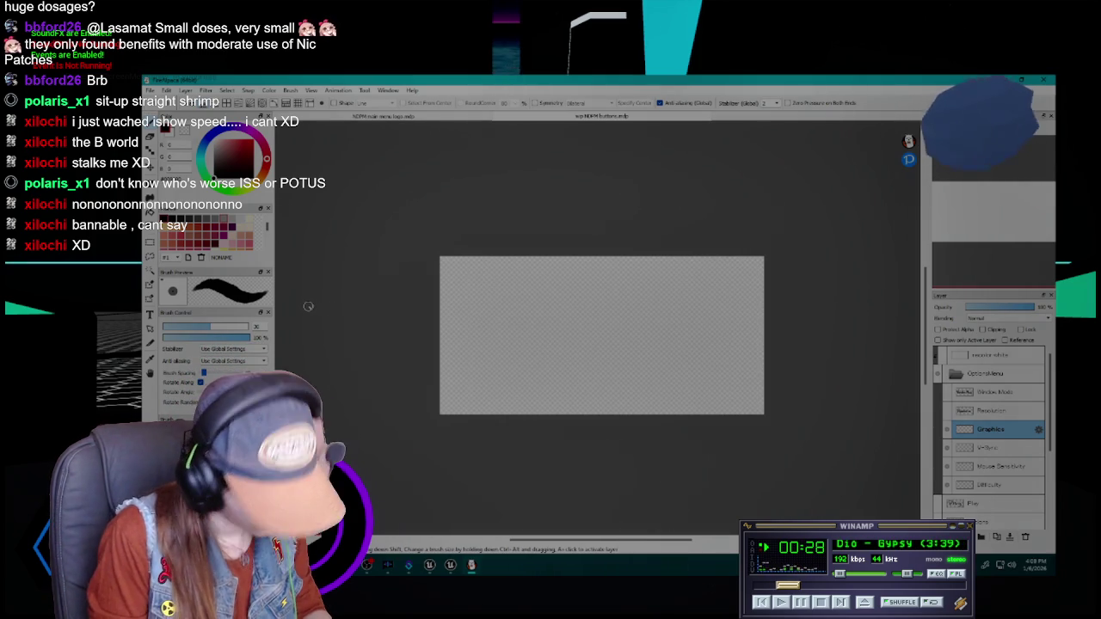
{"action": "mouse_move", "coordinate": [493, 302]}
{"action": "left_mouse_down"}
{"action": "mouse_move", "coordinate": [498, 360]}
{"action": "mouse_move", "coordinate": [520, 331]}
{"action": "left_mouse_up"}
{"action": "key", "text": "ctrl+z"}
{"action": "key", "text": "ctrl+z"}
{"action": "mouse_move", "coordinate": [511, 289]}
{"action": "left_mouse_down"}
{"action": "mouse_move", "coordinate": [513, 320]}
{"action": "mouse_move", "coordinate": [492, 327]}
{"action": "left_mouse_up"}
{"action": "key", "text": "ctrl+z"}
{"action": "mouse_move", "coordinate": [517, 282]}
{"action": "left_mouse_down"}
{"action": "mouse_move", "coordinate": [540, 325]}
{"action": "mouse_move", "coordinate": [490, 331]}
{"action": "mouse_move", "coordinate": [558, 344]}
{"action": "mouse_move", "coordinate": [588, 334]}
{"action": "mouse_move", "coordinate": [555, 359]}
{"action": "mouse_move", "coordinate": [583, 331]}
{"action": "mouse_move", "coordinate": [603, 354]}
{"action": "mouse_move", "coordinate": [585, 337]}
{"action": "mouse_move", "coordinate": [614, 332]}
{"action": "mouse_move", "coordinate": [609, 351]}
{"action": "left_mouse_up"}
{"action": "key", "text": "ctrl+z"}
{"action": "key", "text": "ctrl+z"}
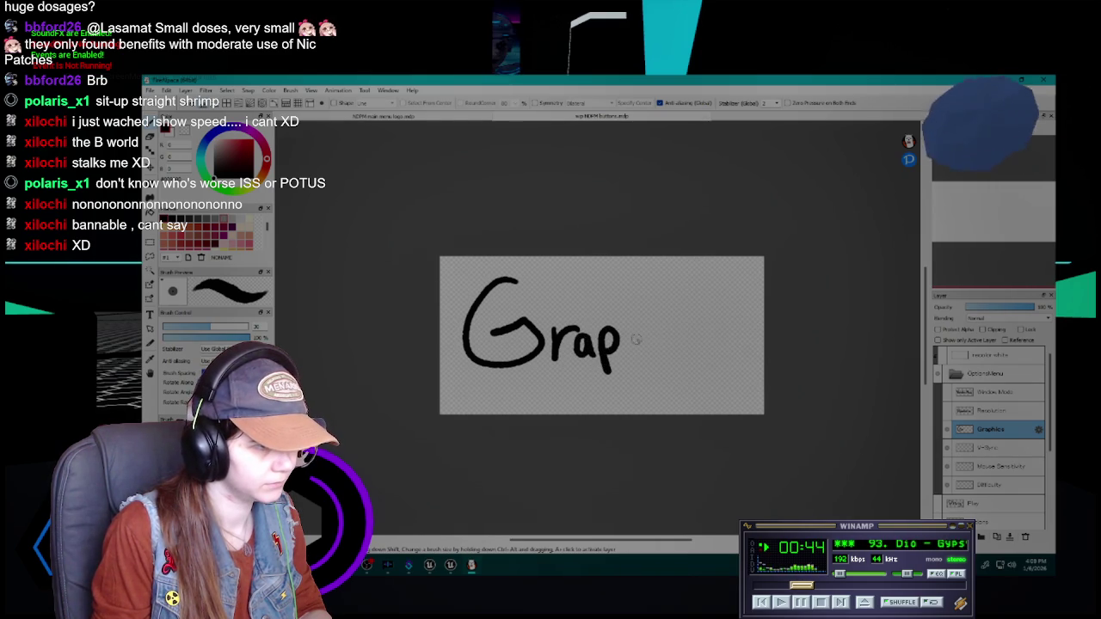
- Finish 'Graphics' through the final s, then hide the Graphics layer
{"action": "left_click_drag", "start_coordinate": [623, 298], "coordinate": [647, 345]}
{"action": "key", "text": "ctrl+z"}
{"action": "key", "text": "ctrl+z"}
{"action": "mouse_move", "coordinate": [624, 294]}
{"action": "left_mouse_down"}
{"action": "mouse_move", "coordinate": [628, 351]}
{"action": "mouse_move", "coordinate": [660, 347]}
{"action": "left_mouse_up"}
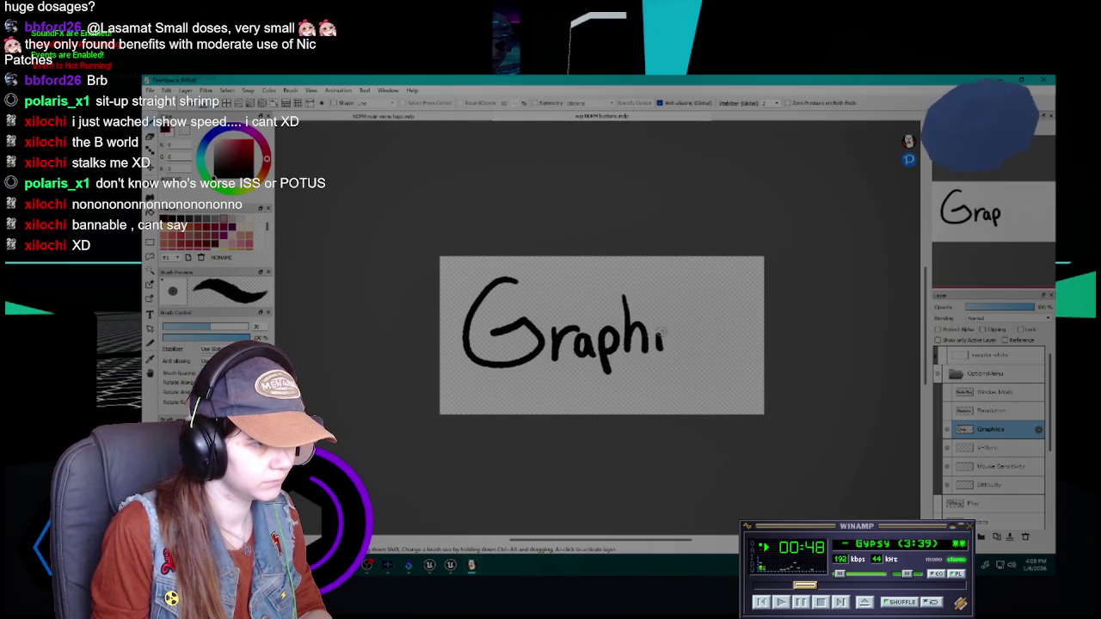
{"action": "left_click_drag", "start_coordinate": [731, 324], "coordinate": [705, 346]}
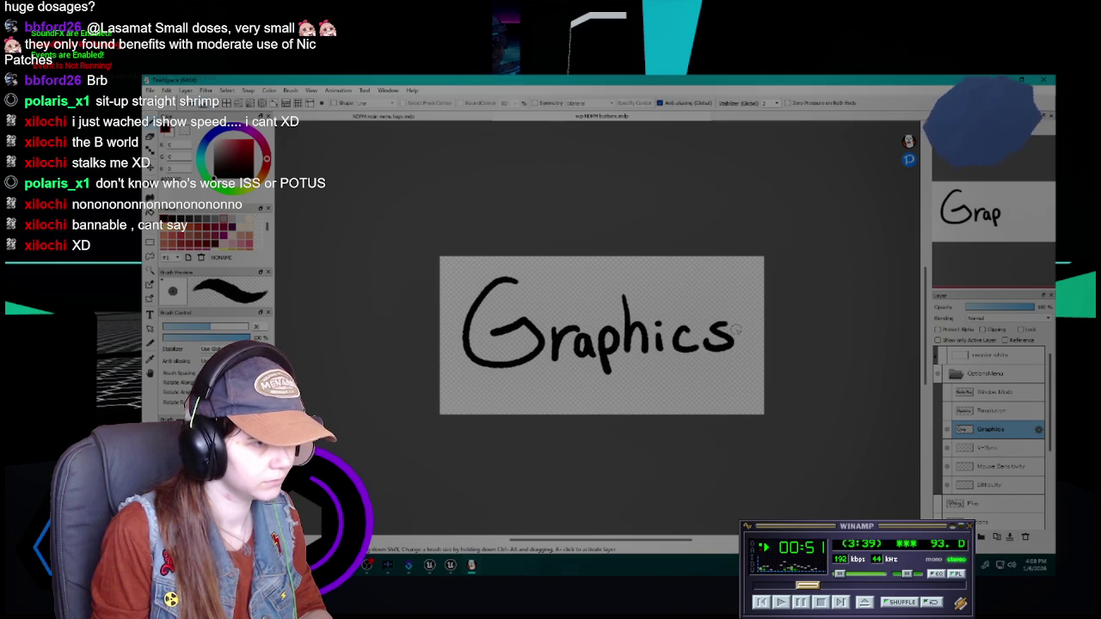
{"action": "left_click", "coordinate": [947, 428]}
{"action": "left_click", "coordinate": [989, 447]}
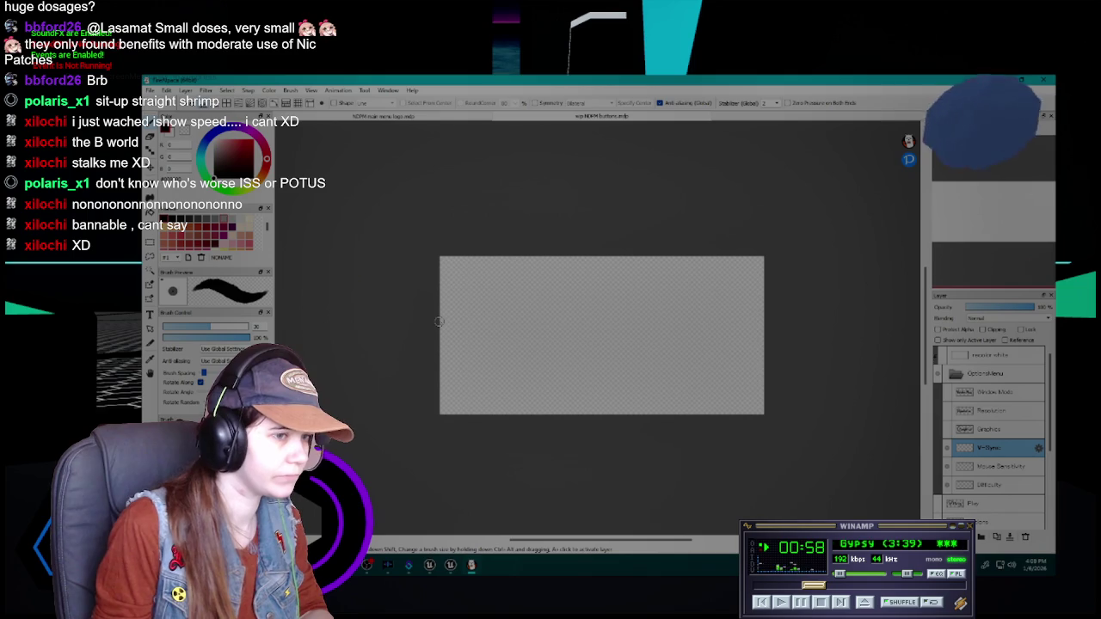
- Letter the V and hyphen of 'V-Sync' on the V-Sync layer
{"action": "scroll", "coordinate": [536, 352], "scroll_direction": "up", "scroll_amount": 1}
{"action": "scroll", "coordinate": [536, 351], "scroll_direction": "down", "scroll_amount": 2}
{"action": "scroll", "coordinate": [538, 353], "scroll_direction": "up", "scroll_amount": 1}
{"action": "scroll", "coordinate": [538, 354], "scroll_direction": "down", "scroll_amount": 1}
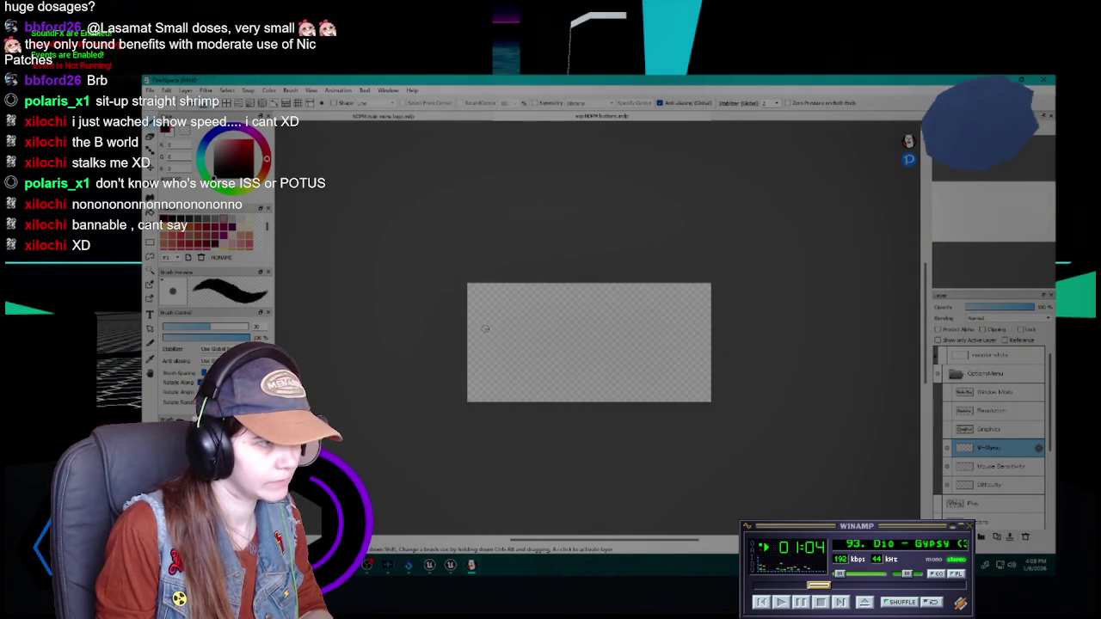
{"action": "mouse_move", "coordinate": [474, 313]}
{"action": "left_mouse_down"}
{"action": "mouse_move", "coordinate": [499, 365]}
{"action": "mouse_move", "coordinate": [528, 303]}
{"action": "left_mouse_up"}
{"action": "left_click_drag", "start_coordinate": [526, 342], "coordinate": [553, 352]}
- Complete 'V-Sync' with a smaller S, then clear it from the canvas with Delete
{"action": "key", "text": "ctrl+z"}
{"action": "left_click_drag", "start_coordinate": [600, 311], "coordinate": [561, 361]}
{"action": "key", "text": "ctrl+z"}
{"action": "mouse_move", "coordinate": [592, 308]}
{"action": "left_mouse_down"}
{"action": "mouse_move", "coordinate": [558, 357]}
{"action": "mouse_move", "coordinate": [611, 352]}
{"action": "mouse_move", "coordinate": [621, 372]}
{"action": "mouse_move", "coordinate": [646, 335]}
{"action": "mouse_move", "coordinate": [657, 372]}
{"action": "left_mouse_up"}
{"action": "left_click_drag", "start_coordinate": [691, 335], "coordinate": [688, 367]}
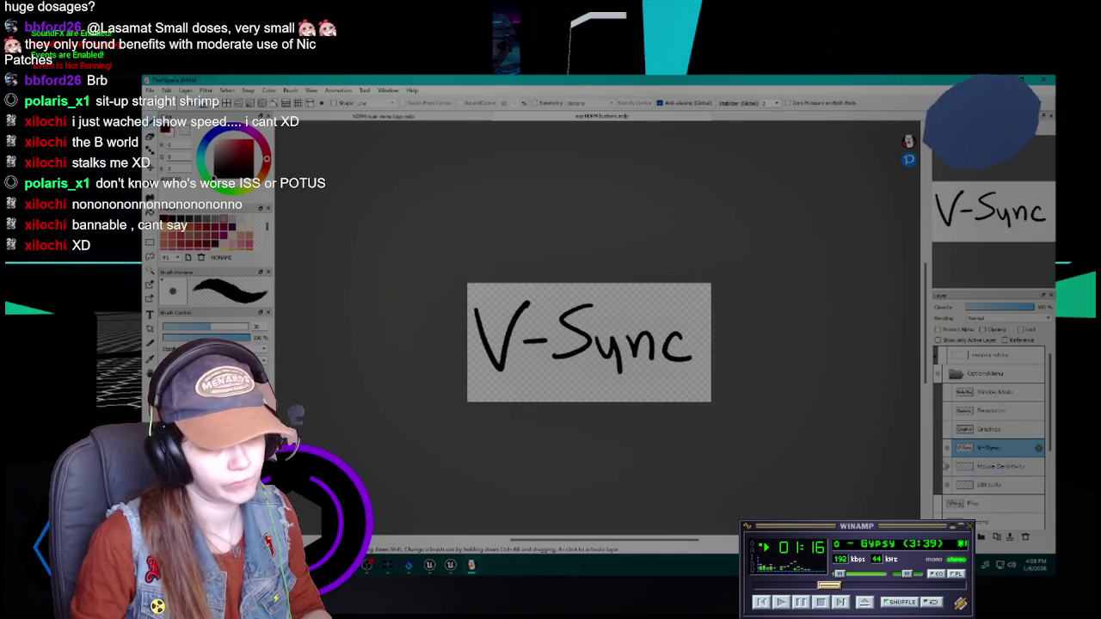
{"action": "key", "text": "Delete"}
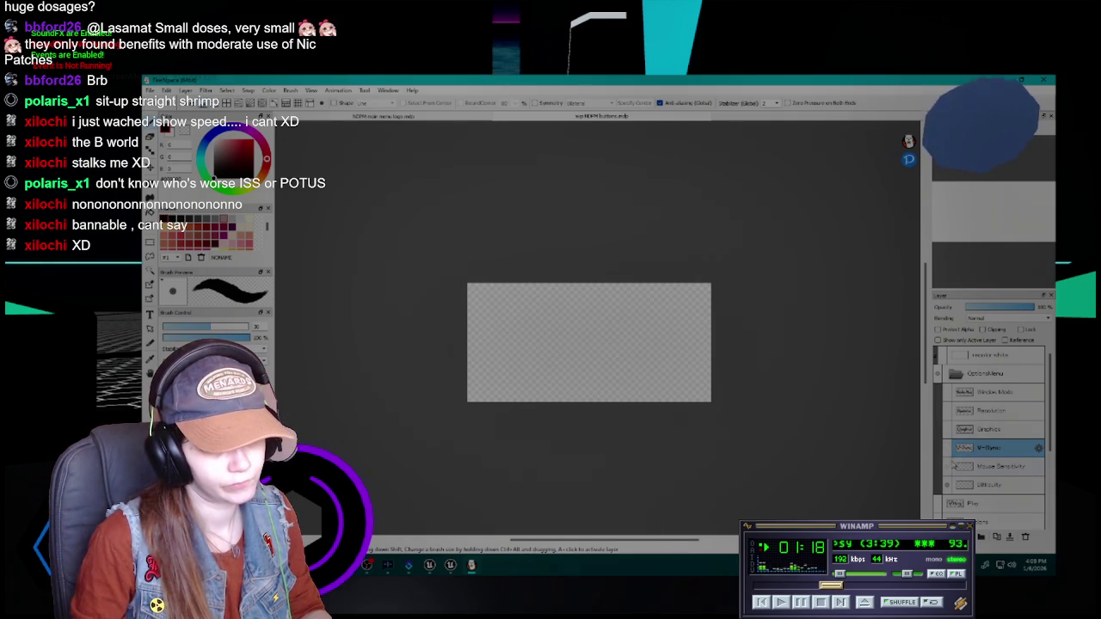
{"action": "left_click", "coordinate": [989, 466]}
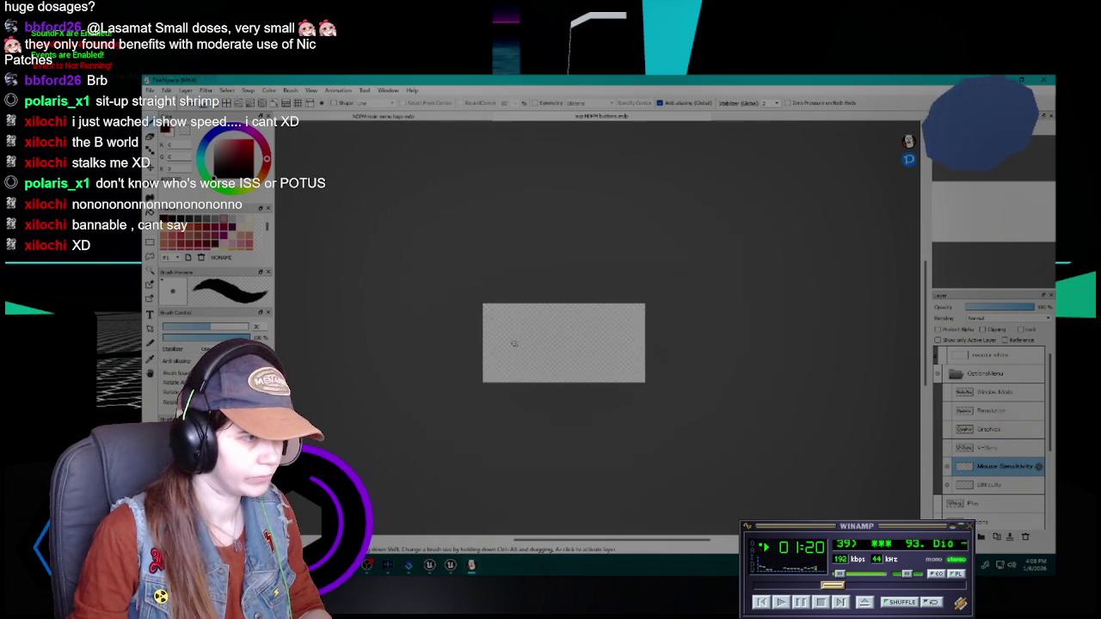
- Make a first attempt at 'Mouse Sensitivity' on its layer, undoing the last letters
{"action": "scroll", "coordinate": [513, 343], "scroll_direction": "up", "scroll_amount": 1}
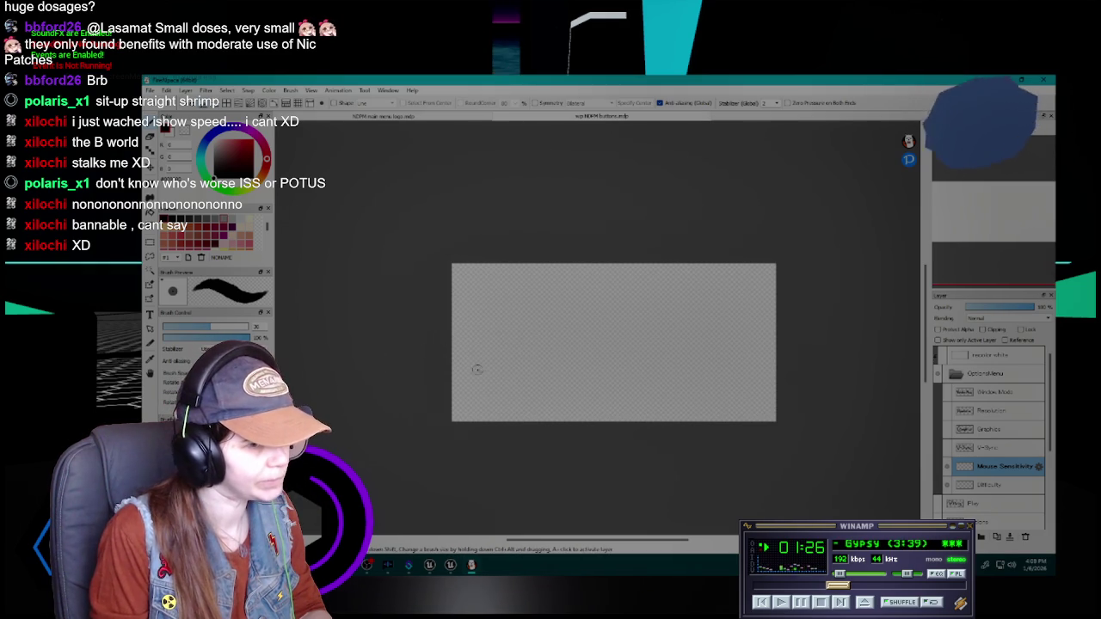
{"action": "mouse_move", "coordinate": [461, 376]}
{"action": "left_mouse_down"}
{"action": "mouse_move", "coordinate": [502, 361]}
{"action": "mouse_move", "coordinate": [510, 378]}
{"action": "mouse_move", "coordinate": [470, 325]}
{"action": "mouse_move", "coordinate": [514, 374]}
{"action": "mouse_move", "coordinate": [540, 359]}
{"action": "mouse_move", "coordinate": [569, 373]}
{"action": "mouse_move", "coordinate": [616, 368]}
{"action": "left_mouse_up"}
{"action": "key", "text": "ctrl+z"}
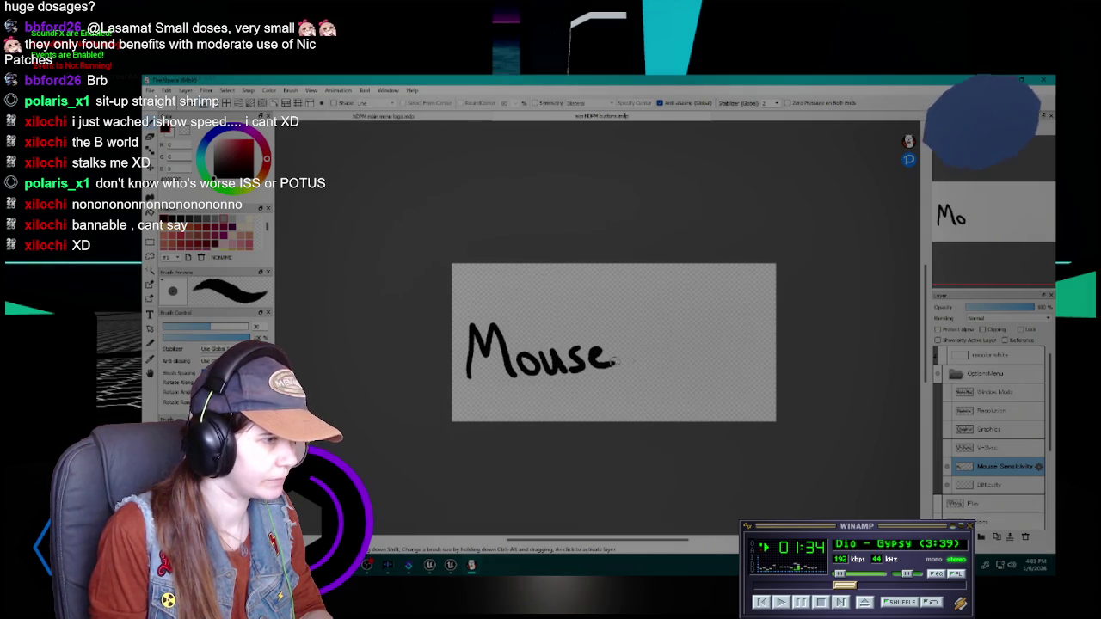
{"action": "mouse_move", "coordinate": [646, 327]}
{"action": "left_mouse_down"}
{"action": "mouse_move", "coordinate": [627, 343]}
{"action": "mouse_move", "coordinate": [653, 358]}
{"action": "left_mouse_up"}
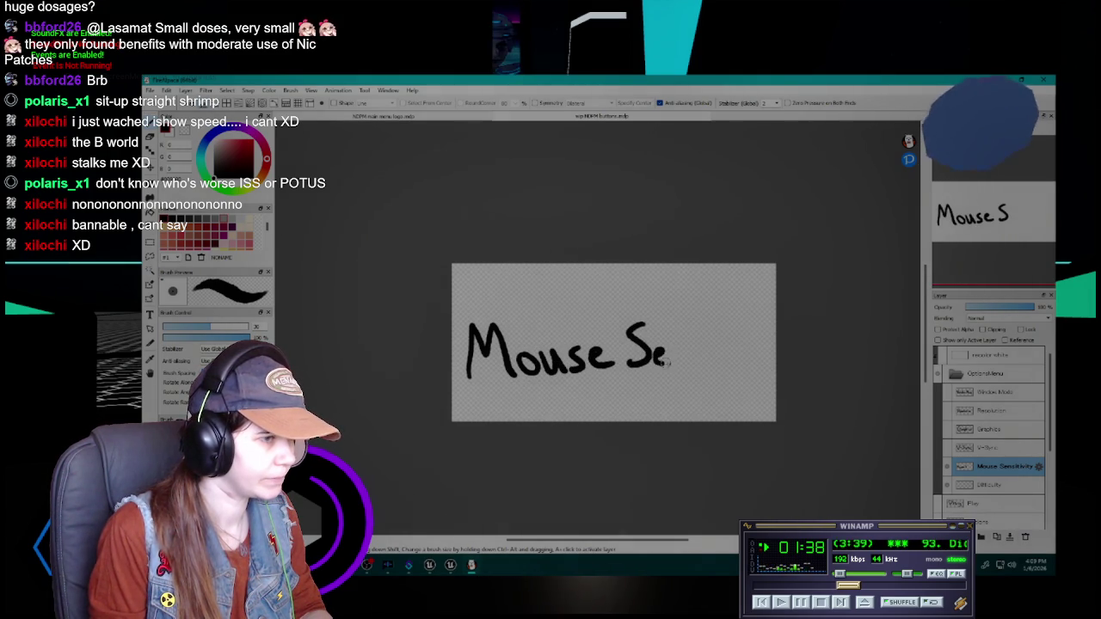
{"action": "mouse_move", "coordinate": [695, 350]}
{"action": "left_mouse_down"}
{"action": "mouse_move", "coordinate": [683, 367]}
{"action": "mouse_move", "coordinate": [725, 350]}
{"action": "mouse_move", "coordinate": [770, 354]}
{"action": "mouse_move", "coordinate": [756, 380]}
{"action": "left_mouse_up"}
{"action": "left_click", "coordinate": [701, 343]}
{"action": "key", "text": "ctrl+z"}
{"action": "key", "text": "ctrl+z"}
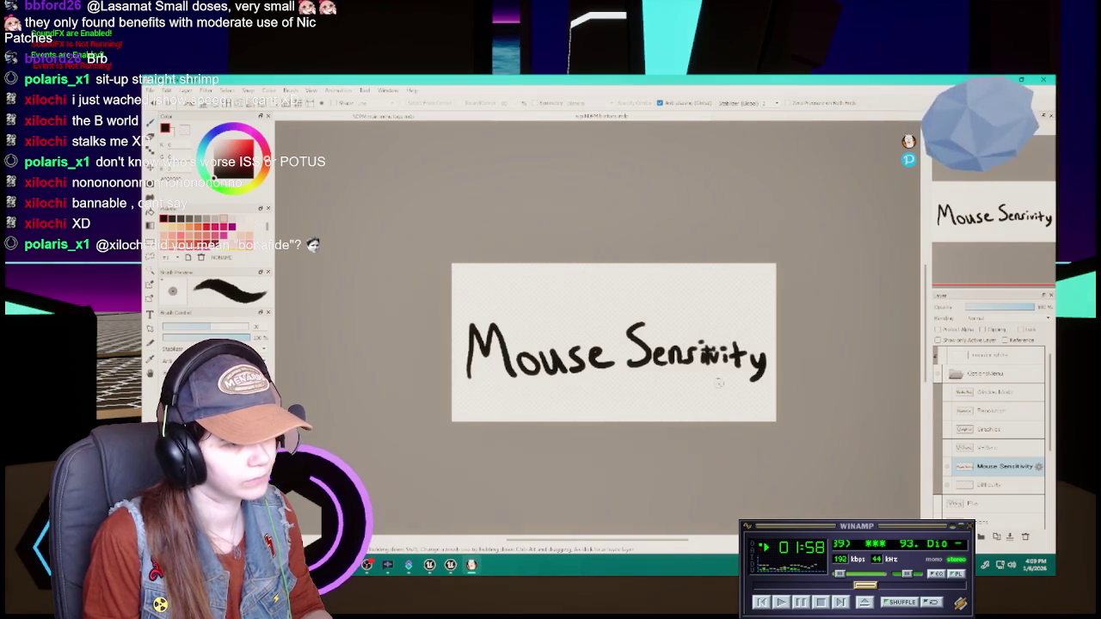
{"action": "key", "text": "ctrl+z"}
{"action": "key", "text": "ctrl+z"}
{"action": "key", "text": "ctrl+z"}
{"action": "key", "text": "ctrl+z"}
{"action": "key", "text": "ctrl+z"}
{"action": "key", "text": "ctrl+z"}
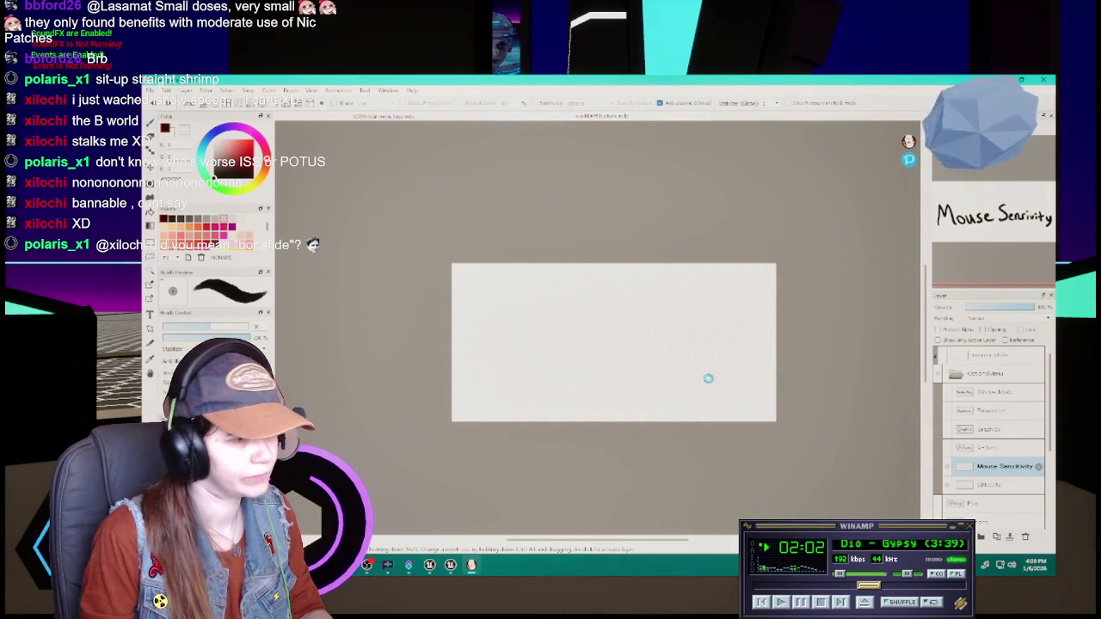
- Zoom the canvas and repeatedly redraw the starting M of 'Mouse'
{"action": "key", "text": "ctrl+minus"}
{"action": "key", "text": "ctrl+plus"}
{"action": "key", "text": "ctrl+plus"}
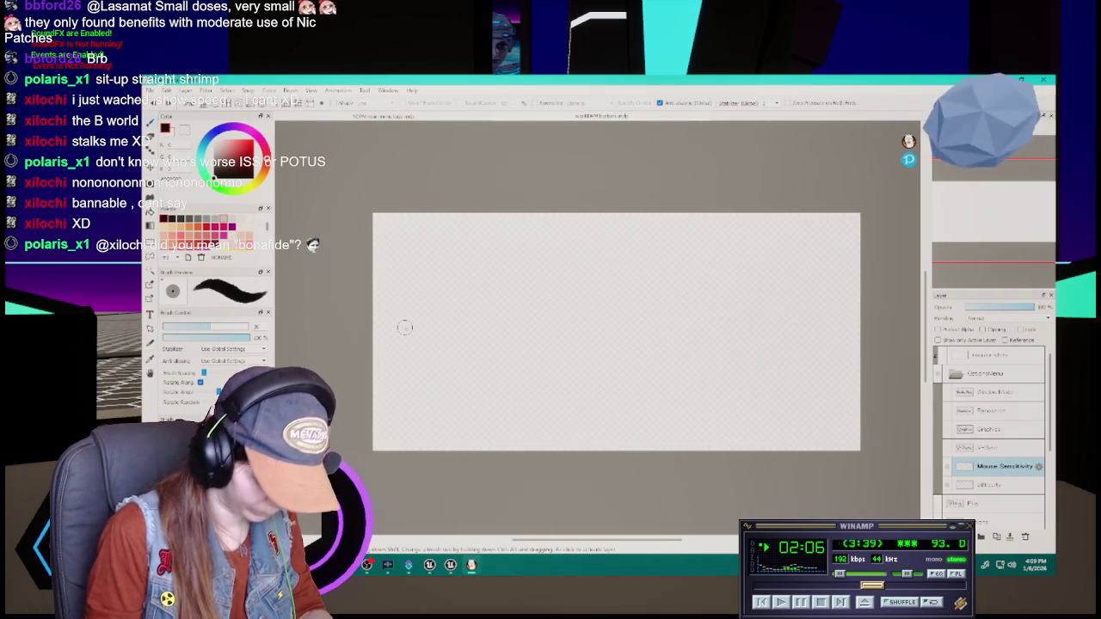
{"action": "left_click_drag", "start_coordinate": [397, 413], "coordinate": [377, 320]}
{"action": "key", "text": "ctrl+z"}
{"action": "mouse_move", "coordinate": [393, 408]}
{"action": "left_mouse_down"}
{"action": "mouse_move", "coordinate": [397, 301]}
{"action": "mouse_move", "coordinate": [469, 394]}
{"action": "left_mouse_up"}
{"action": "key", "text": "ctrl+z"}
{"action": "mouse_move", "coordinate": [394, 402]}
{"action": "left_mouse_down"}
{"action": "mouse_move", "coordinate": [424, 365]}
{"action": "mouse_move", "coordinate": [470, 391]}
{"action": "left_mouse_up"}
{"action": "key", "text": "ctrl+z"}
{"action": "mouse_move", "coordinate": [397, 392]}
{"action": "left_mouse_down"}
{"action": "mouse_move", "coordinate": [413, 338]}
{"action": "mouse_move", "coordinate": [469, 393]}
{"action": "left_mouse_up"}
{"action": "key", "text": "ctrl+z"}
{"action": "mouse_move", "coordinate": [401, 393]}
{"action": "left_mouse_down"}
{"action": "mouse_move", "coordinate": [447, 301]}
{"action": "mouse_move", "coordinate": [475, 396]}
{"action": "left_mouse_up"}
{"action": "left_click_drag", "start_coordinate": [496, 359], "coordinate": [497, 363]}
{"action": "key", "text": "ctrl+z"}
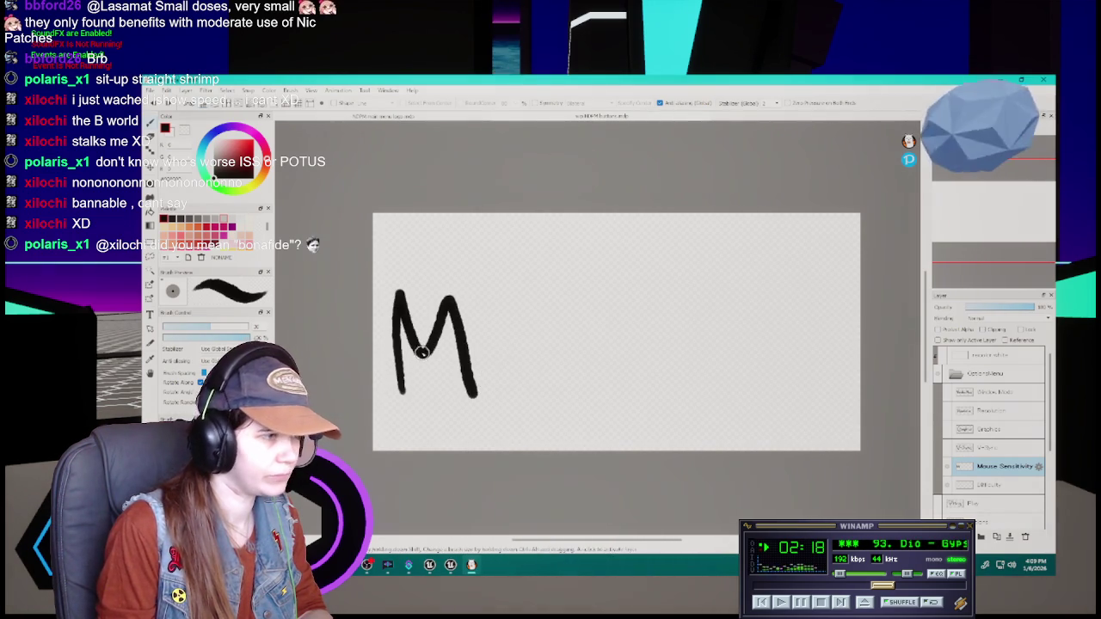
{"action": "key", "text": "ctrl+z"}
- Retry the M and S, undo all 'Mouse Se' strokes, and make the brush much thinner
{"action": "mouse_move", "coordinate": [385, 397]}
{"action": "left_mouse_down"}
{"action": "mouse_move", "coordinate": [389, 307]}
{"action": "mouse_move", "coordinate": [452, 395]}
{"action": "mouse_move", "coordinate": [394, 321]}
{"action": "mouse_move", "coordinate": [431, 314]}
{"action": "mouse_move", "coordinate": [446, 394]}
{"action": "mouse_move", "coordinate": [429, 311]}
{"action": "mouse_move", "coordinate": [445, 391]}
{"action": "mouse_move", "coordinate": [447, 363]}
{"action": "mouse_move", "coordinate": [491, 370]}
{"action": "mouse_move", "coordinate": [490, 360]}
{"action": "mouse_move", "coordinate": [511, 378]}
{"action": "mouse_move", "coordinate": [525, 368]}
{"action": "mouse_move", "coordinate": [517, 380]}
{"action": "mouse_move", "coordinate": [551, 357]}
{"action": "mouse_move", "coordinate": [561, 380]}
{"action": "left_mouse_up"}
{"action": "key", "text": "ctrl+z"}
{"action": "key", "text": "ctrl+z"}
{"action": "key", "text": "ctrl+z"}
{"action": "key", "text": "ctrl+z"}
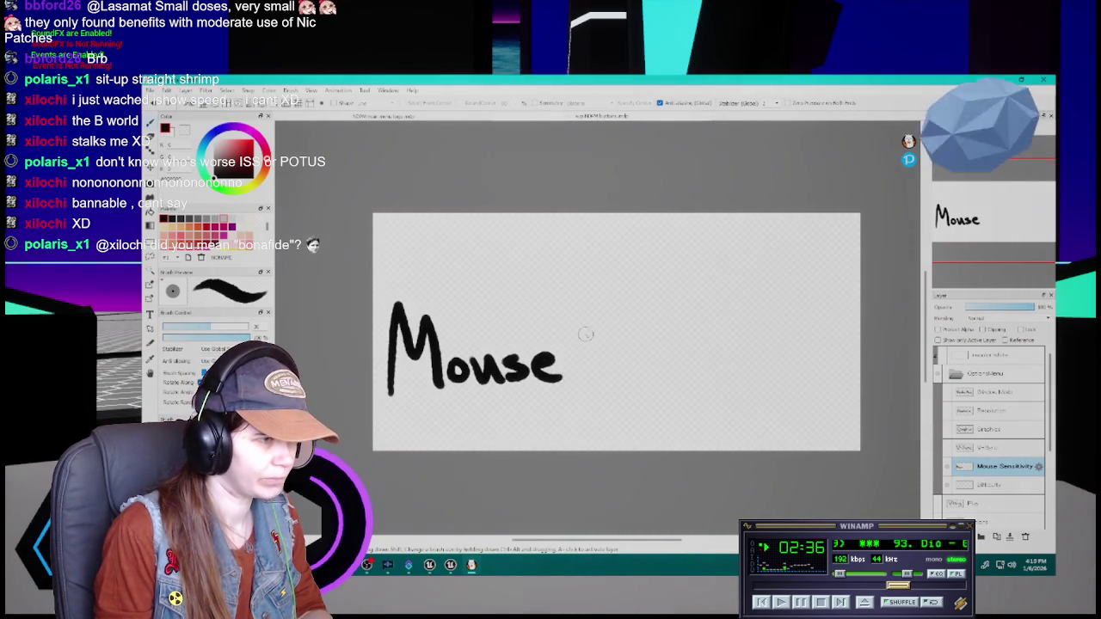
{"action": "mouse_move", "coordinate": [597, 306]}
{"action": "left_mouse_down"}
{"action": "mouse_move", "coordinate": [567, 315]}
{"action": "mouse_move", "coordinate": [574, 363]}
{"action": "left_mouse_up"}
{"action": "key", "text": "ctrl+z"}
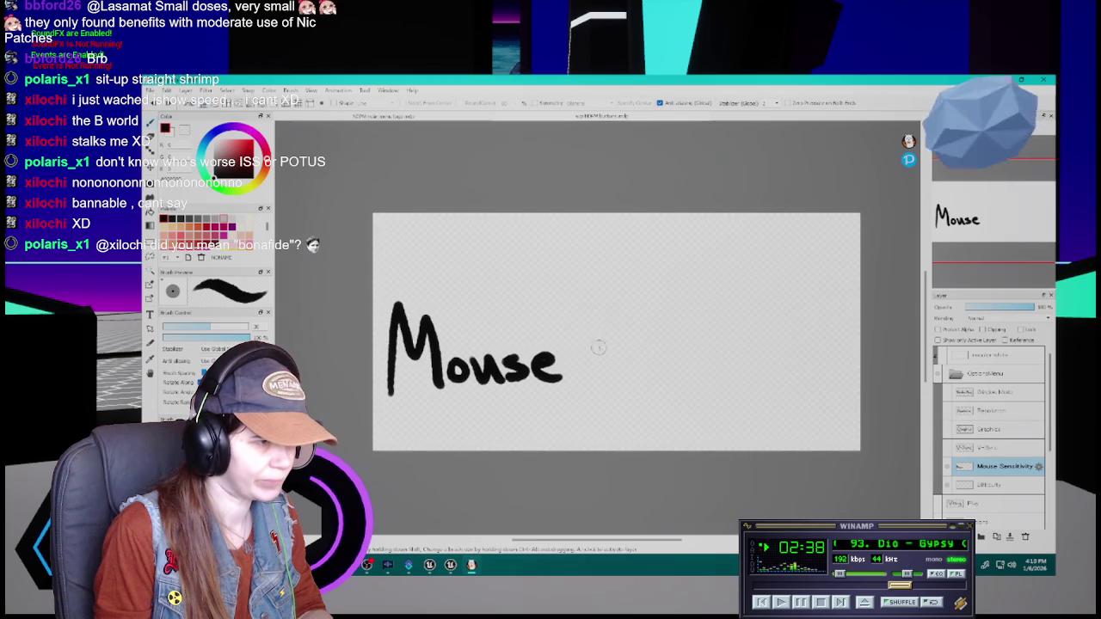
{"action": "mouse_move", "coordinate": [606, 320]}
{"action": "left_mouse_down"}
{"action": "mouse_move", "coordinate": [613, 360]}
{"action": "mouse_move", "coordinate": [638, 366]}
{"action": "left_mouse_up"}
{"action": "key", "text": "ctrl+z"}
{"action": "key", "text": "ctrl+z"}
{"action": "key", "text": "ctrl+z"}
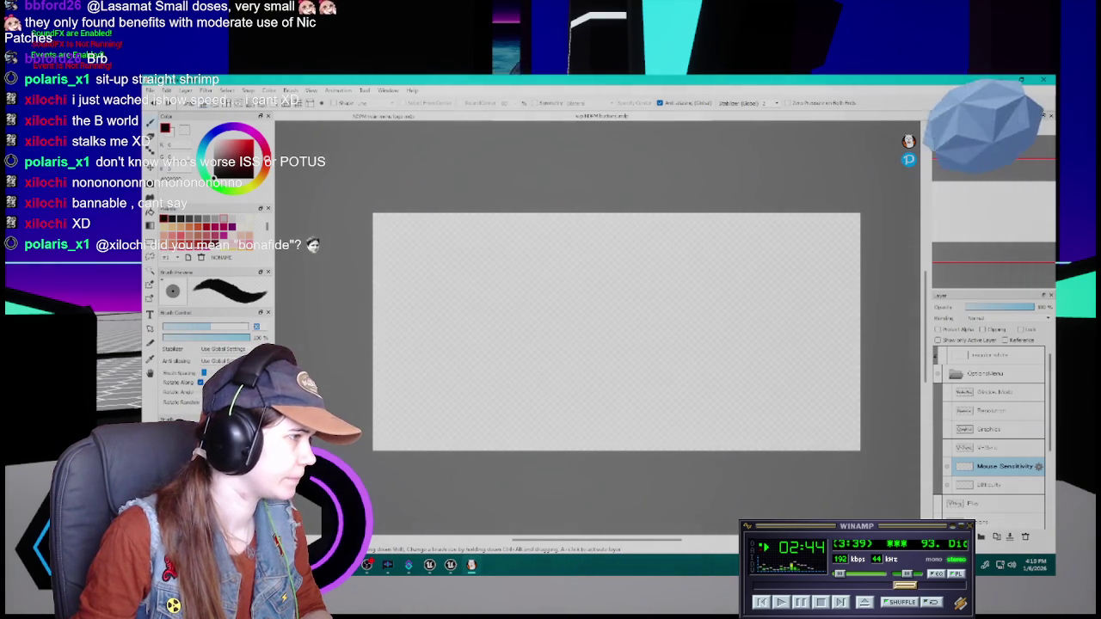
{"action": "left_click_drag", "start_coordinate": [247, 326], "coordinate": [239, 327]}
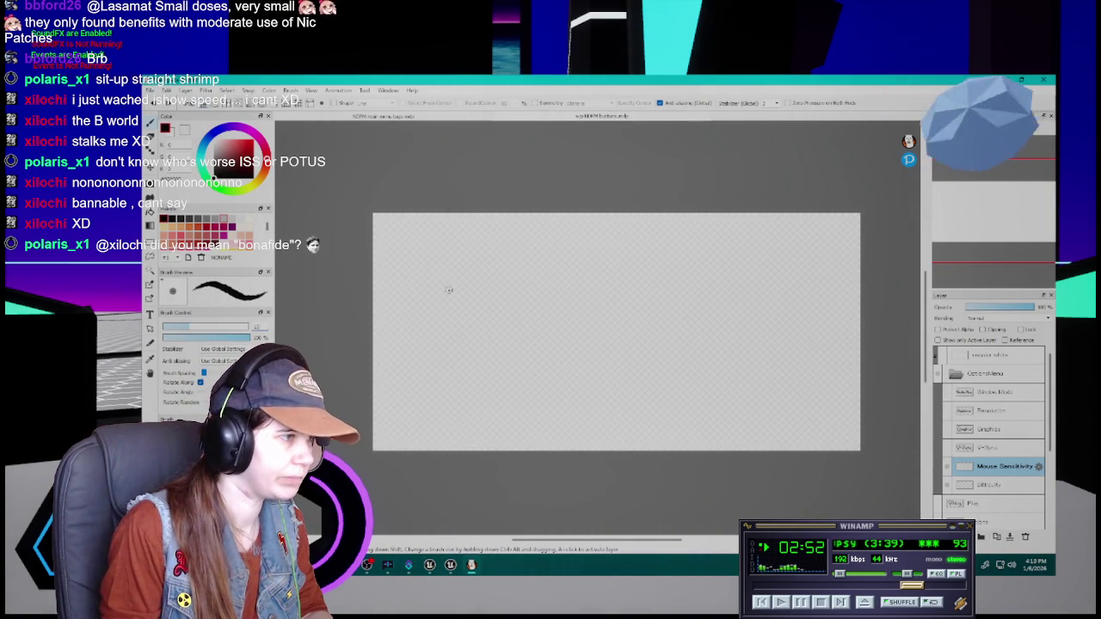
- With the thinner brush, write 'Mouse' and a larger S for Sensitivity
{"action": "mouse_move", "coordinate": [390, 388]}
{"action": "left_mouse_down"}
{"action": "mouse_move", "coordinate": [422, 334]}
{"action": "mouse_move", "coordinate": [452, 362]}
{"action": "left_mouse_up"}
{"action": "key", "text": "ctrl+z"}
{"action": "mouse_move", "coordinate": [394, 392]}
{"action": "left_mouse_down"}
{"action": "mouse_move", "coordinate": [422, 327]}
{"action": "mouse_move", "coordinate": [454, 378]}
{"action": "mouse_move", "coordinate": [392, 280]}
{"action": "mouse_move", "coordinate": [467, 394]}
{"action": "mouse_move", "coordinate": [493, 369]}
{"action": "mouse_move", "coordinate": [527, 374]}
{"action": "mouse_move", "coordinate": [513, 384]}
{"action": "mouse_move", "coordinate": [563, 382]}
{"action": "left_mouse_up"}
{"action": "key", "text": "ctrl+z"}
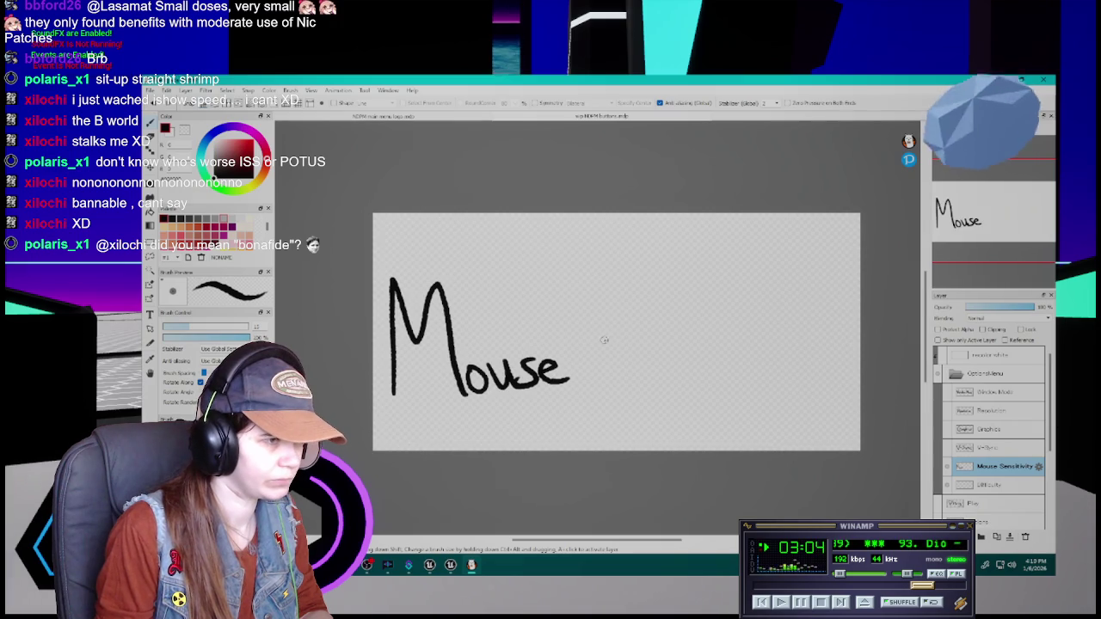
{"action": "left_click_drag", "start_coordinate": [610, 334], "coordinate": [590, 373]}
{"action": "key", "text": "ctrl+z"}
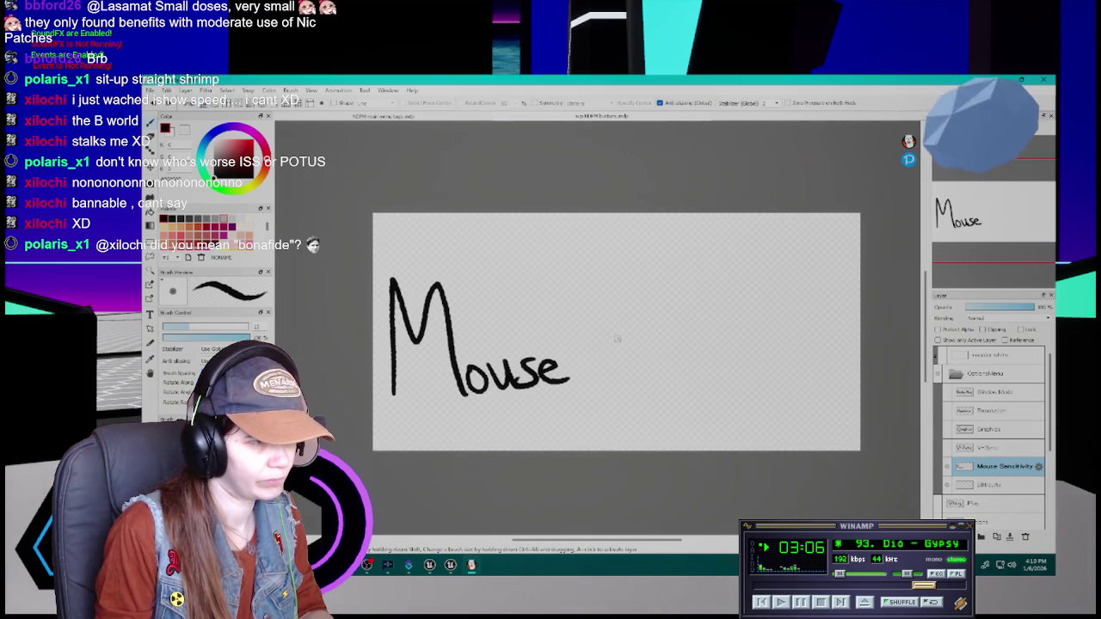
{"action": "mouse_move", "coordinate": [612, 305]}
{"action": "left_mouse_down"}
{"action": "mouse_move", "coordinate": [585, 363]}
{"action": "mouse_move", "coordinate": [685, 365]}
{"action": "left_mouse_up"}
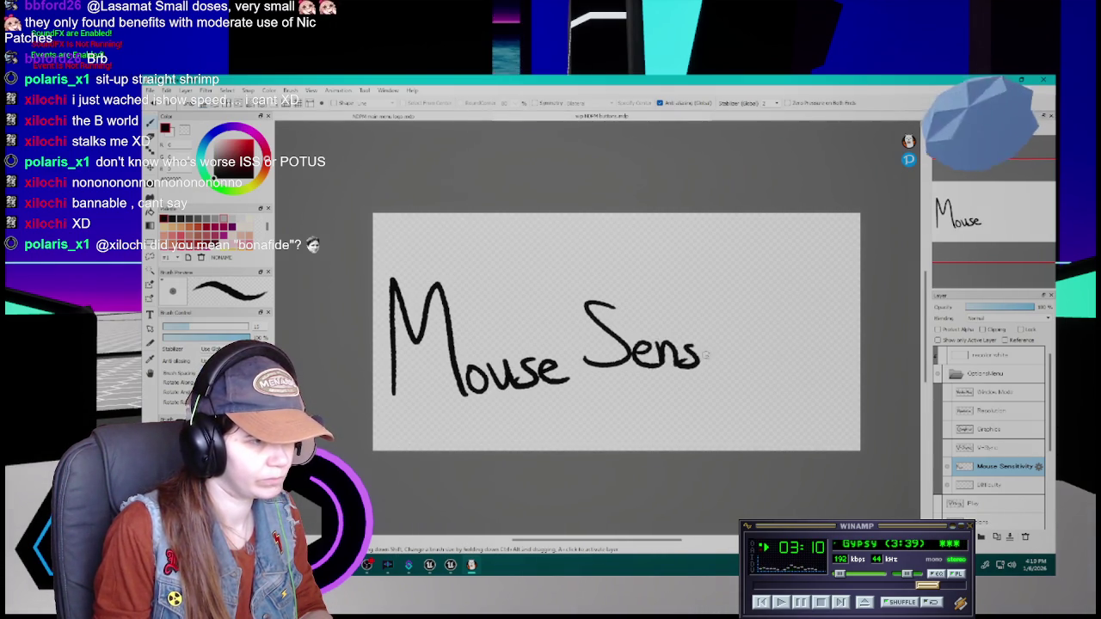
- Finish 'Sensitivity' with the t crossbar and y, then hide the Mouse Sensitivity layer
{"action": "left_click_drag", "start_coordinate": [721, 334], "coordinate": [724, 362]}
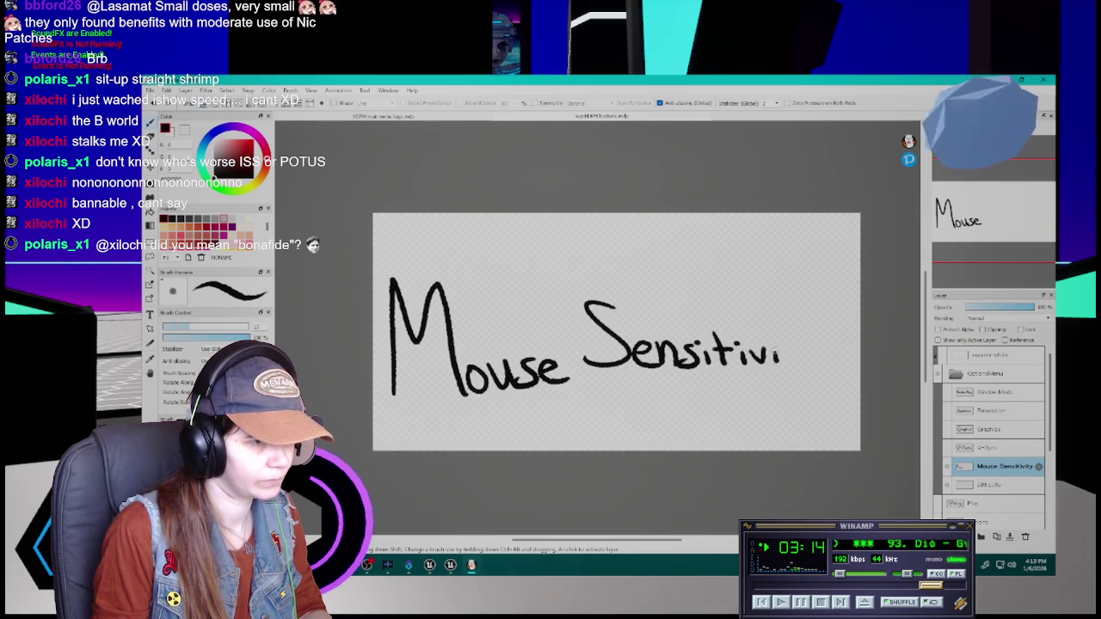
{"action": "mouse_move", "coordinate": [783, 335]}
{"action": "left_mouse_down"}
{"action": "mouse_move", "coordinate": [791, 365]}
{"action": "mouse_move", "coordinate": [806, 349]}
{"action": "left_mouse_up"}
{"action": "mouse_move", "coordinate": [803, 349]}
{"action": "left_mouse_down"}
{"action": "mouse_move", "coordinate": [824, 354]}
{"action": "mouse_move", "coordinate": [786, 389]}
{"action": "left_mouse_up"}
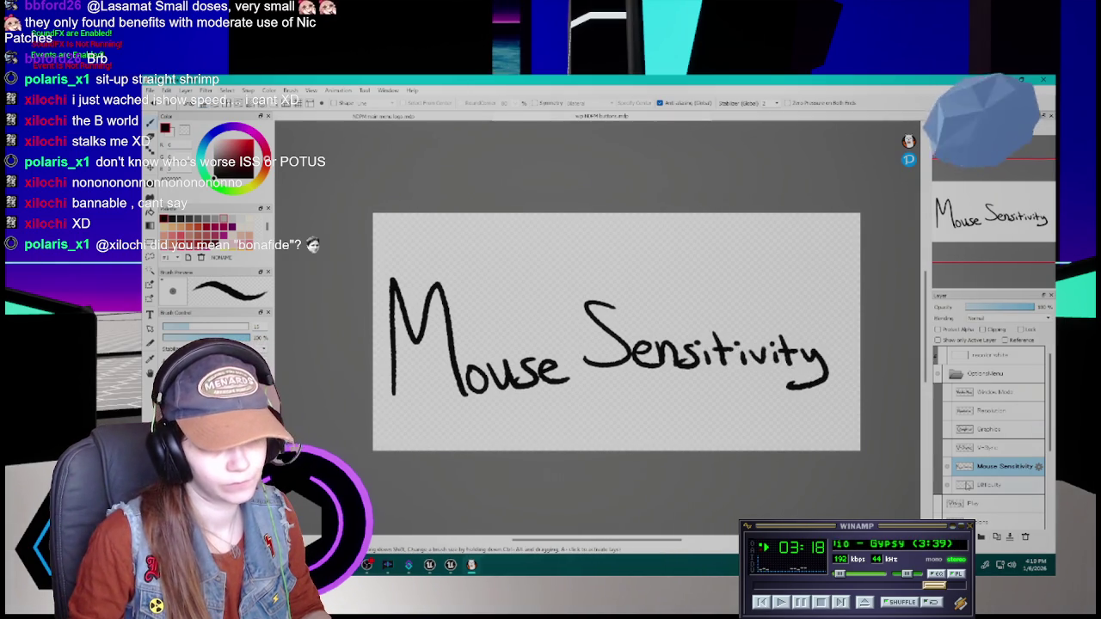
{"action": "left_click", "coordinate": [972, 486]}
{"action": "left_click", "coordinate": [947, 467]}
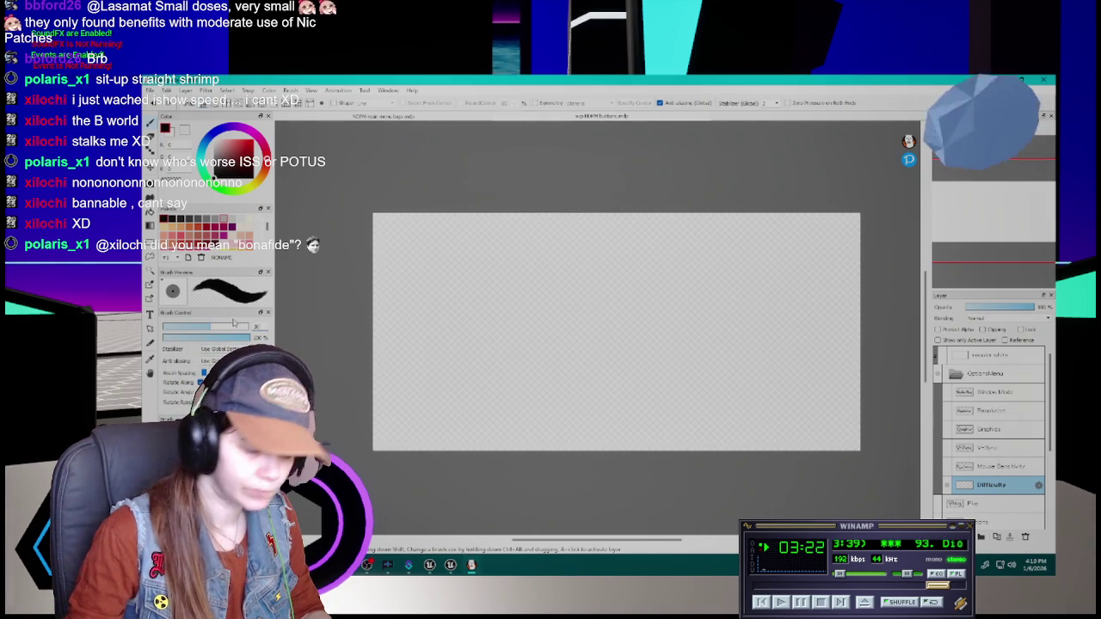
- Zoom out and ink the D of 'Difficulty', redrawing its curve several times
{"action": "scroll", "coordinate": [431, 346], "scroll_direction": "down", "scroll_amount": 2}
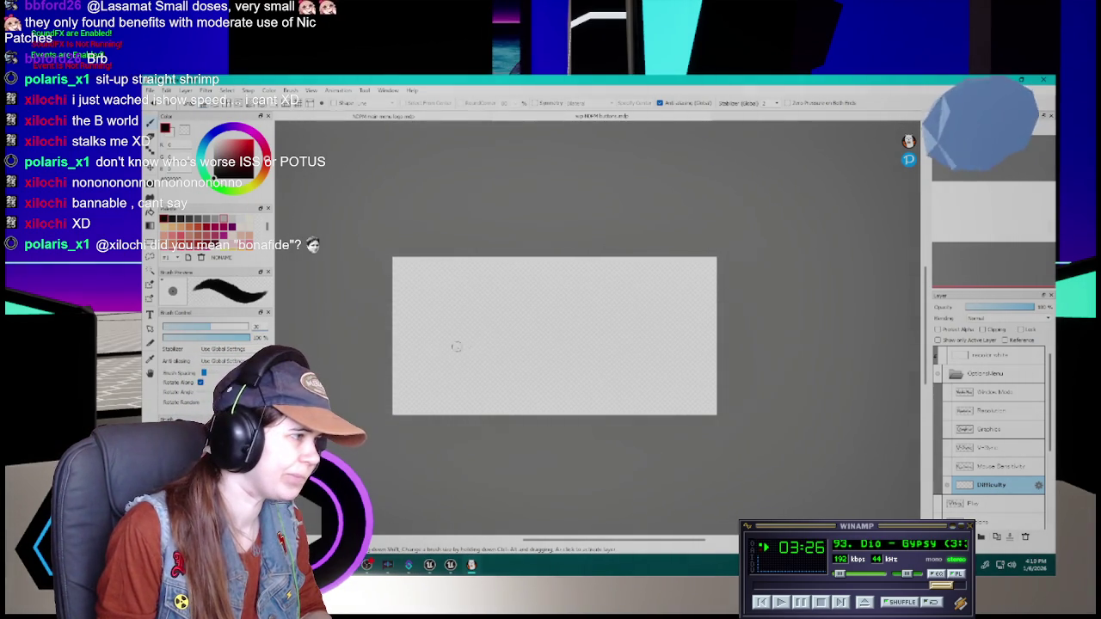
{"action": "left_click_drag", "start_coordinate": [406, 307], "coordinate": [416, 363]}
{"action": "mouse_move", "coordinate": [408, 308]}
{"action": "left_mouse_down"}
{"action": "mouse_move", "coordinate": [456, 361]}
{"action": "mouse_move", "coordinate": [418, 368]}
{"action": "left_mouse_up"}
{"action": "key", "text": "ctrl+z"}
{"action": "left_click_drag", "start_coordinate": [406, 307], "coordinate": [418, 366]}
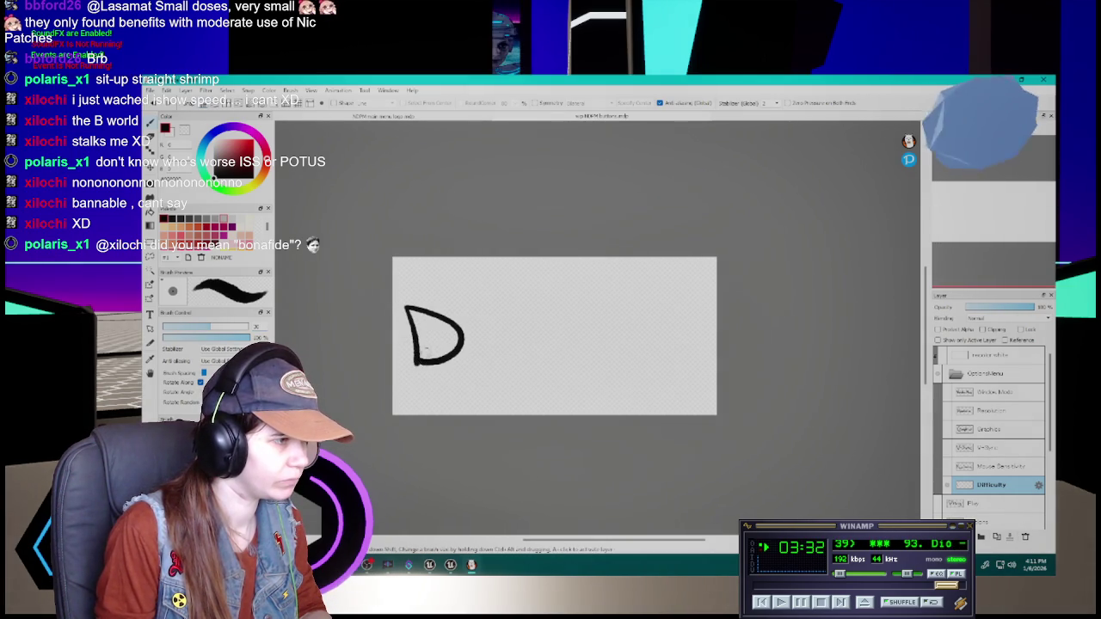
{"action": "key", "text": "ctrl+z"}
{"action": "left_click_drag", "start_coordinate": [403, 308], "coordinate": [418, 366]}
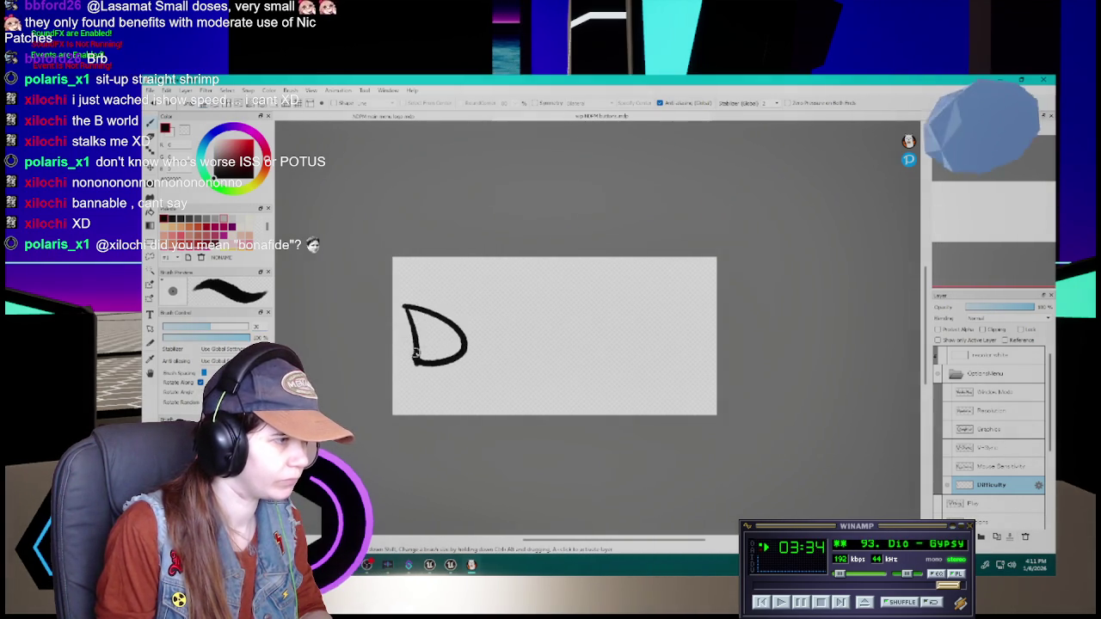
{"action": "key", "text": "ctrl+z"}
{"action": "mouse_move", "coordinate": [404, 306]}
{"action": "left_mouse_down"}
{"action": "mouse_move", "coordinate": [455, 363]}
{"action": "mouse_move", "coordinate": [417, 368]}
{"action": "left_mouse_up"}
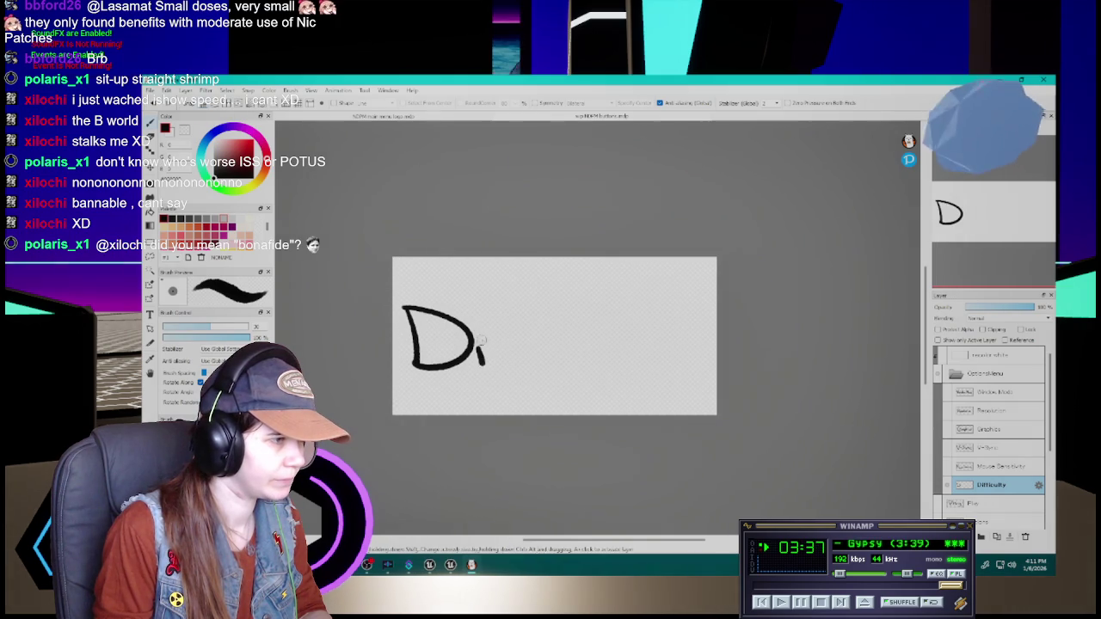
- Add the dotted i and attempt the double f, leaving 'Di' on the canvas
{"action": "key", "text": "ctrl+z"}
{"action": "left_click", "coordinate": [482, 336]}
{"action": "mouse_move", "coordinate": [481, 342]}
{"action": "left_mouse_down"}
{"action": "mouse_move", "coordinate": [484, 363]}
{"action": "mouse_move", "coordinate": [513, 334]}
{"action": "left_mouse_up"}
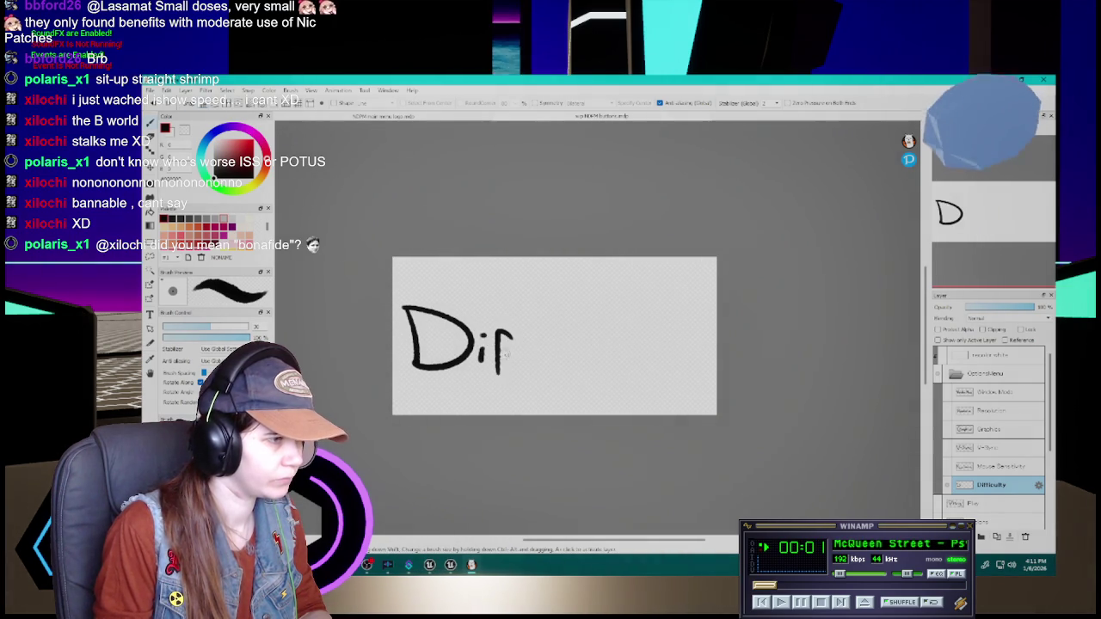
{"action": "mouse_move", "coordinate": [507, 373]}
{"action": "left_mouse_down"}
{"action": "mouse_move", "coordinate": [519, 334]}
{"action": "mouse_move", "coordinate": [530, 352]}
{"action": "mouse_move", "coordinate": [511, 330]}
{"action": "left_mouse_up"}
{"action": "key", "text": "ctrl+z"}
{"action": "key", "text": "ctrl+z"}
{"action": "key", "text": "ctrl+z"}
{"action": "key", "text": "ctrl+z"}
{"action": "mouse_move", "coordinate": [516, 370]}
{"action": "left_mouse_down"}
{"action": "mouse_move", "coordinate": [524, 330]}
{"action": "mouse_move", "coordinate": [533, 353]}
{"action": "left_mouse_up"}
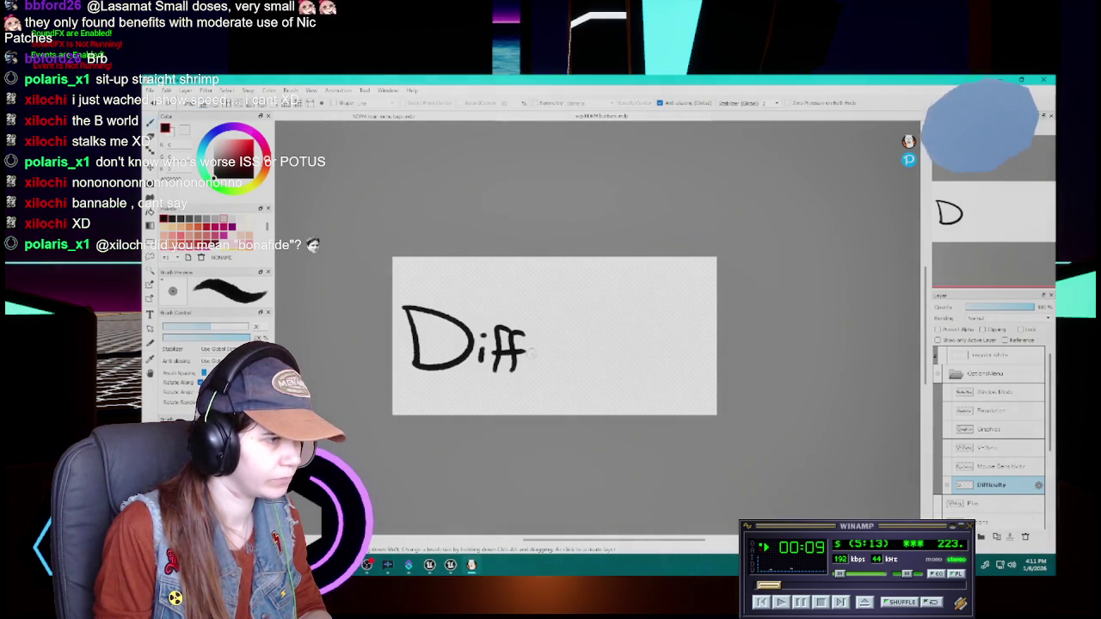
{"action": "key", "text": "ctrl+z"}
{"action": "key", "text": "ctrl+z"}
{"action": "key", "text": "ctrl+z"}
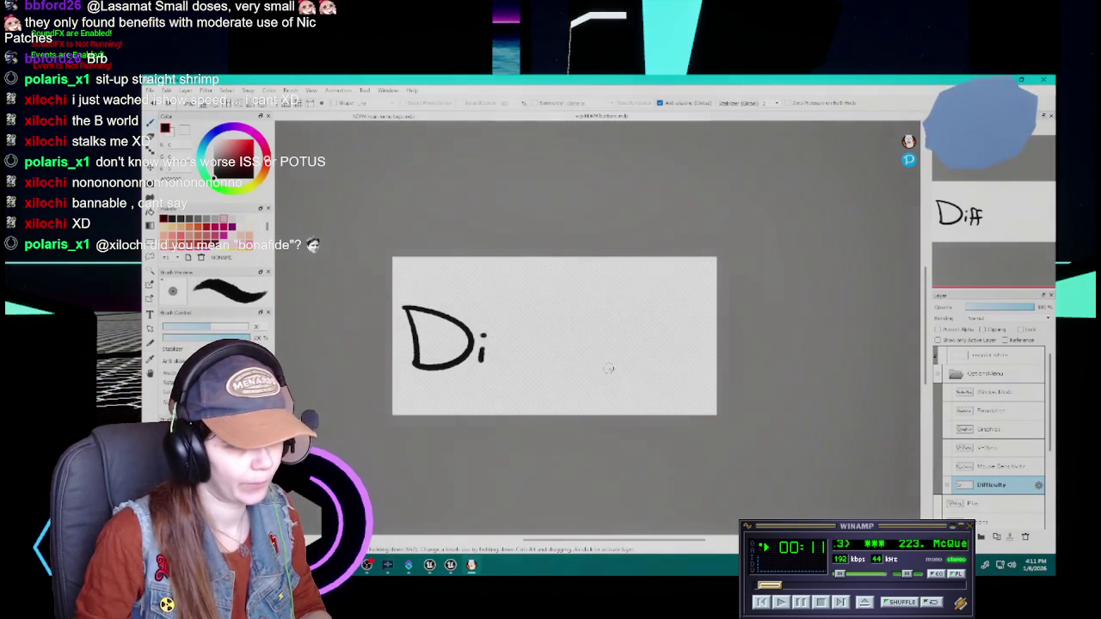
- Refocus the paint window and continue 'Difficulty' with the ff, i, c, u, l and t
{"action": "left_click", "coordinate": [879, 582]}
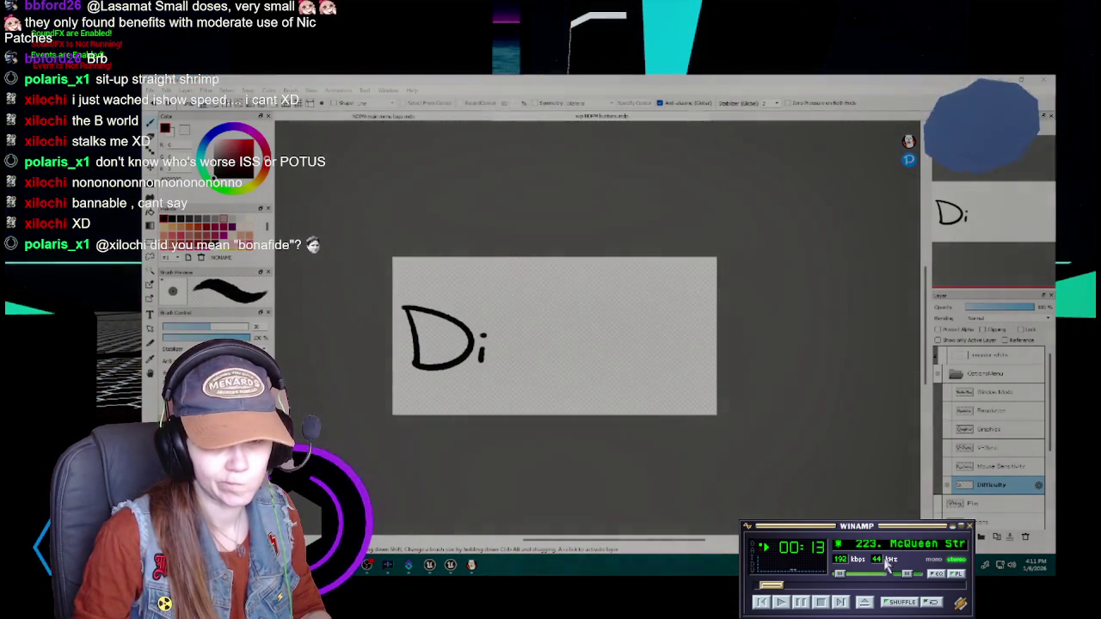
{"action": "left_click", "coordinate": [737, 85]}
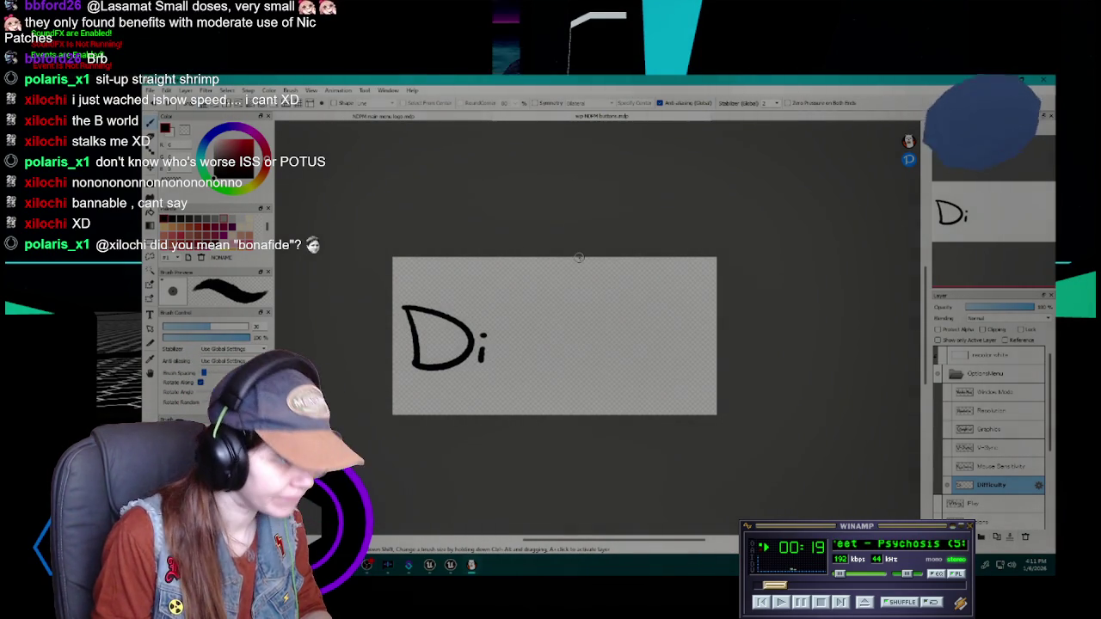
{"action": "mouse_move", "coordinate": [494, 370]}
{"action": "left_mouse_down"}
{"action": "mouse_move", "coordinate": [512, 336]}
{"action": "mouse_move", "coordinate": [534, 367]}
{"action": "mouse_move", "coordinate": [549, 361]}
{"action": "left_mouse_up"}
{"action": "key", "text": "ctrl+z"}
{"action": "left_click", "coordinate": [532, 342]}
{"action": "key", "text": "ctrl+z"}
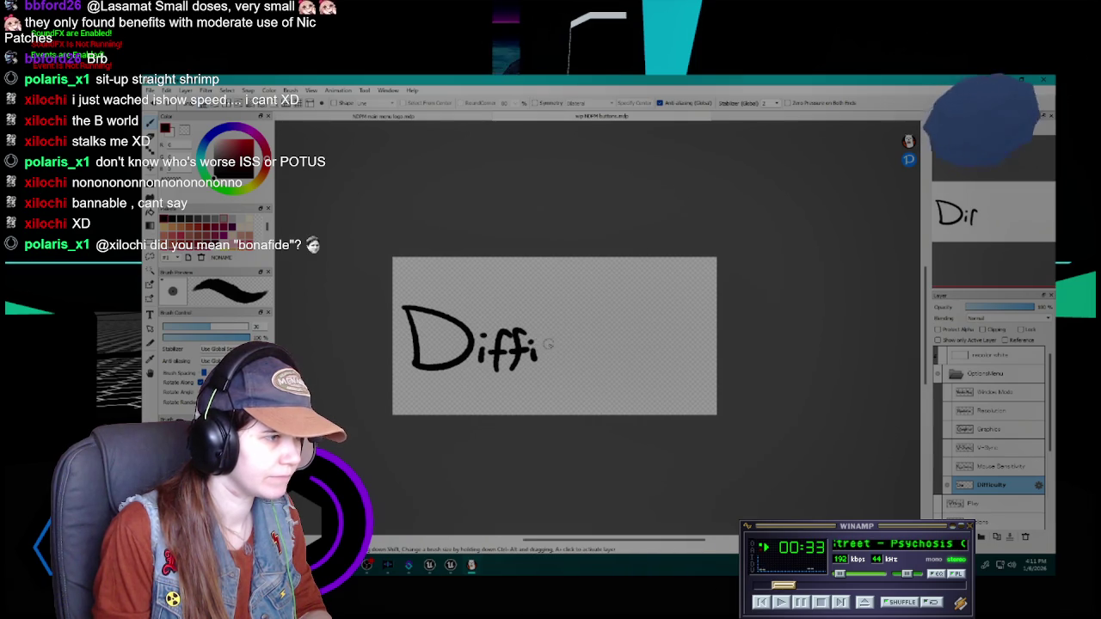
{"action": "mouse_move", "coordinate": [557, 342]}
{"action": "left_mouse_down"}
{"action": "mouse_move", "coordinate": [561, 365]}
{"action": "mouse_move", "coordinate": [586, 348]}
{"action": "mouse_move", "coordinate": [591, 362]}
{"action": "left_mouse_up"}
{"action": "key", "text": "ctrl+z"}
{"action": "mouse_move", "coordinate": [604, 324]}
{"action": "left_mouse_down"}
{"action": "mouse_move", "coordinate": [611, 359]}
{"action": "mouse_move", "coordinate": [624, 338]}
{"action": "mouse_move", "coordinate": [647, 337]}
{"action": "mouse_move", "coordinate": [640, 369]}
{"action": "left_mouse_up"}
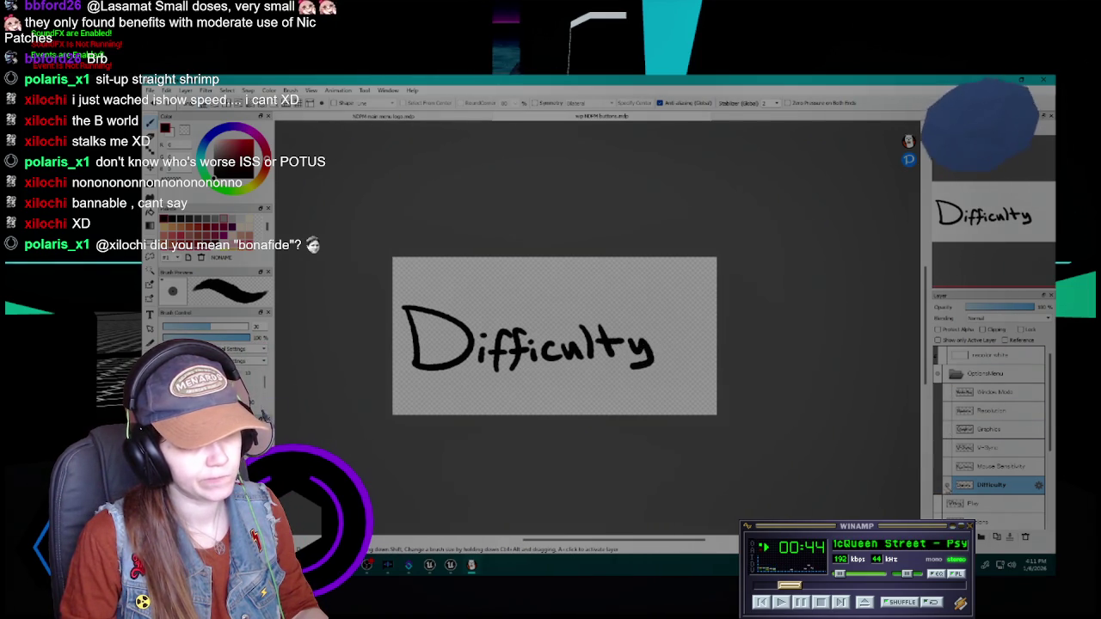
- Turn on the white recolor layer and export the Window Mode label alone as a transparent PNG
{"action": "left_click", "coordinate": [947, 485]}
{"action": "left_click", "coordinate": [947, 392]}
{"action": "left_click", "coordinate": [980, 354]}
{"action": "left_click", "coordinate": [947, 354]}
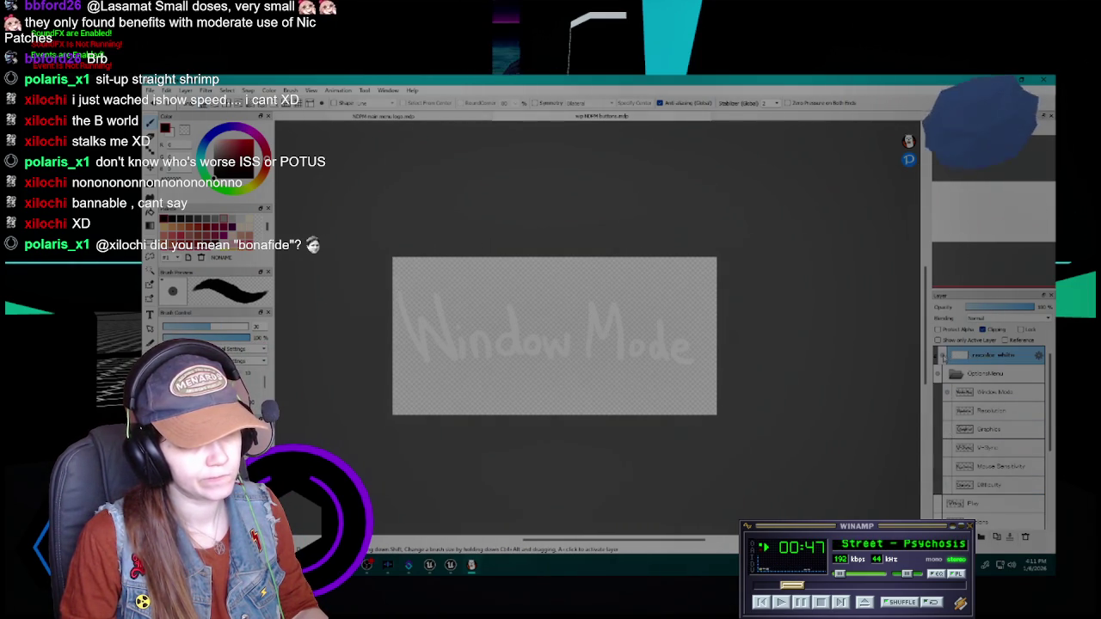
{"action": "left_click", "coordinate": [153, 89]}
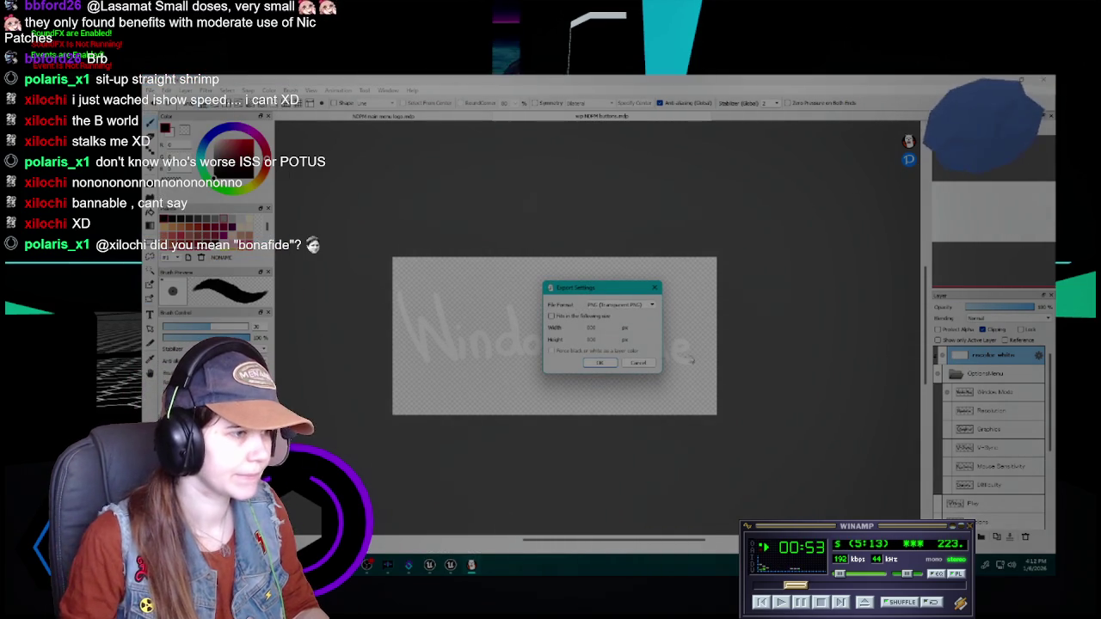
{"action": "left_click", "coordinate": [602, 362]}
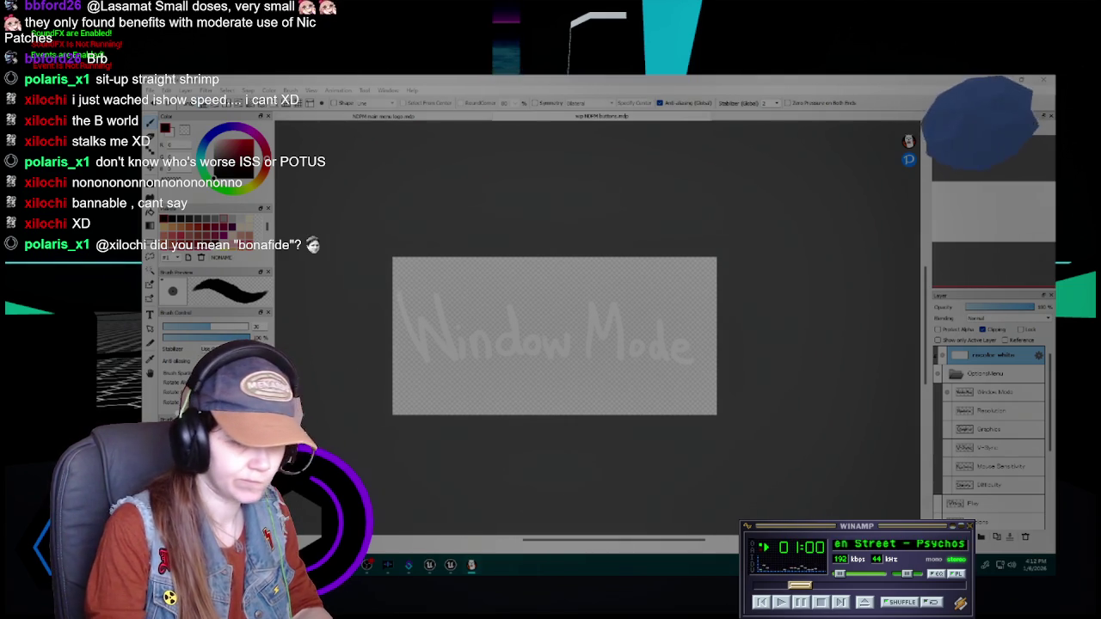
- Show only the Resolution label and export it as a transparent PNG
{"action": "left_click", "coordinate": [809, 376]}
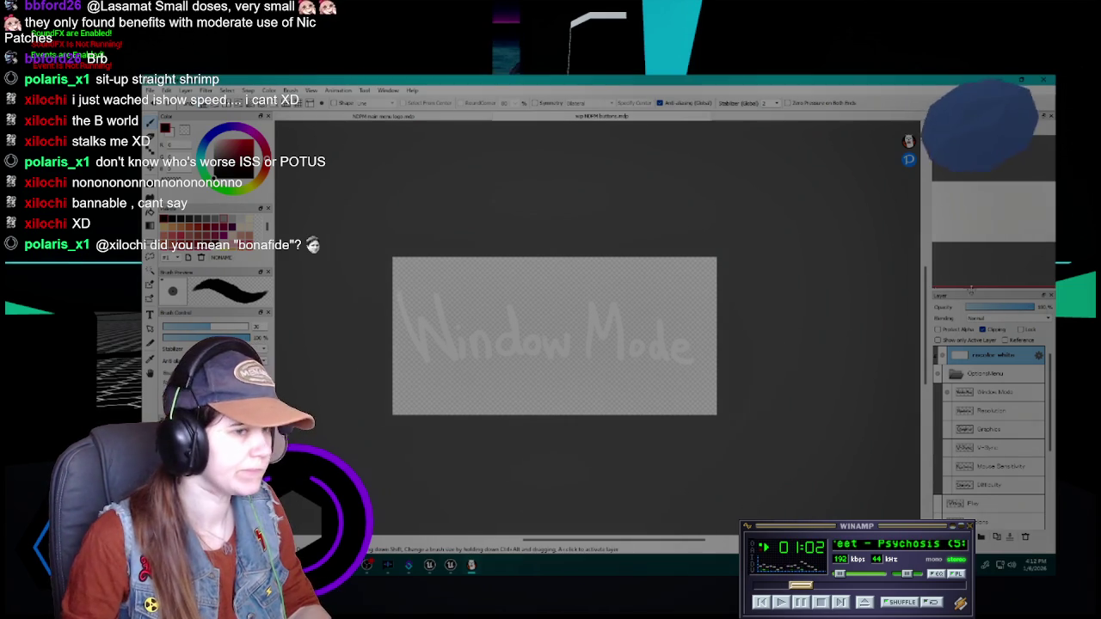
{"action": "left_click", "coordinate": [946, 393]}
{"action": "left_click", "coordinate": [948, 411]}
{"action": "left_click", "coordinate": [993, 410]}
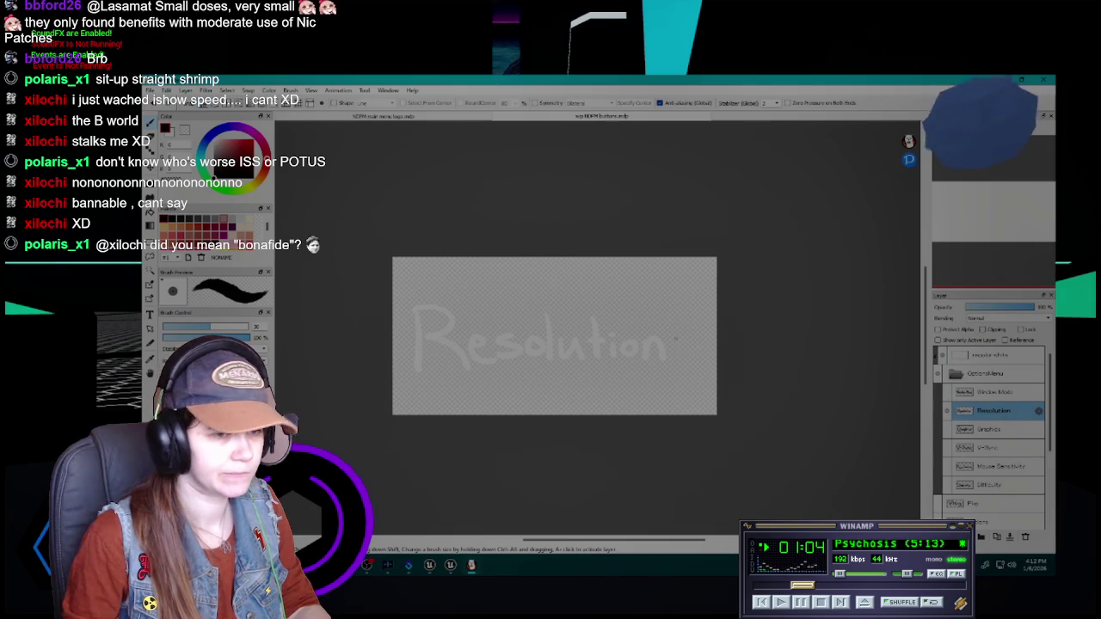
{"action": "left_click", "coordinate": [150, 90]}
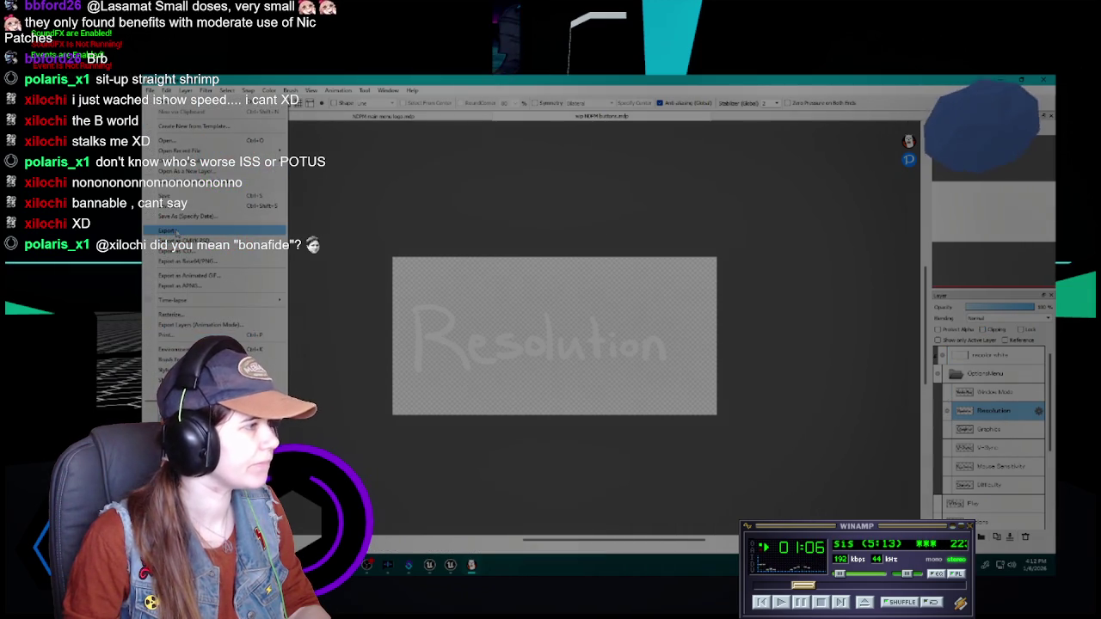
{"action": "left_click", "coordinate": [176, 232]}
{"action": "left_click", "coordinate": [600, 360]}
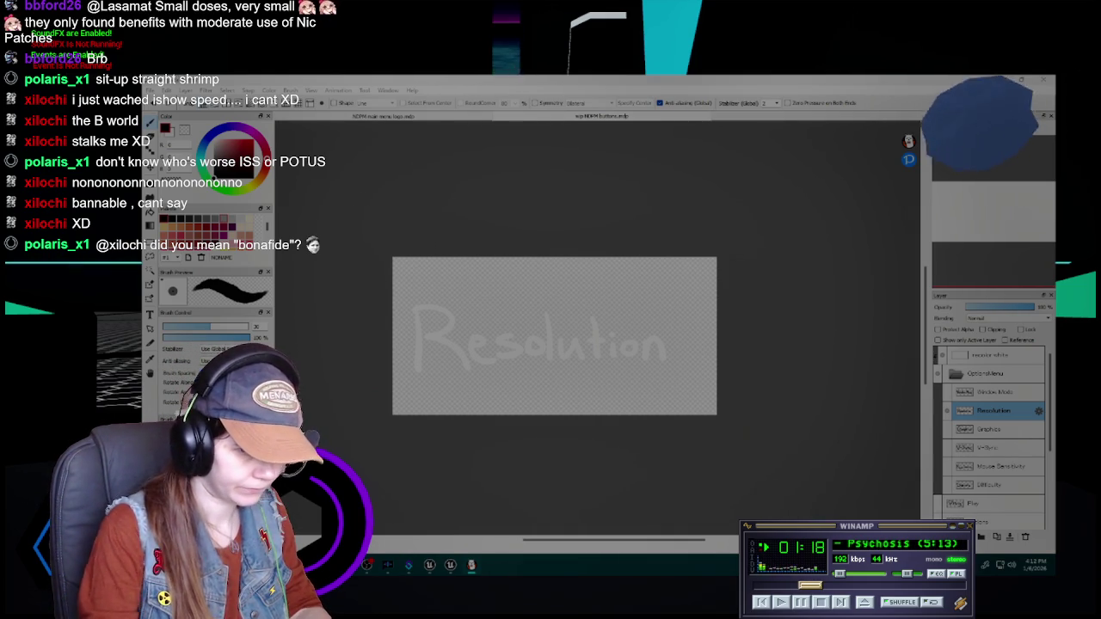
- Show only the Graphics label and export it as a transparent PNG
{"action": "left_click", "coordinate": [999, 363]}
{"action": "left_click", "coordinate": [944, 410]}
{"action": "left_click", "coordinate": [947, 428]}
{"action": "left_click", "coordinate": [994, 361]}
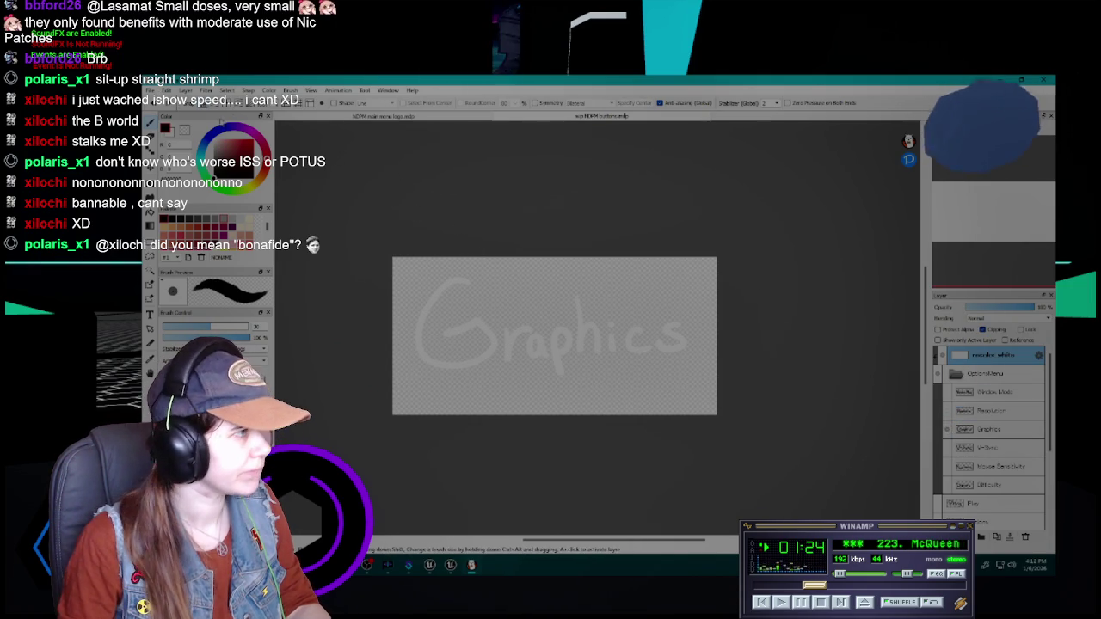
{"action": "left_click", "coordinate": [152, 89]}
{"action": "left_click", "coordinate": [181, 249]}
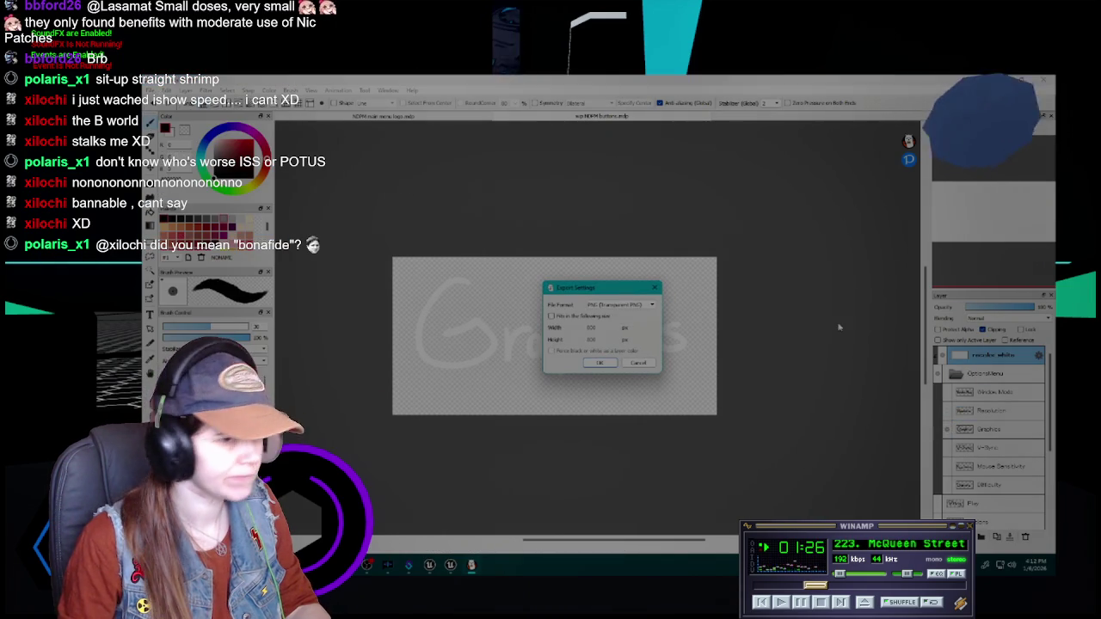
{"action": "left_click", "coordinate": [601, 362]}
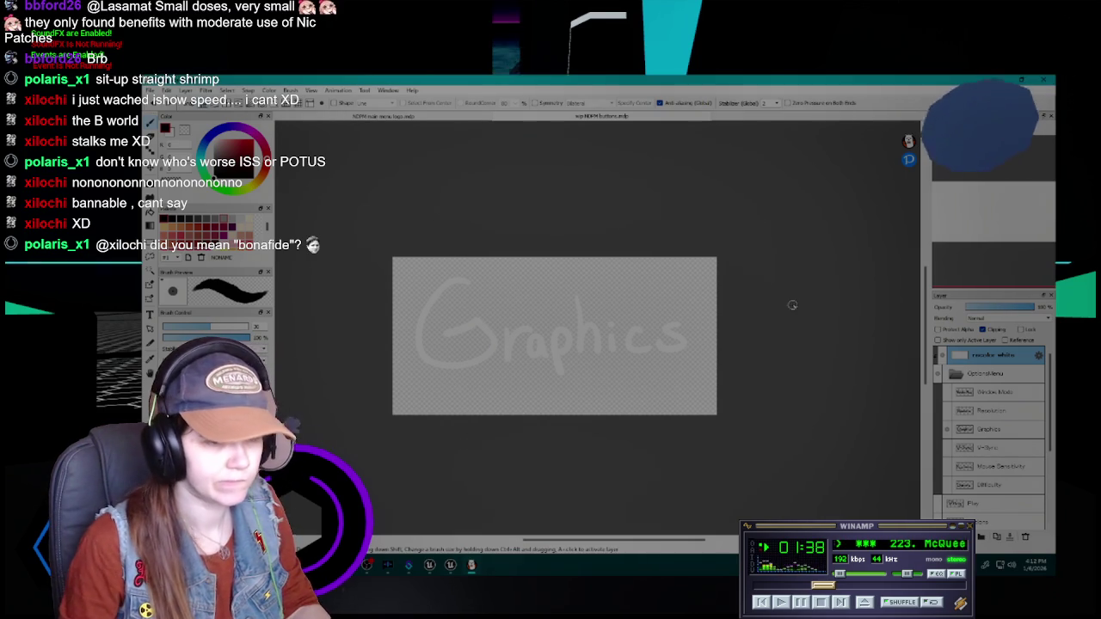
{"action": "left_click", "coordinate": [1008, 434]}
- Export the V-Sync label layer as a transparent PNG
{"action": "left_click", "coordinate": [989, 448]}
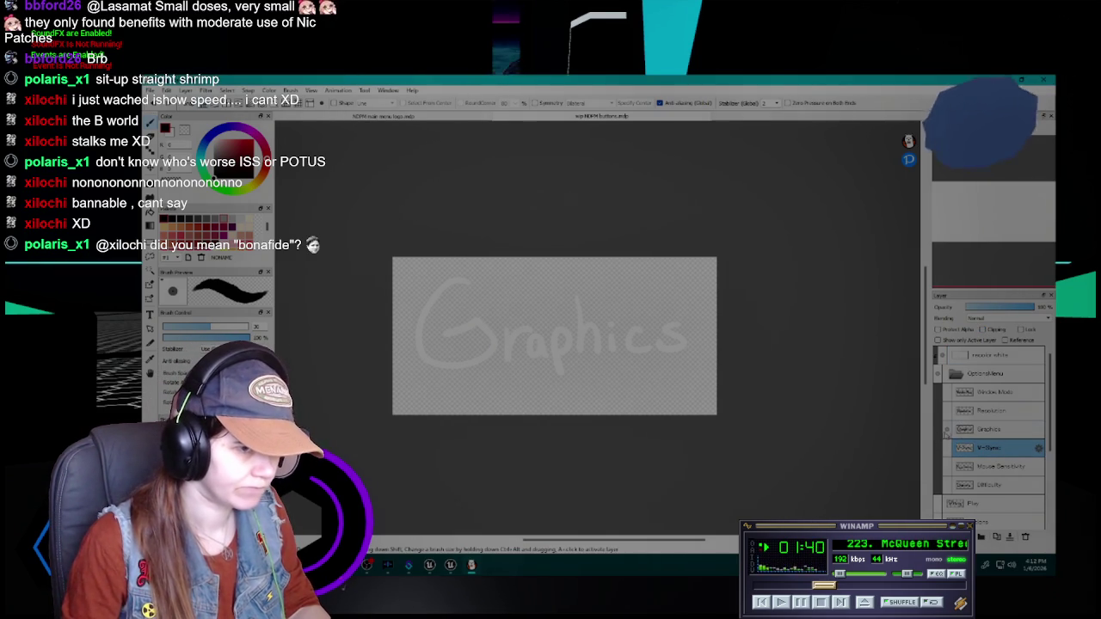
{"action": "left_click", "coordinate": [151, 90]}
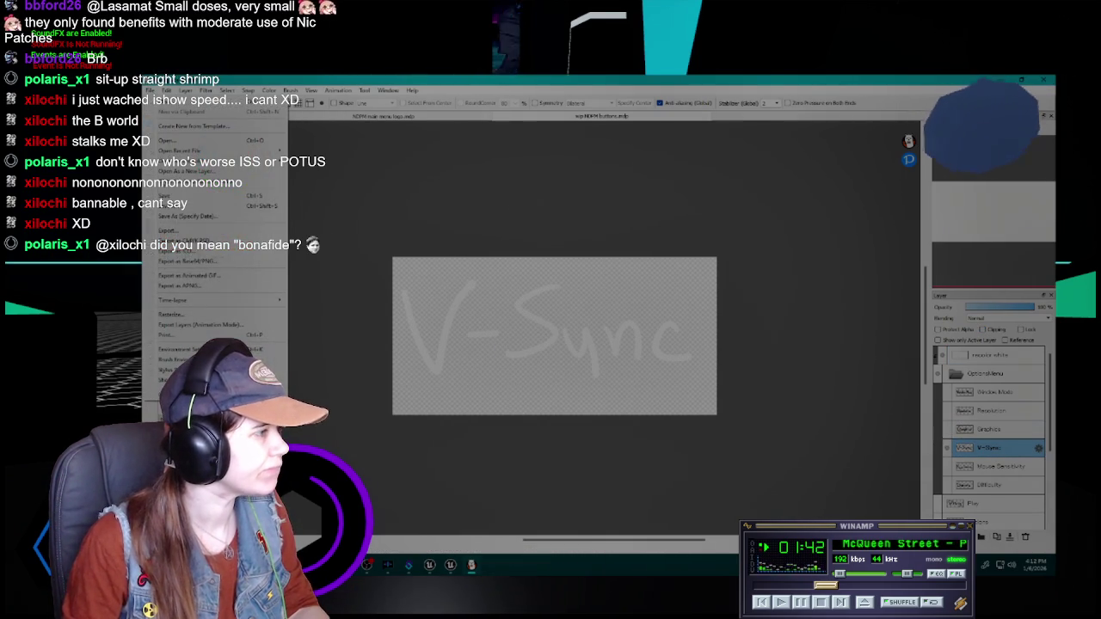
{"action": "left_click", "coordinate": [176, 230]}
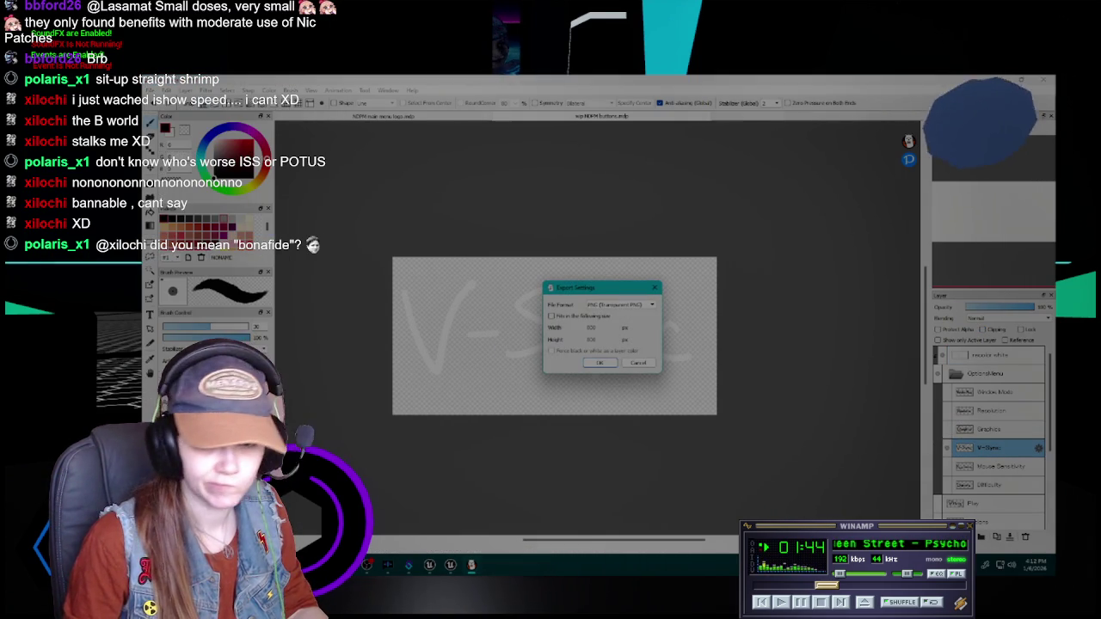
{"action": "left_click", "coordinate": [599, 362]}
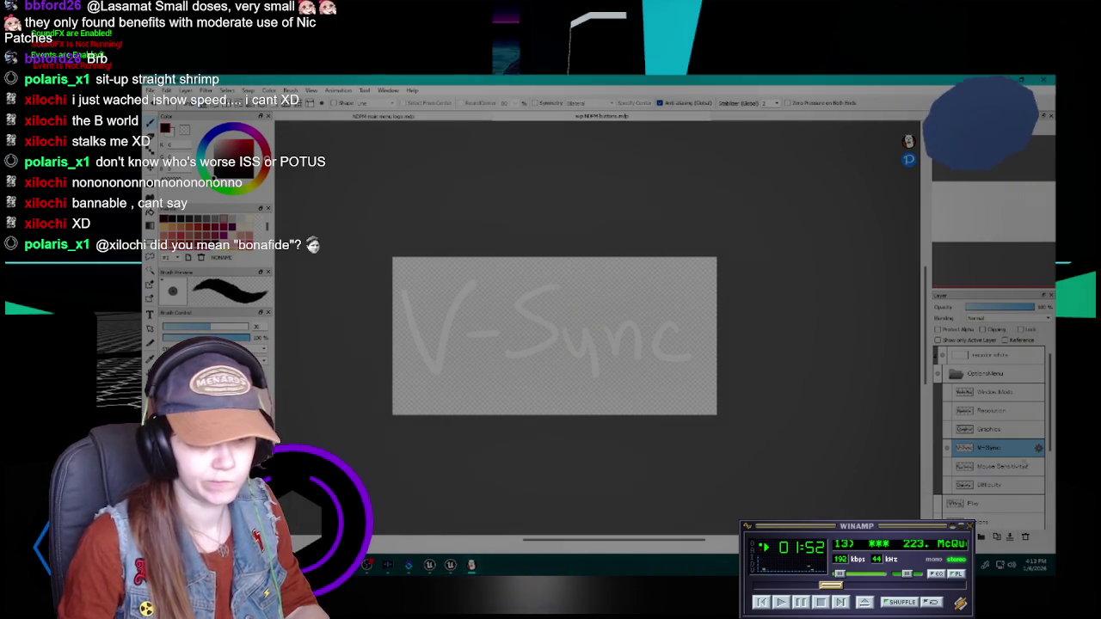
- Show only the Mouse Sensitivity label and export it as a PNG
{"action": "left_click", "coordinate": [945, 448]}
{"action": "left_click", "coordinate": [946, 466]}
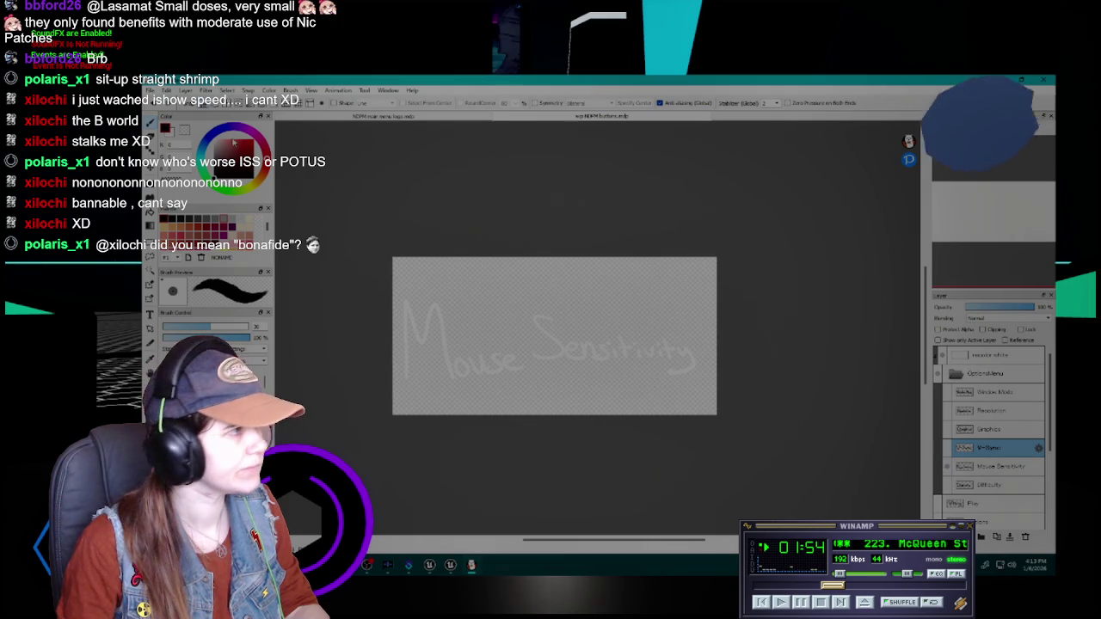
{"action": "left_click", "coordinate": [150, 90]}
{"action": "left_click", "coordinate": [180, 240]}
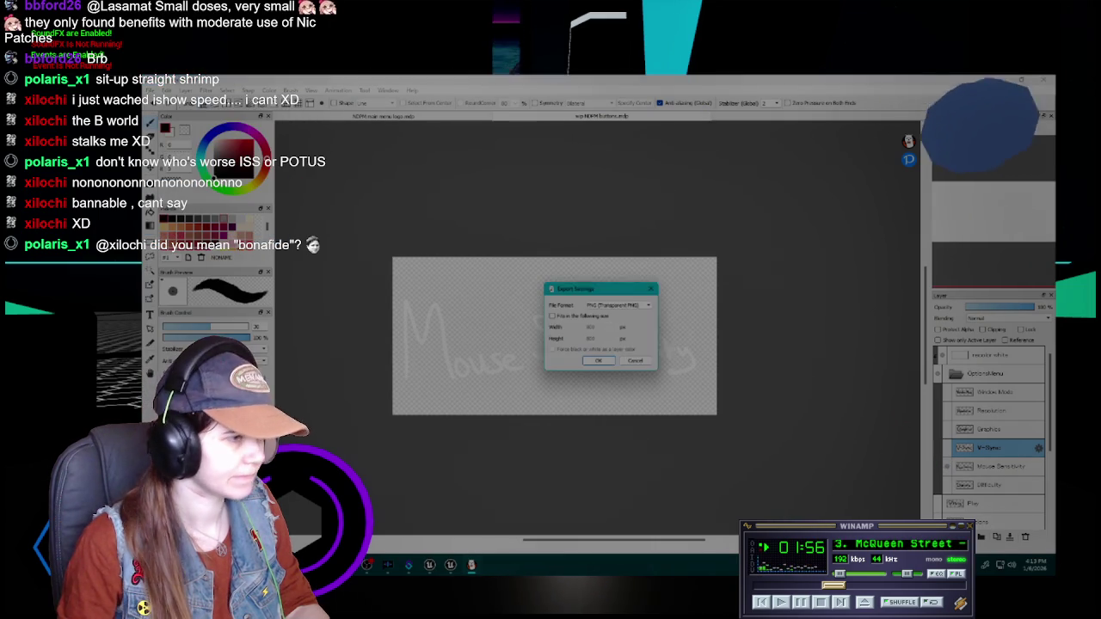
{"action": "key", "text": "Return"}
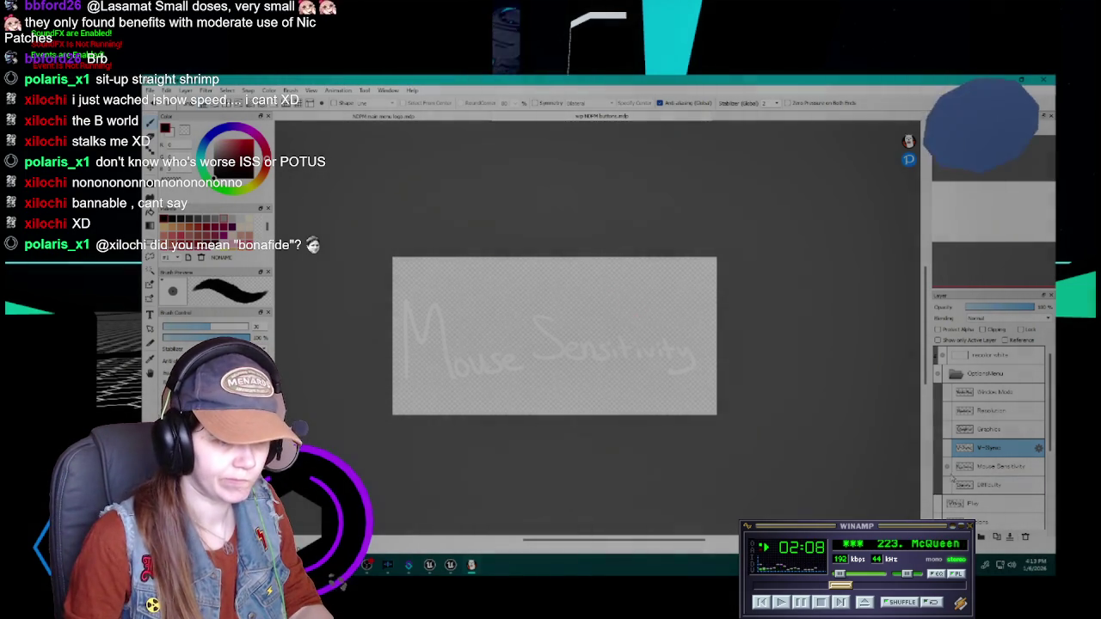
- Export the Difficulty label as a PNG, then return to Unreal's widget editor
{"action": "left_click", "coordinate": [947, 466]}
{"action": "left_click", "coordinate": [948, 484]}
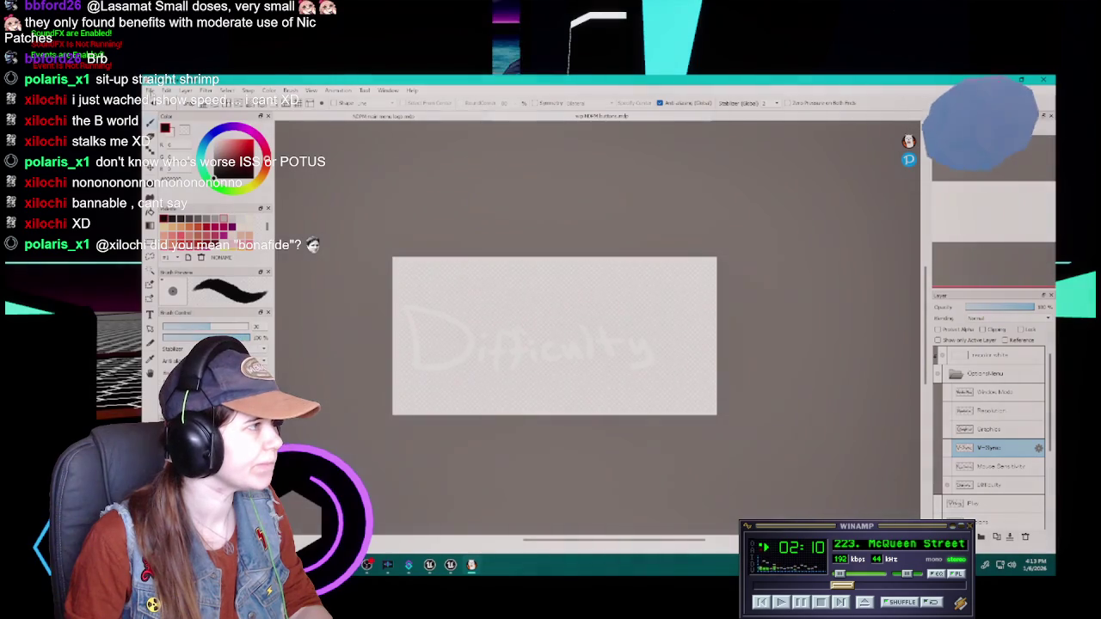
{"action": "left_click", "coordinate": [149, 89]}
{"action": "left_click", "coordinate": [188, 252]}
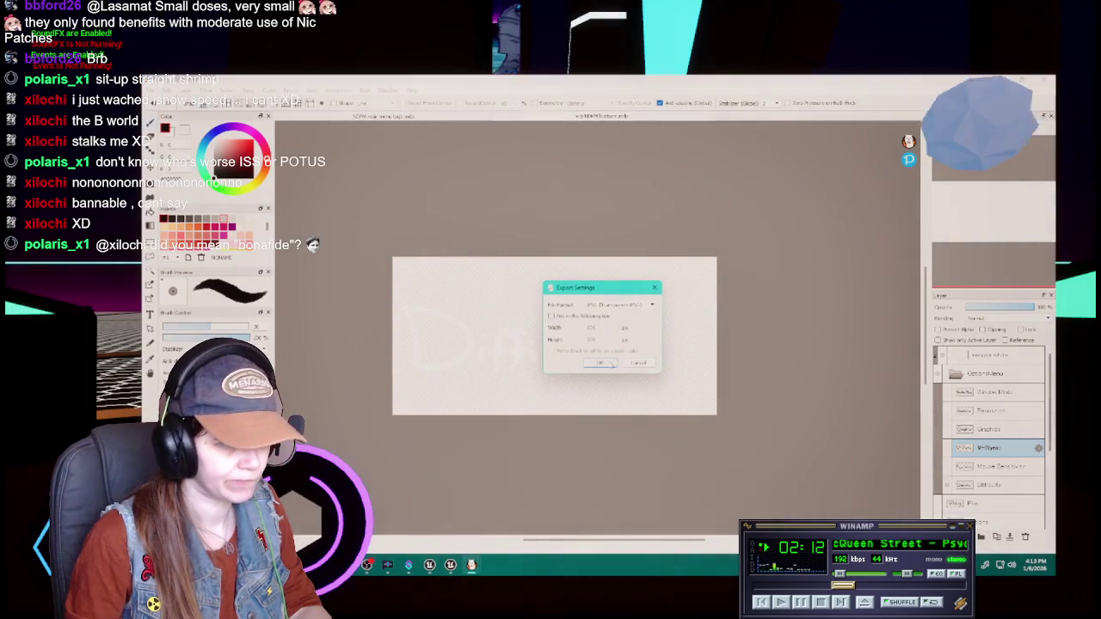
{"action": "key", "text": "Return"}
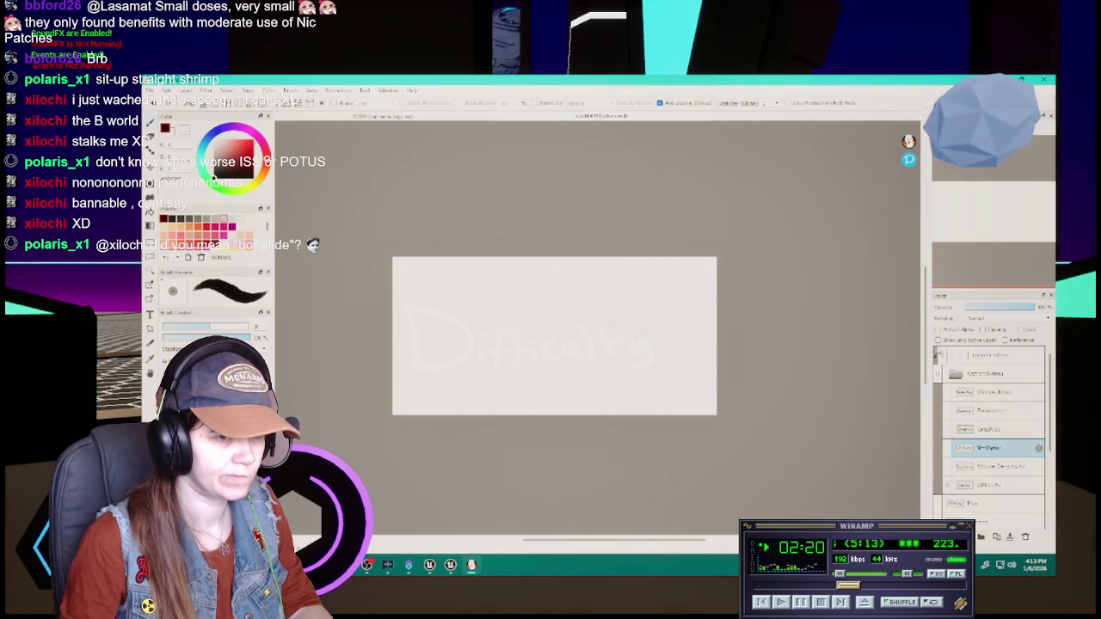
{"action": "left_click", "coordinate": [943, 357]}
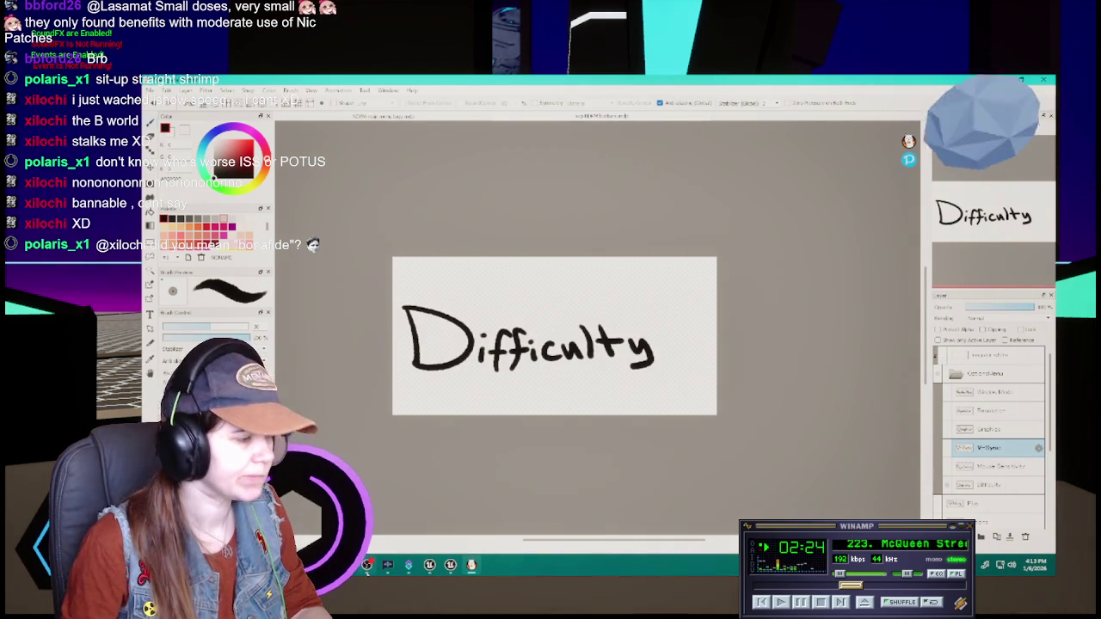
{"action": "mouse_move", "coordinate": [410, 566]}
{"action": "left_click", "coordinate": [449, 497]}
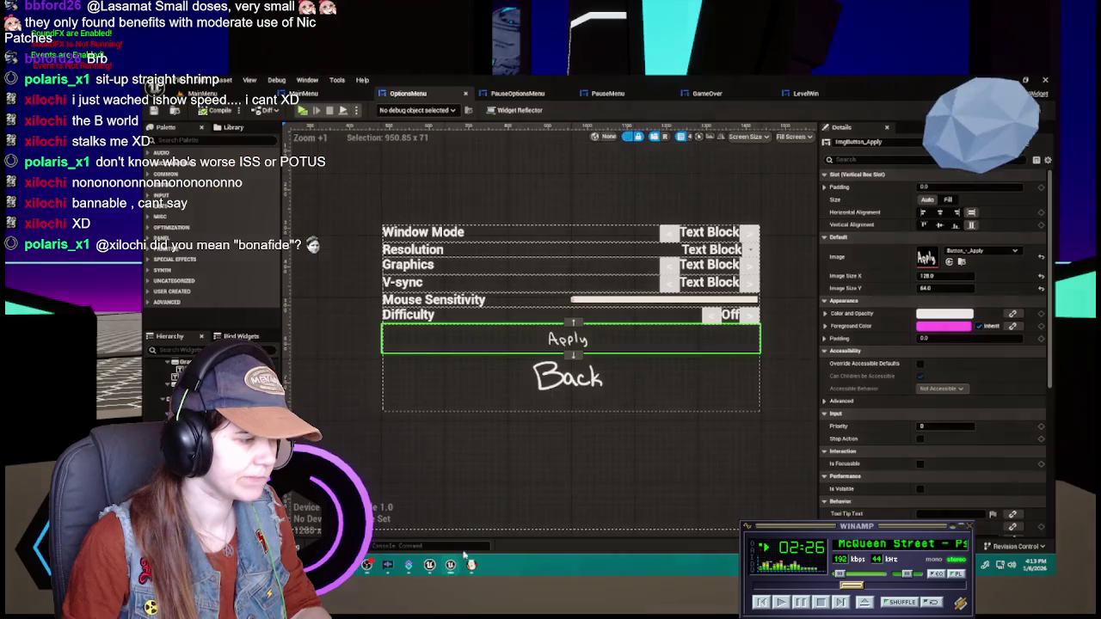
- Import the exported label PNGs into Content/UI/Textures/OptionsMenu via the Content Drawer and save them
{"action": "key", "text": "ctrl+space"}
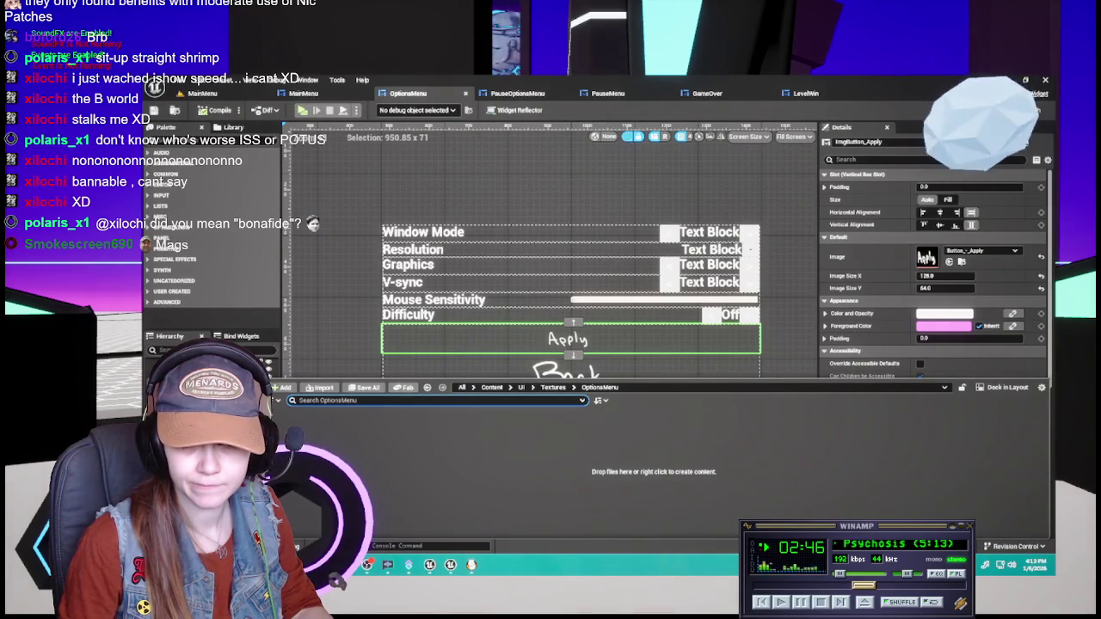
{"action": "left_click_drag", "start_coordinate": [860, 404], "coordinate": [660, 445]}
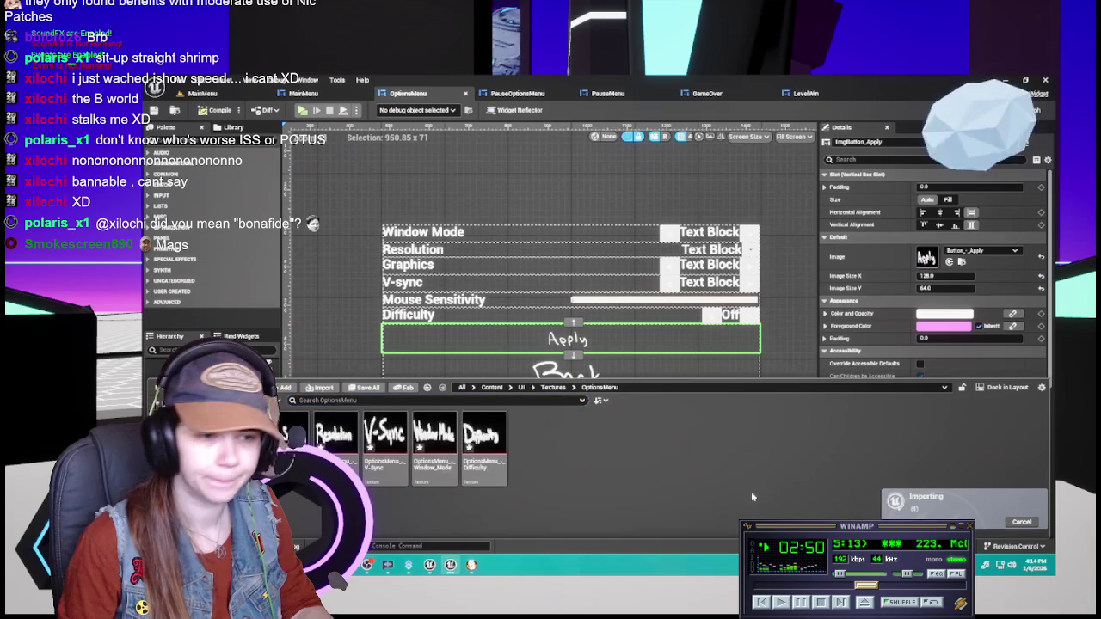
{"action": "left_click", "coordinate": [366, 387]}
- Confirm saving the imported textures and select the Window Mode text block
{"action": "left_click", "coordinate": [677, 422]}
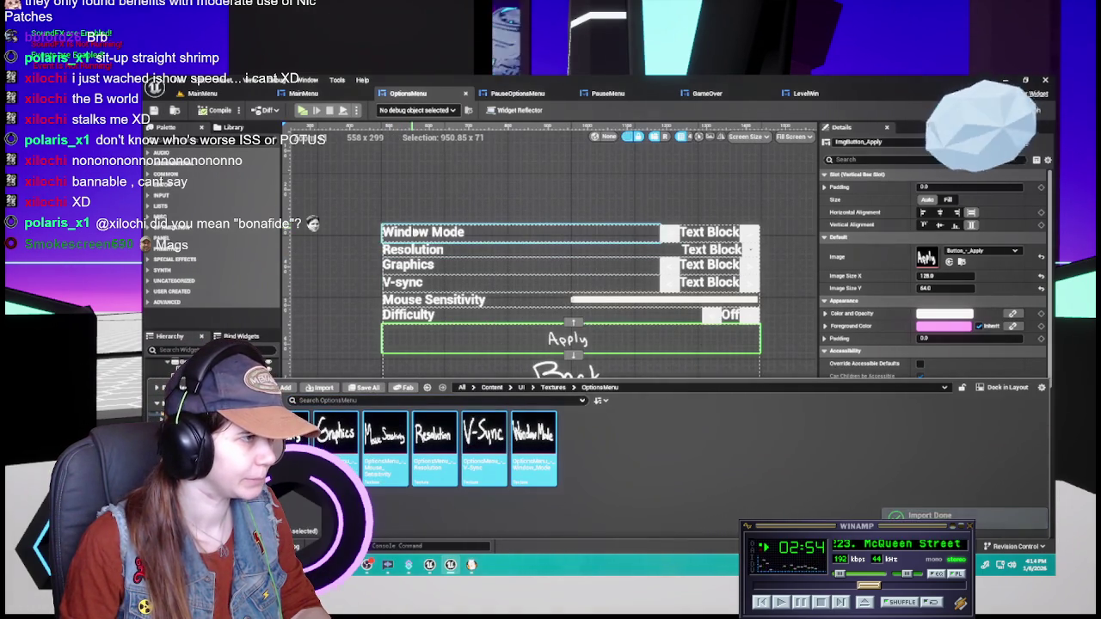
{"action": "left_click", "coordinate": [426, 232]}
{"action": "left_click", "coordinate": [171, 382]}
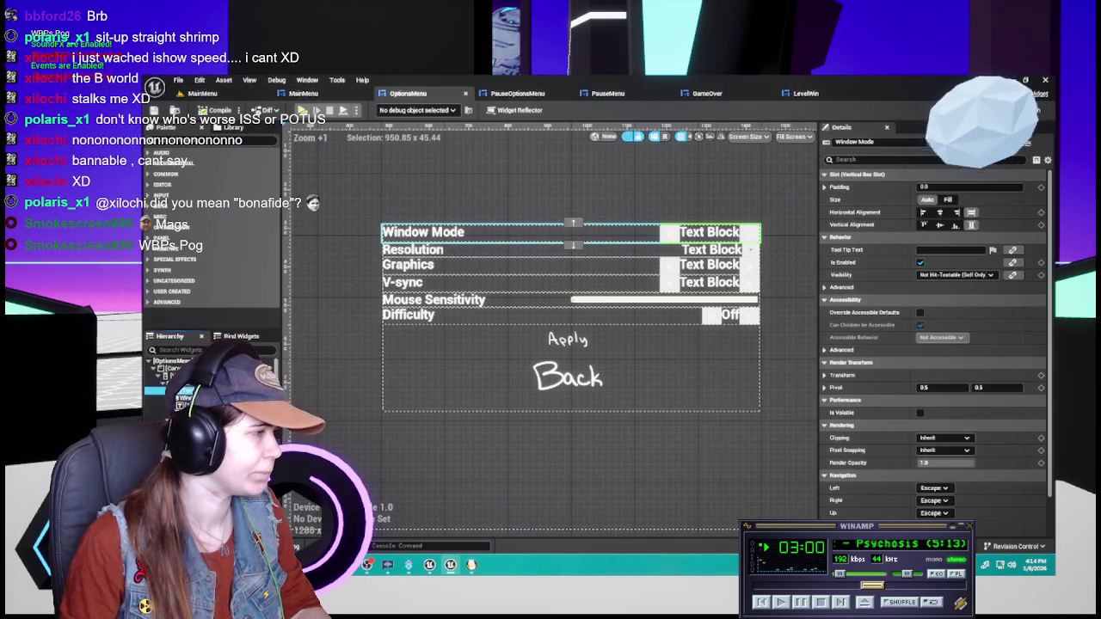
{"action": "left_click", "coordinate": [176, 392]}
- Drag a Palette widget under the Window Mode row, then undo the misplaced insertion
{"action": "left_click", "coordinate": [209, 348]}
{"action": "type", "text": "image"}
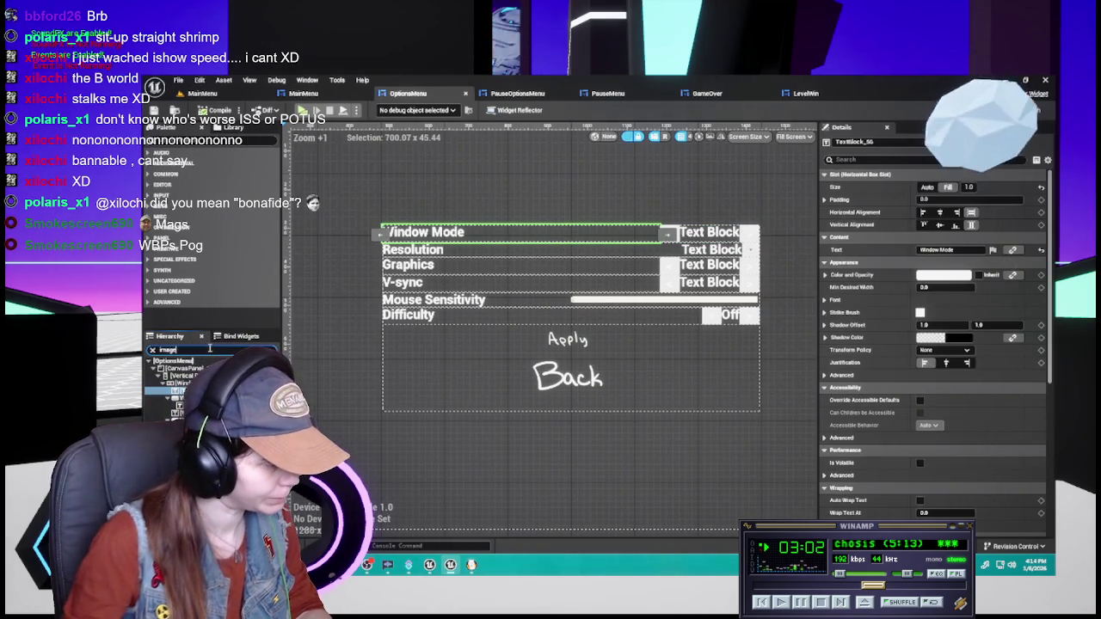
{"action": "left_click", "coordinate": [152, 350]}
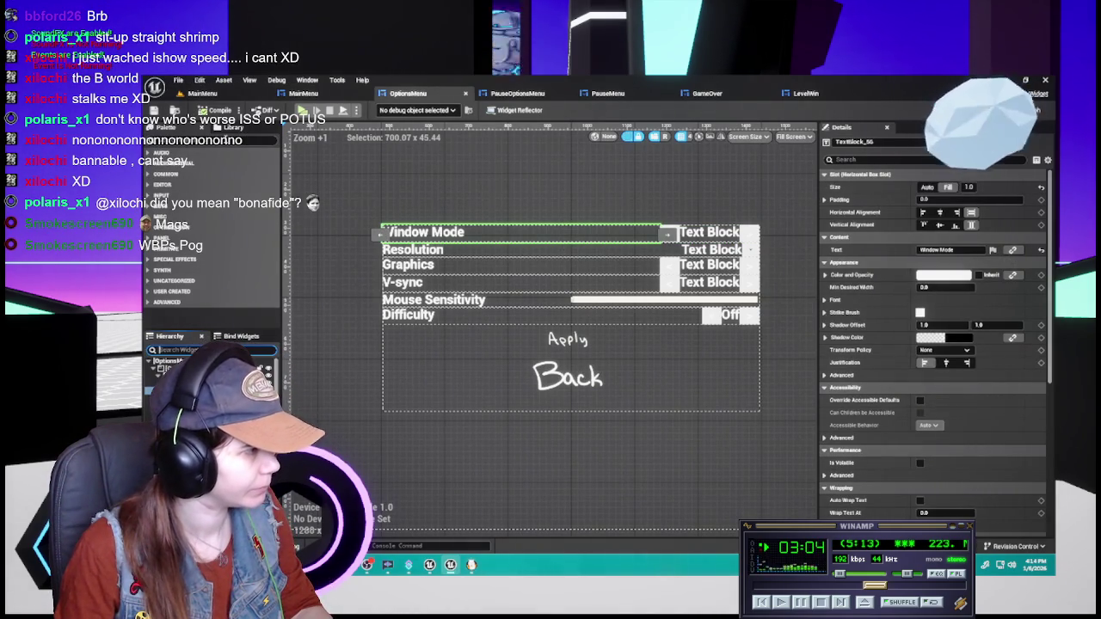
{"action": "left_click", "coordinate": [163, 173]}
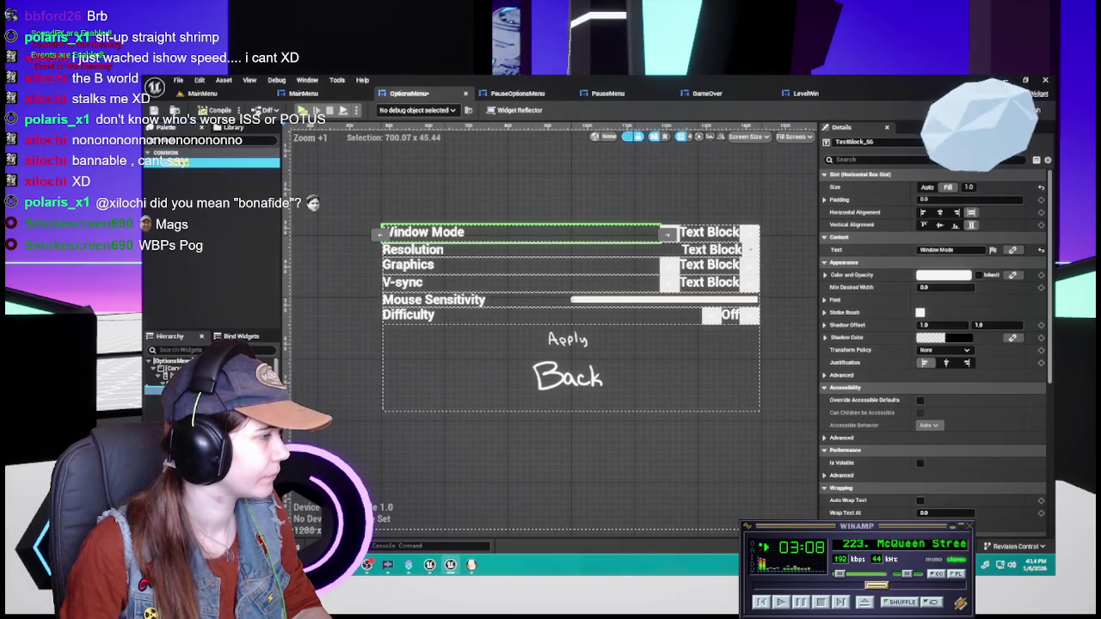
{"action": "left_click_drag", "start_coordinate": [168, 162], "coordinate": [516, 251]}
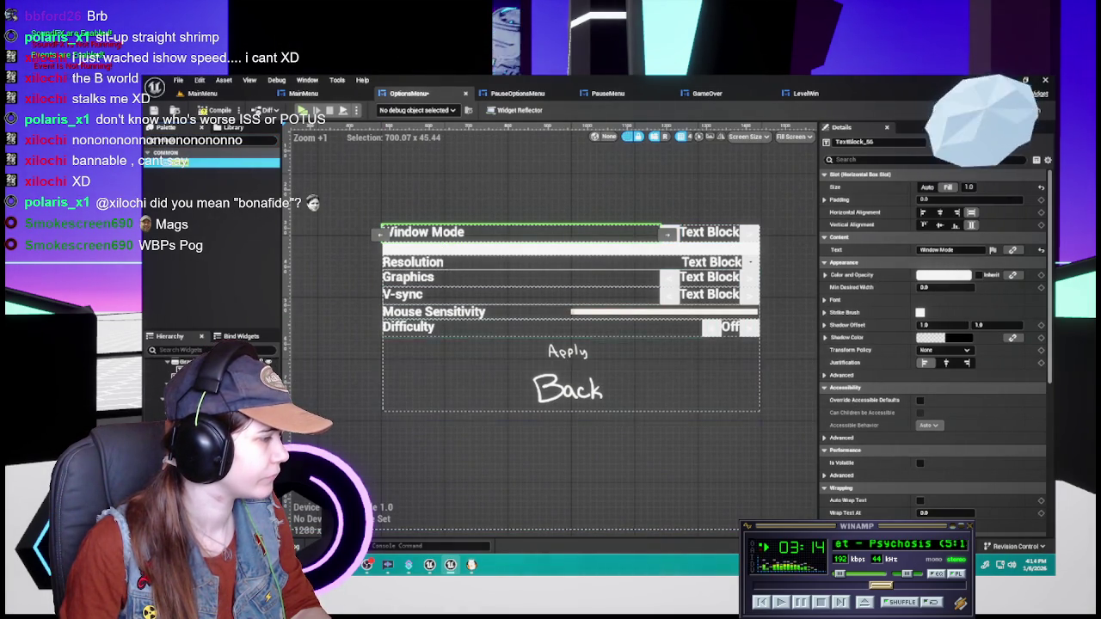
{"action": "key", "text": "ctrl+z"}
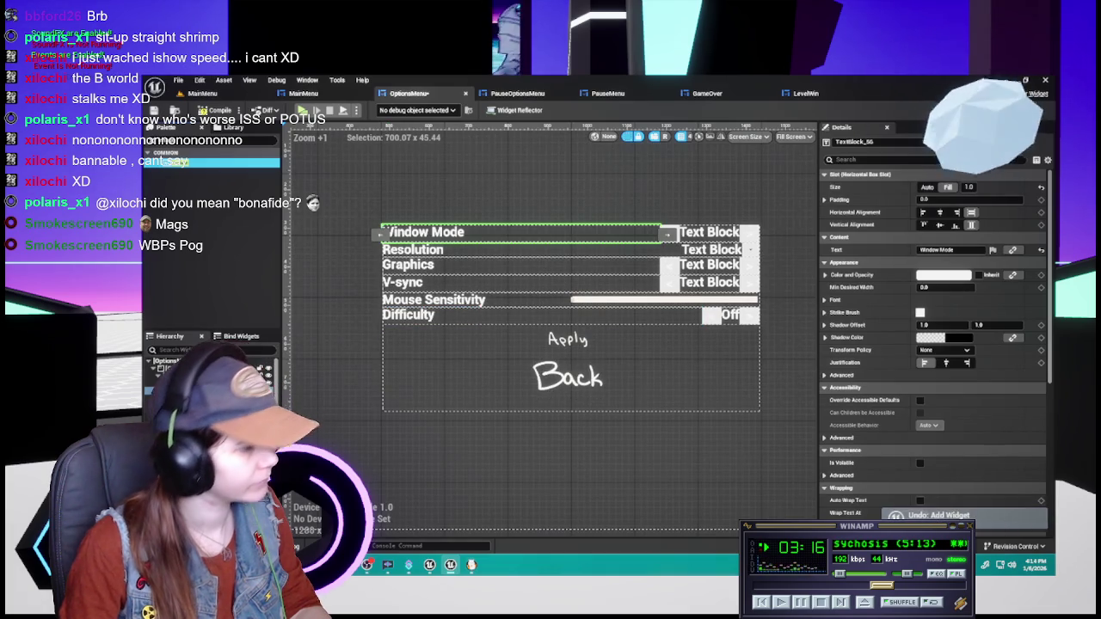
{"action": "left_click", "coordinate": [215, 383]}
- Insert an Image widget left of the Window Mode text and name it Img_WindowMode
{"action": "left_click", "coordinate": [215, 374]}
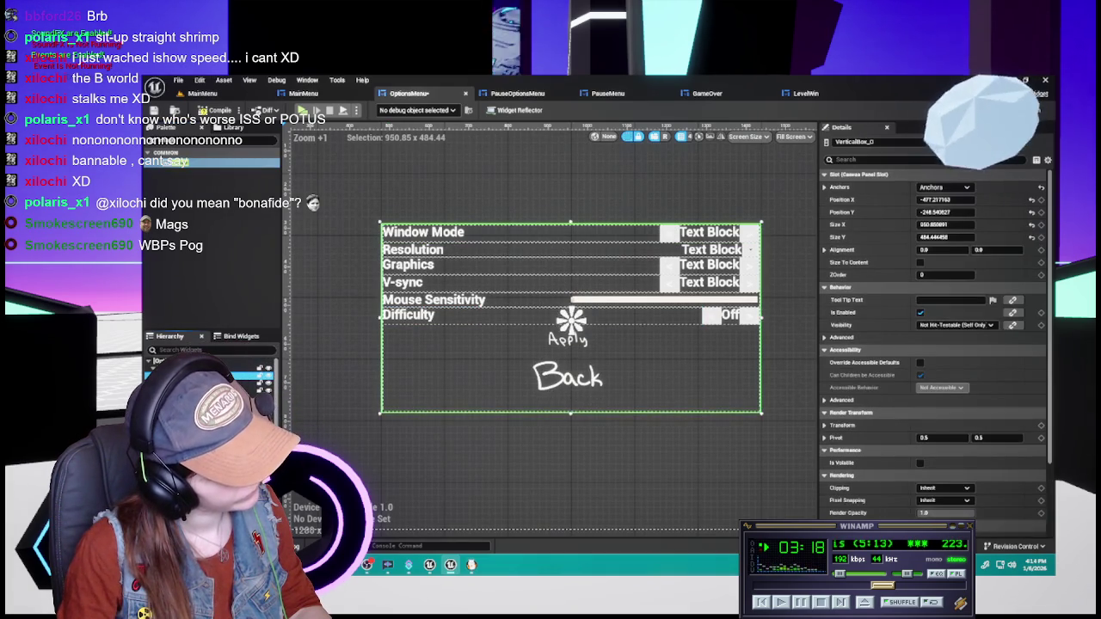
{"action": "left_click", "coordinate": [215, 384]}
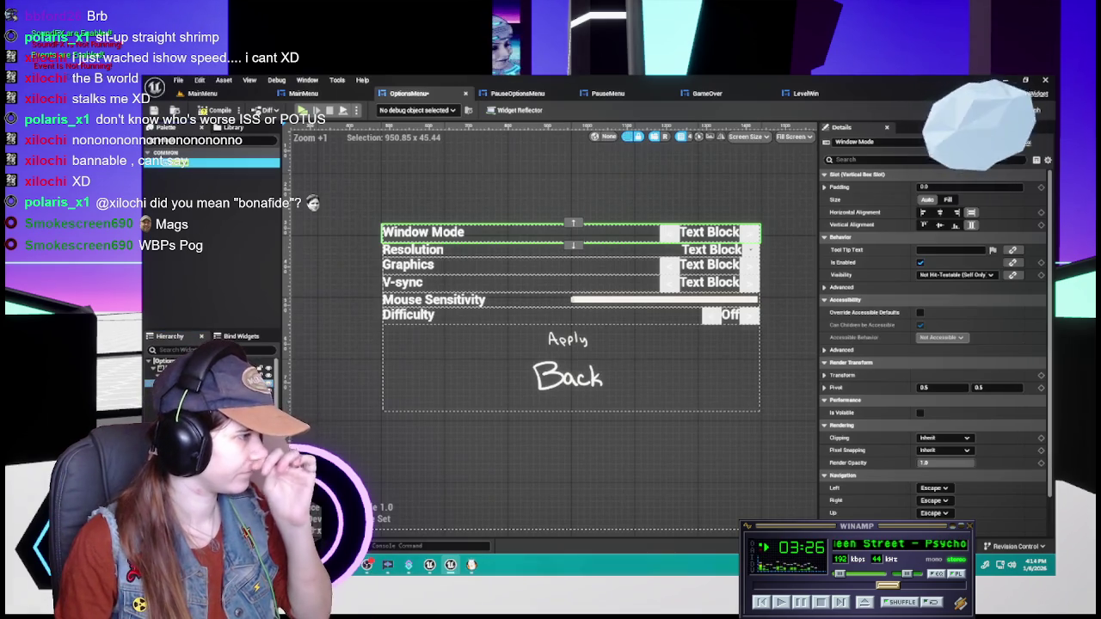
{"action": "left_click", "coordinate": [211, 162]}
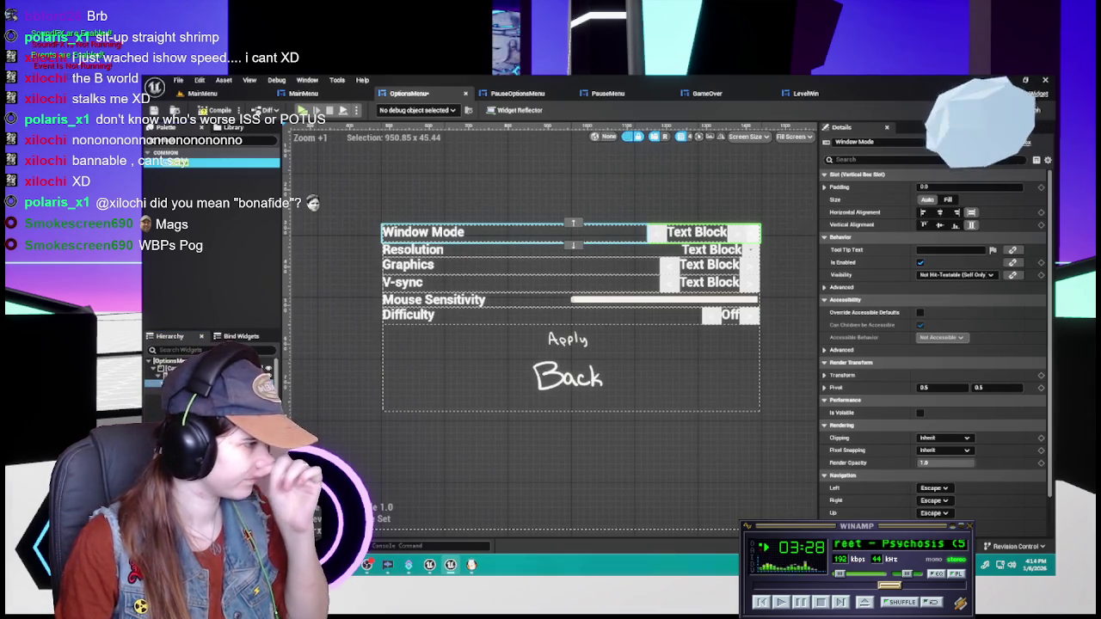
{"action": "left_click_drag", "start_coordinate": [745, 233], "coordinate": [748, 234]}
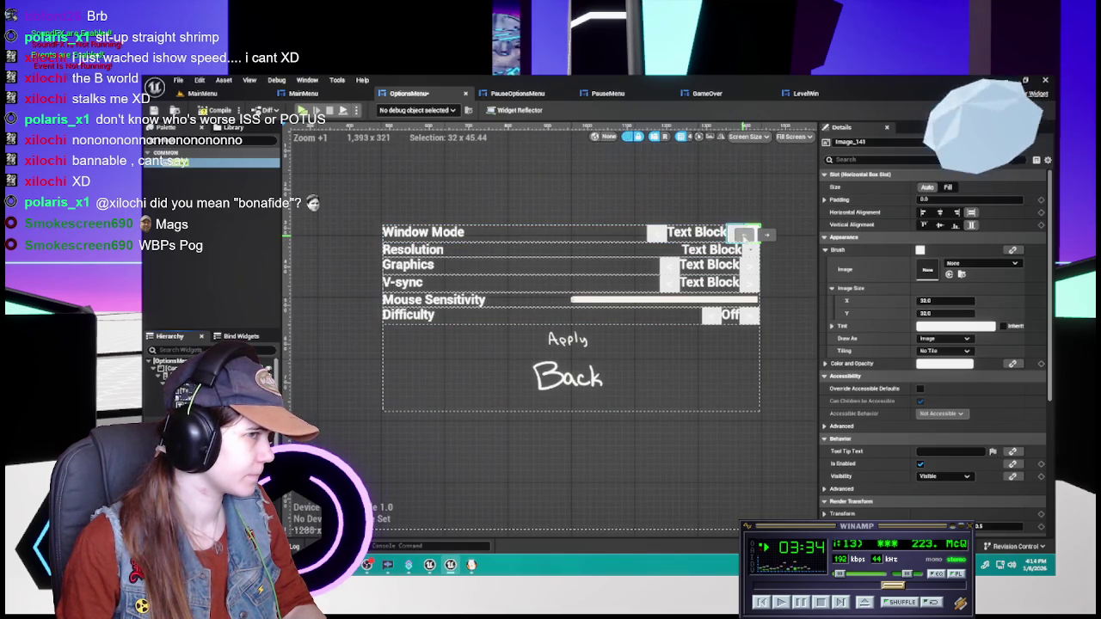
{"action": "left_click_drag", "start_coordinate": [745, 234], "coordinate": [387, 233]}
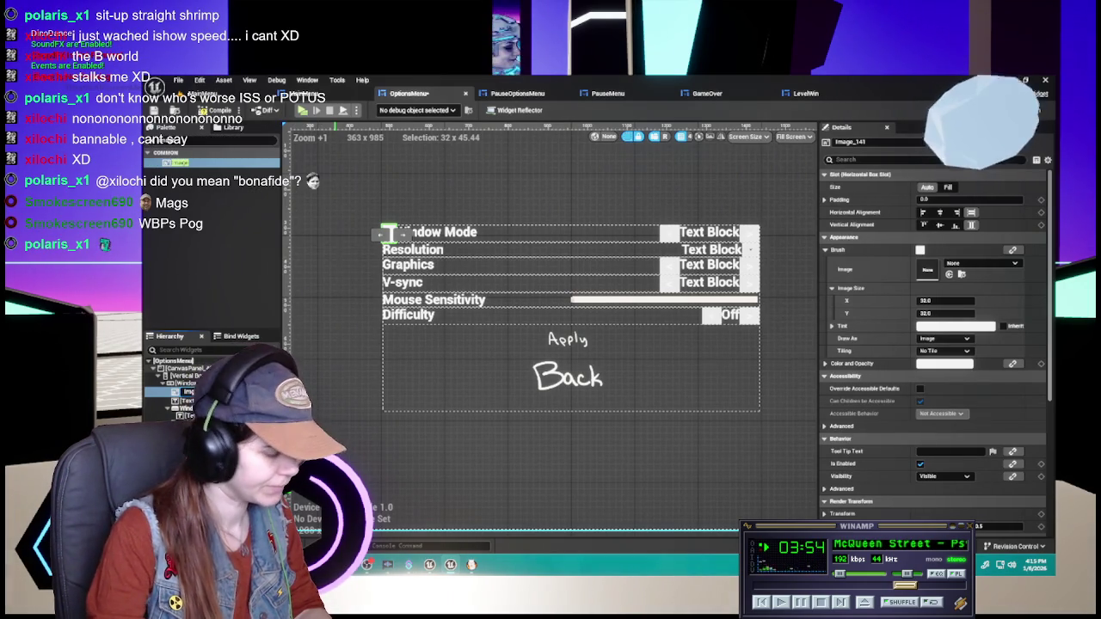
{"action": "type", "text": "Img_WindowMode"}
{"action": "key", "text": "Return"}
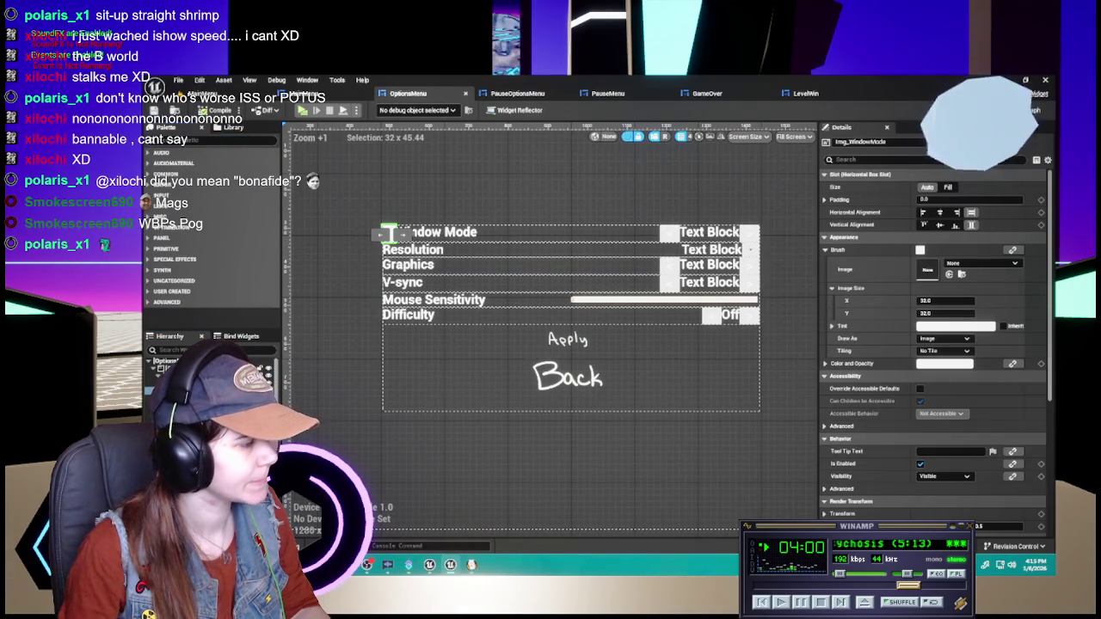
{"action": "key", "text": "ctrl+space"}
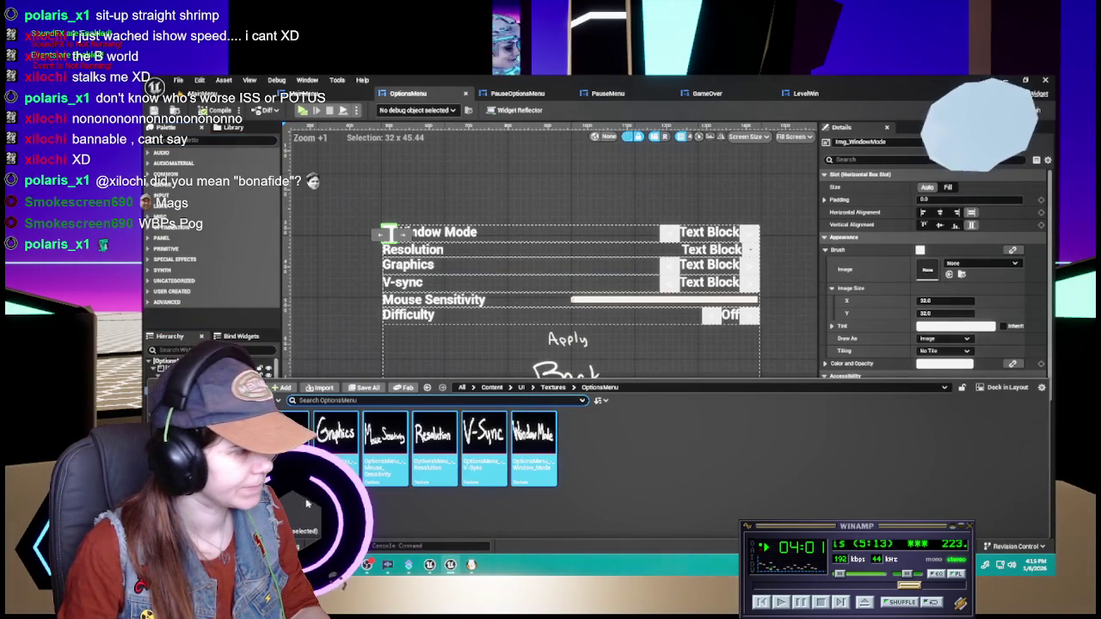
- Assign the Window Mode texture to Img_WindowMode and try a smaller image width of 128
{"action": "left_click_drag", "start_coordinate": [389, 234], "coordinate": [928, 270]}
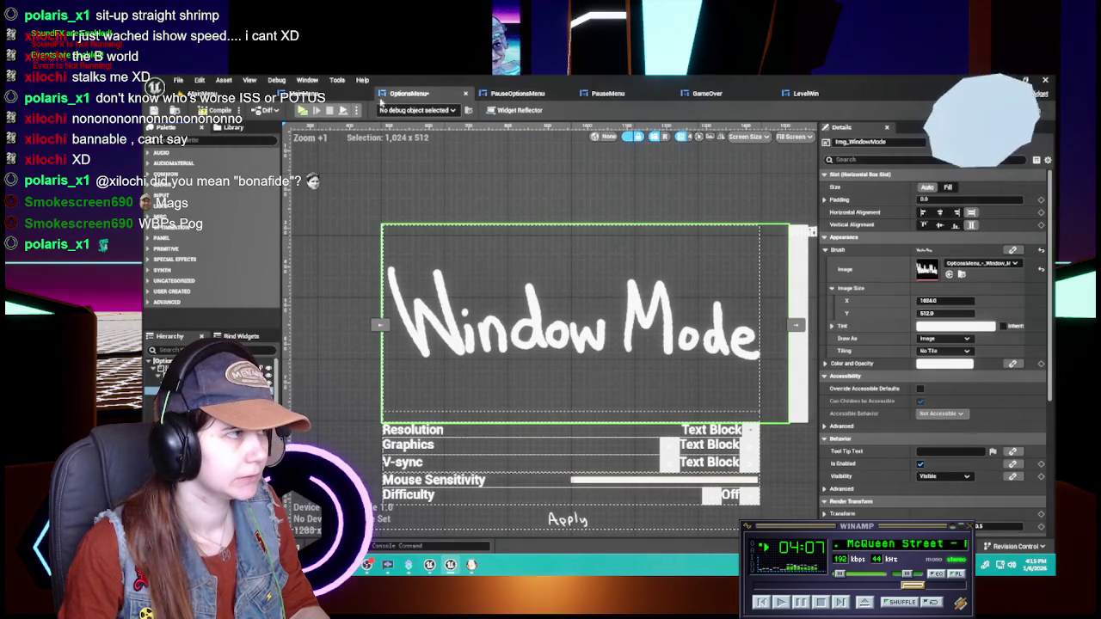
{"action": "left_click", "coordinate": [301, 93]}
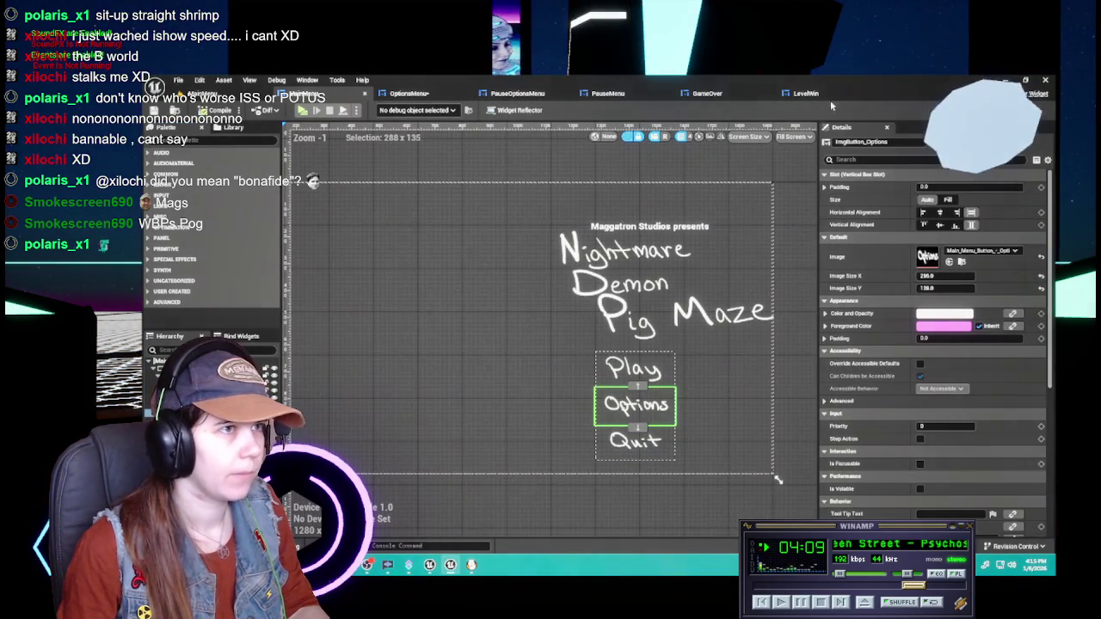
{"action": "left_click", "coordinate": [408, 93]}
{"action": "left_click", "coordinate": [944, 300]}
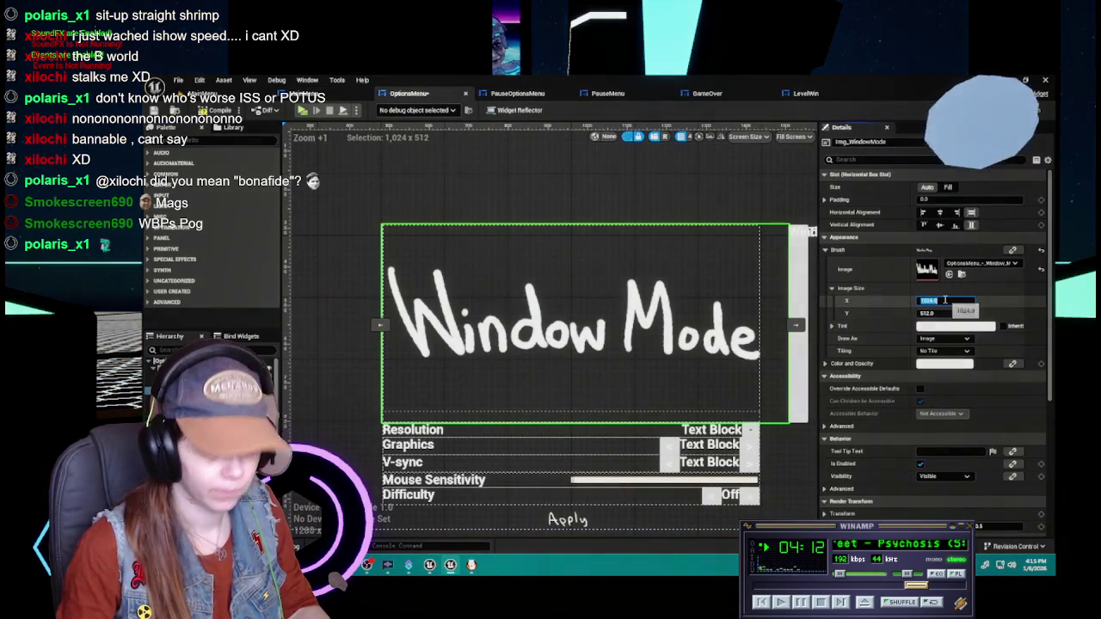
{"action": "key", "text": "Tab"}
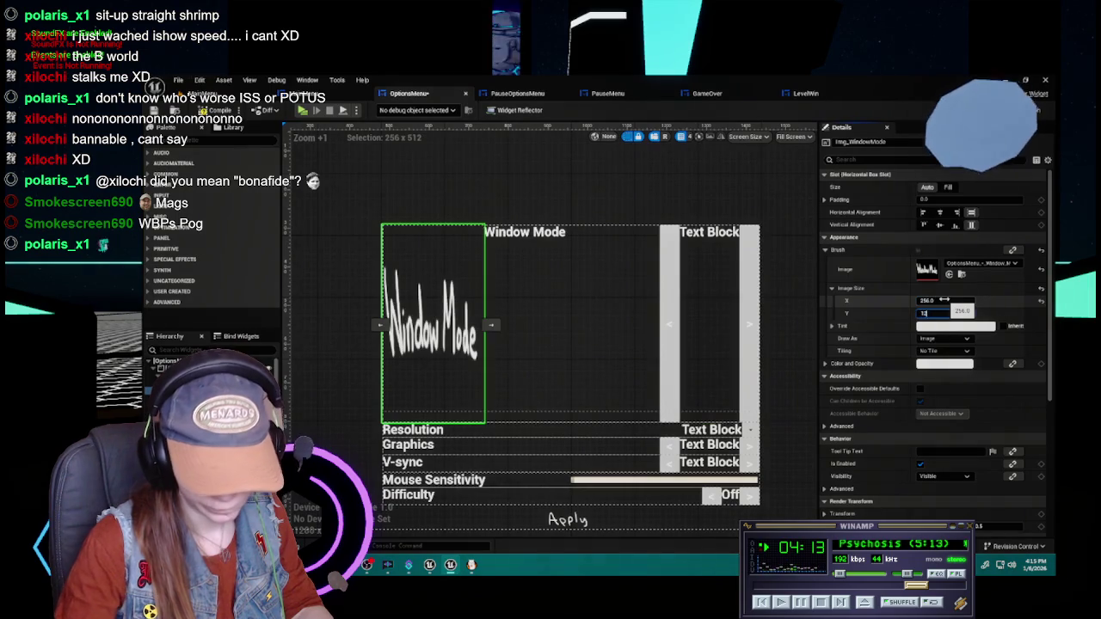
{"action": "type", "text": "128"}
{"action": "key", "text": "Return"}
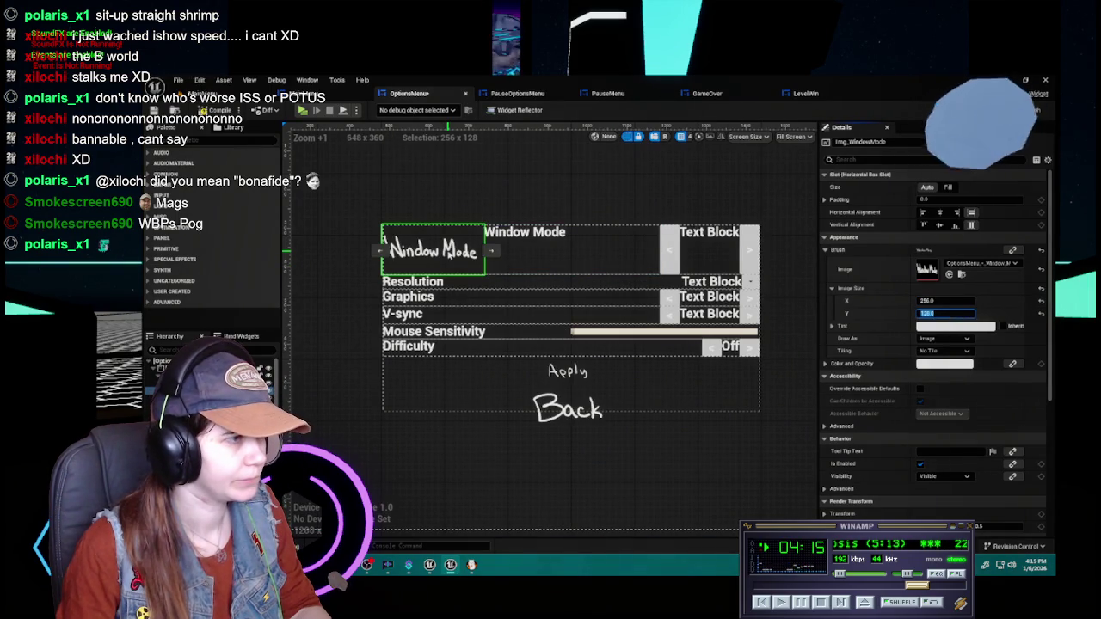
{"action": "left_click", "coordinate": [517, 240]}
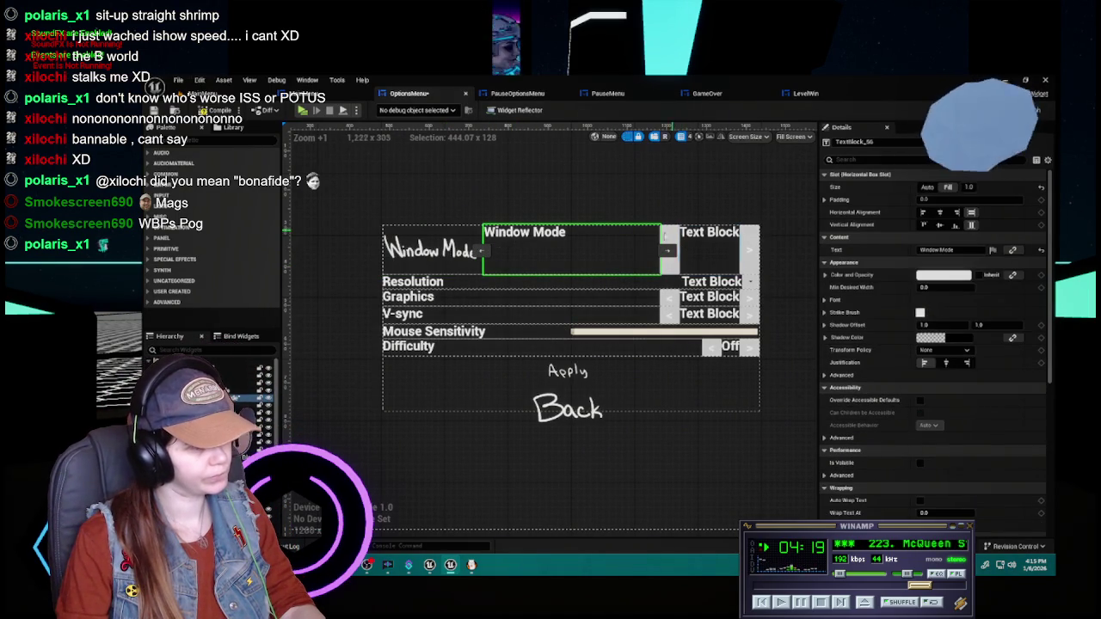
{"action": "left_click", "coordinate": [456, 251]}
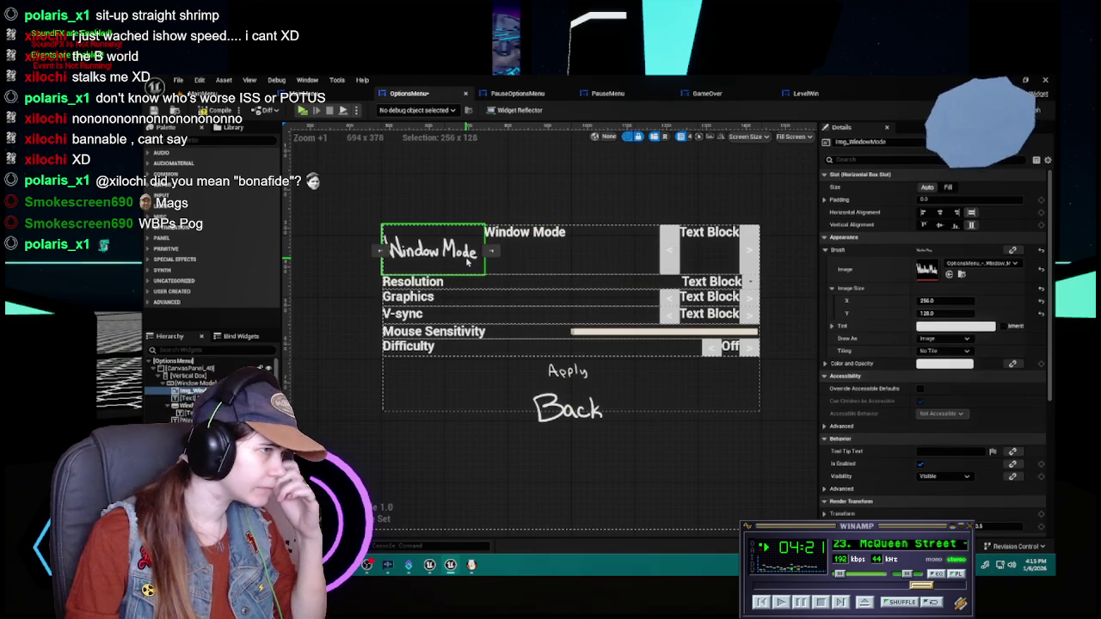
- Set the Window Mode image's brush size to 192 by 96, after trying 128 by 64
{"action": "left_click", "coordinate": [947, 300]}
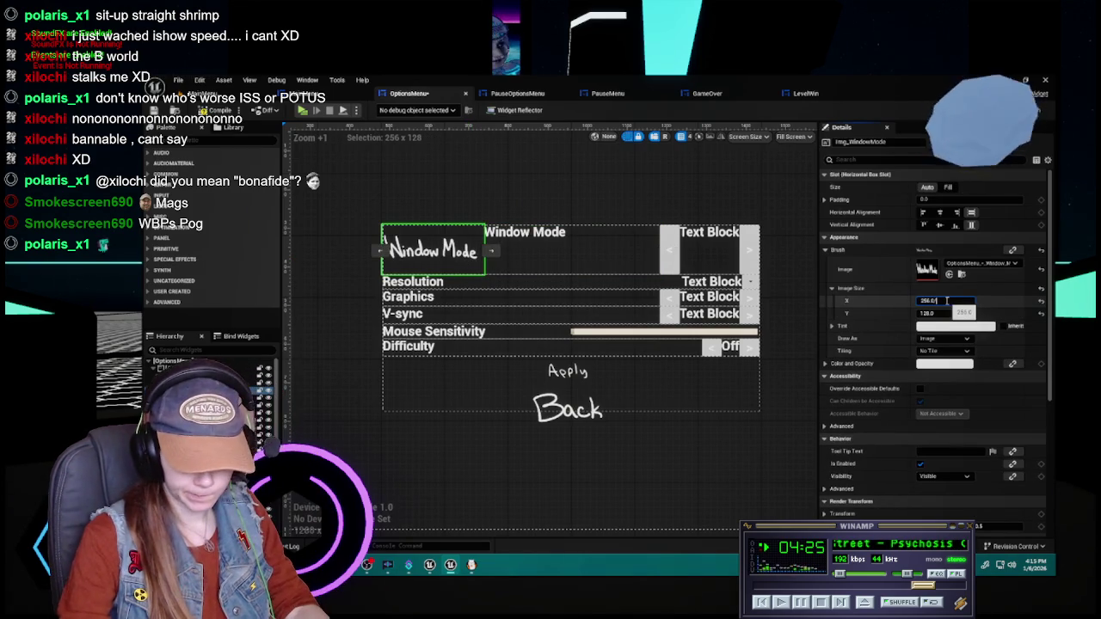
{"action": "type", "text": "128"}
{"action": "left_click", "coordinate": [952, 314]}
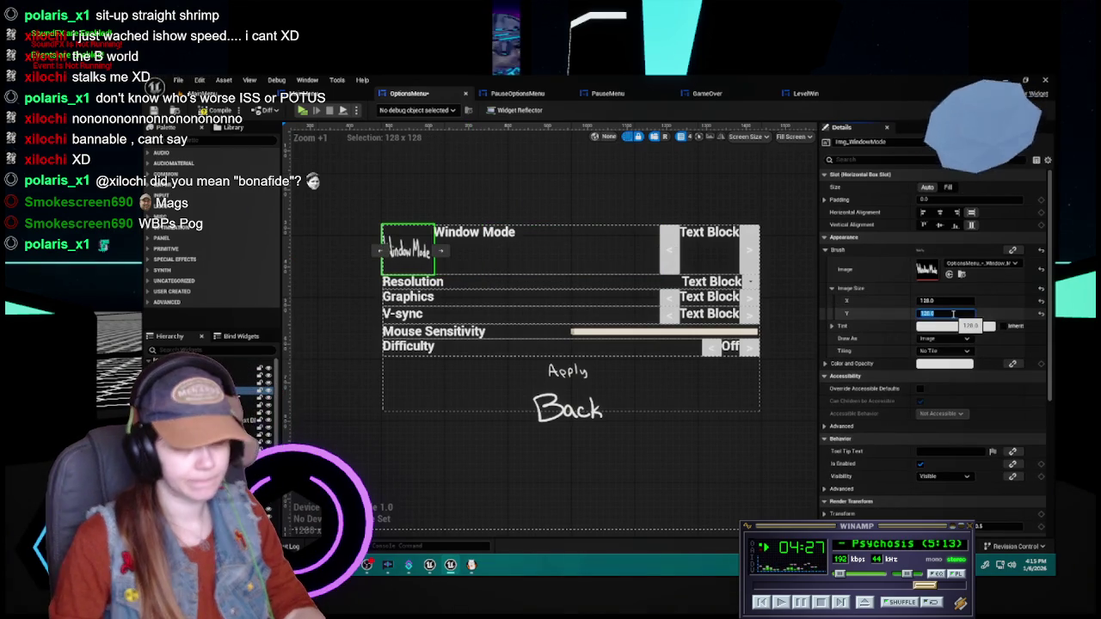
{"action": "type", "text": "64"}
{"action": "key", "text": "Return"}
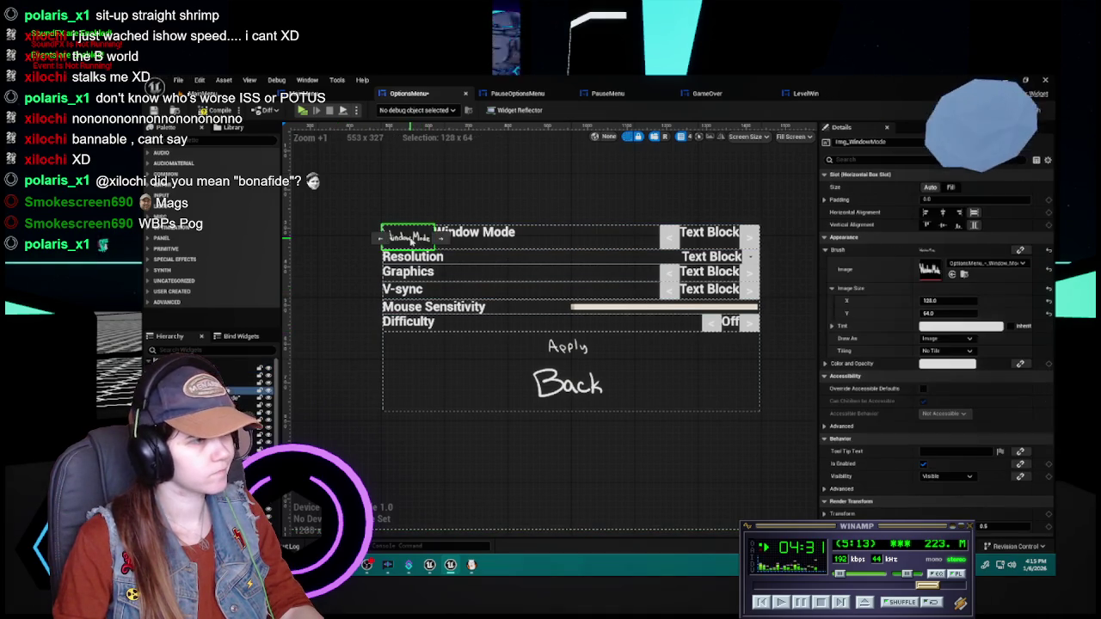
{"action": "left_click", "coordinate": [960, 301]}
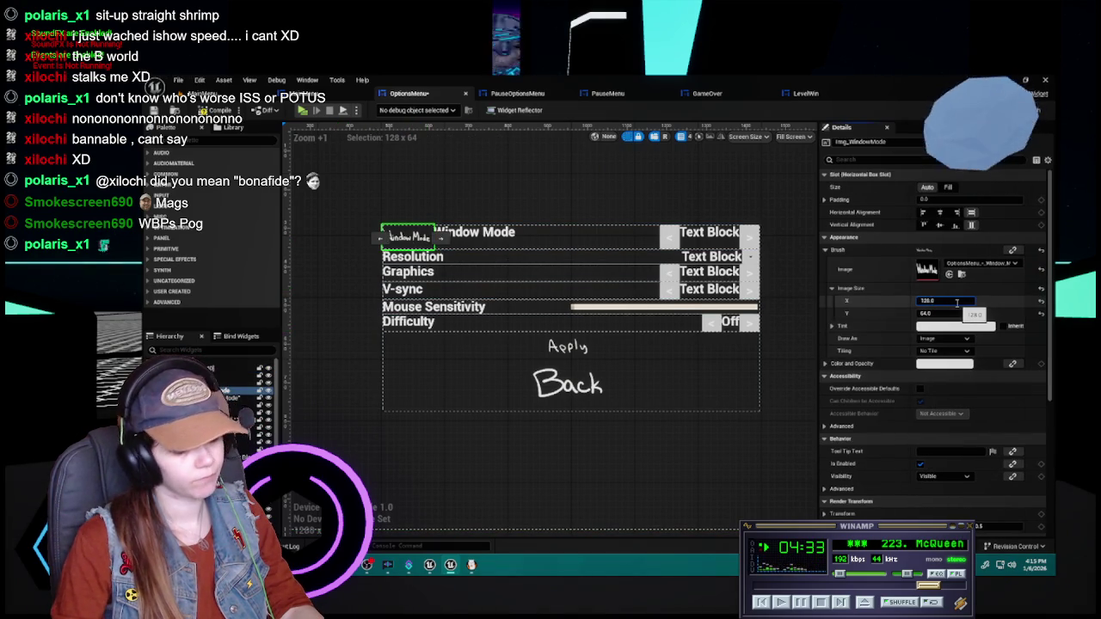
{"action": "type", "text": "-192"}
{"action": "key", "text": "Tab"}
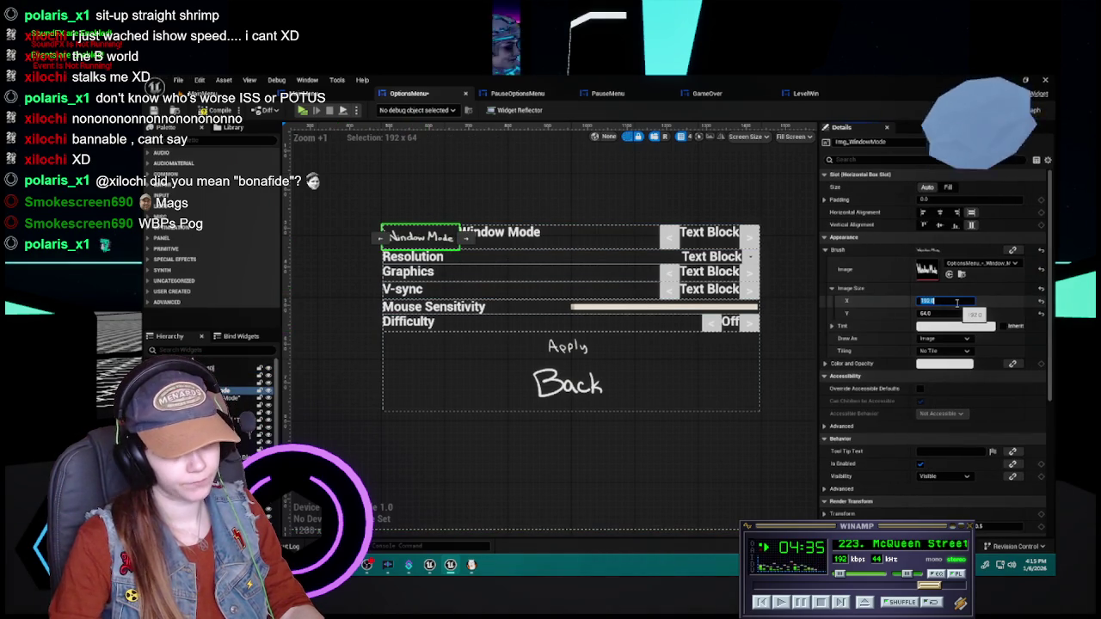
{"action": "left_click", "coordinate": [935, 313]}
{"action": "type", "text": "96"}
{"action": "key", "text": "Return"}
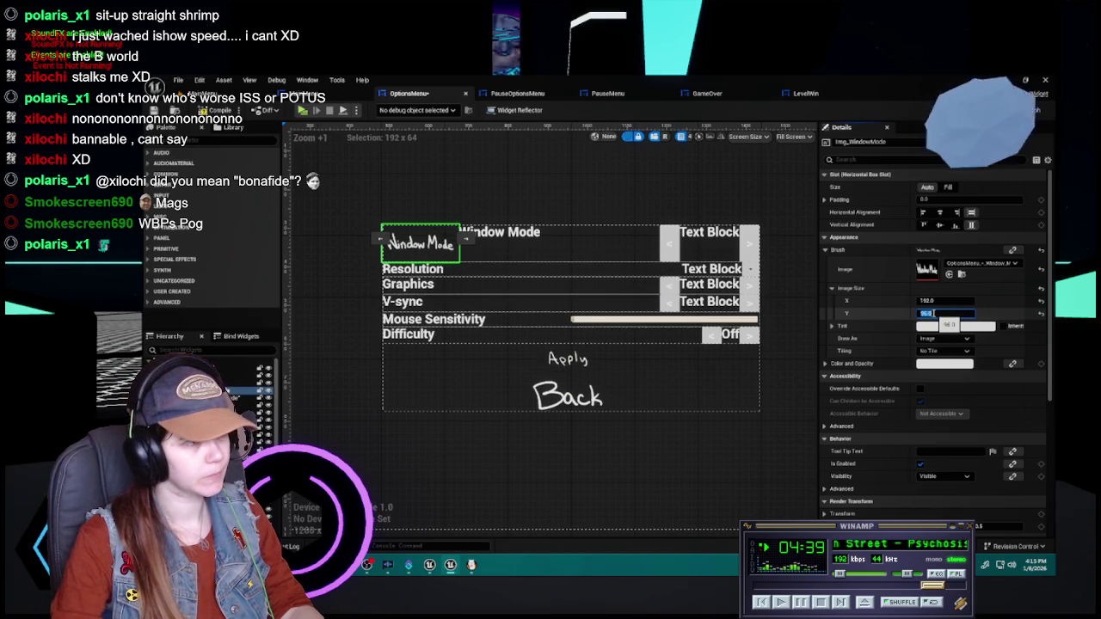
{"action": "left_click", "coordinate": [774, 293]}
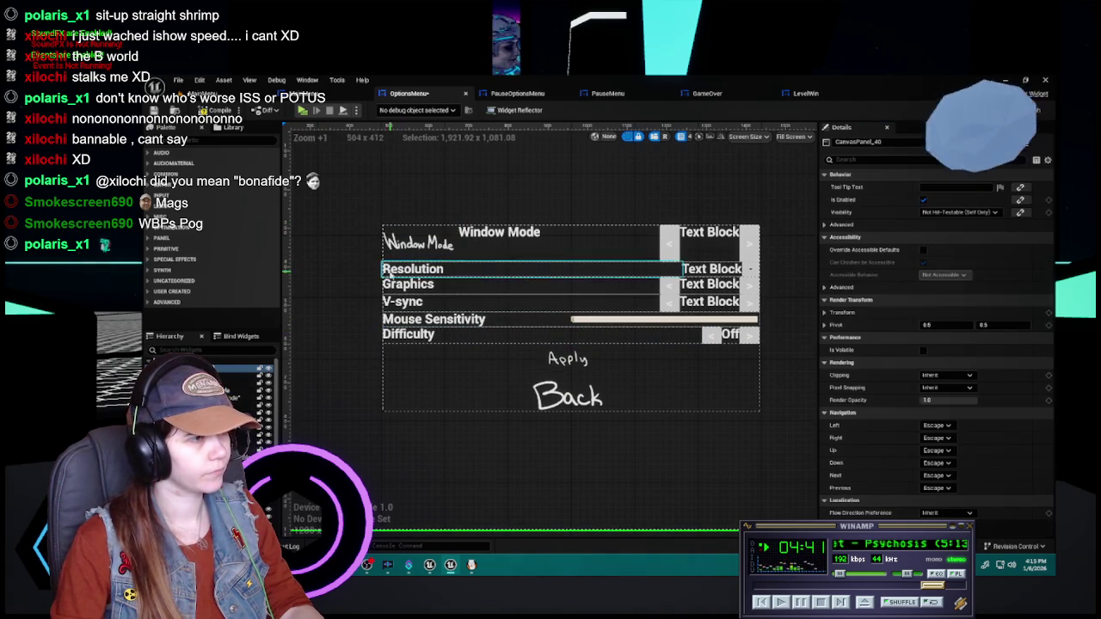
- Set Img_WindowMode's Slot > Padding Left to 10, after briefly trying 5
{"action": "scroll", "coordinate": [344, 288], "scroll_direction": "up", "scroll_amount": 1}
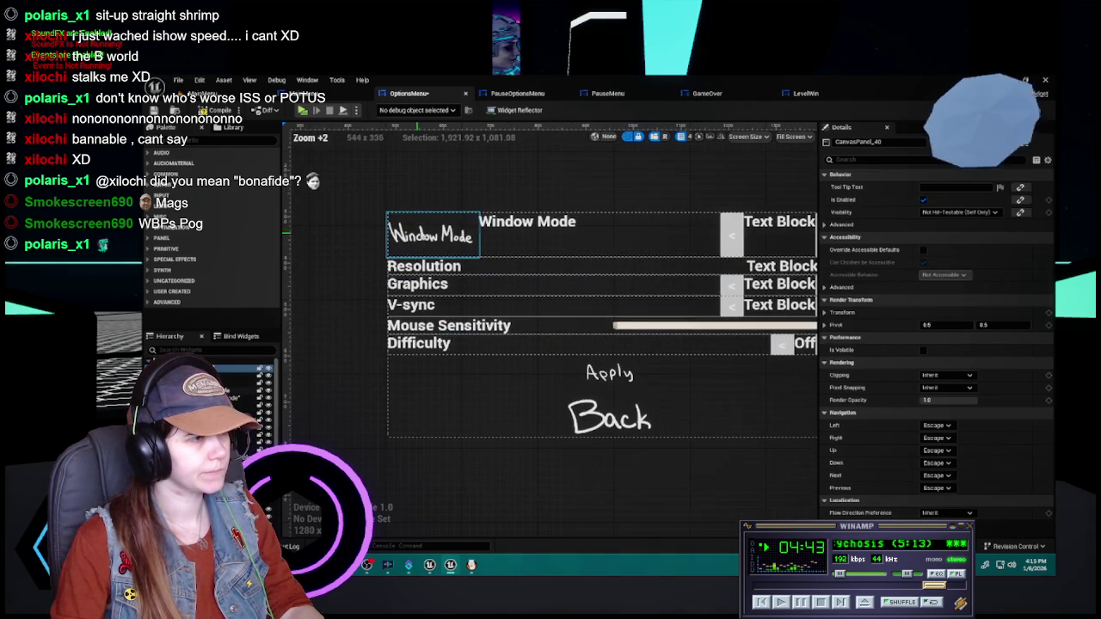
{"action": "left_click", "coordinate": [432, 236]}
{"action": "left_click_drag", "start_coordinate": [348, 304], "coordinate": [339, 307]}
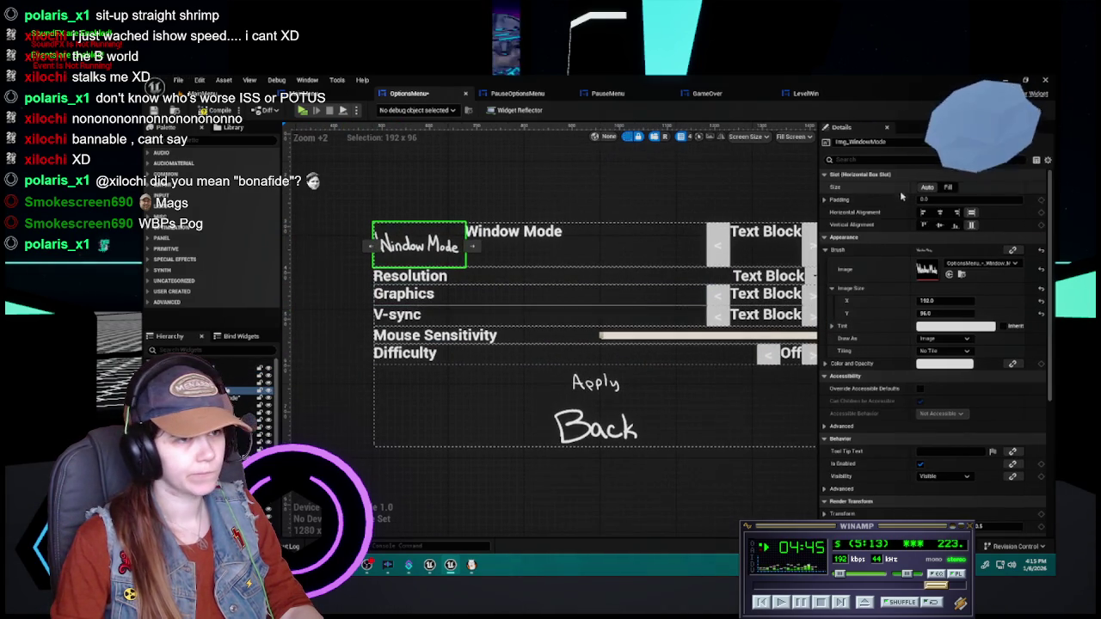
{"action": "left_click", "coordinate": [825, 200]}
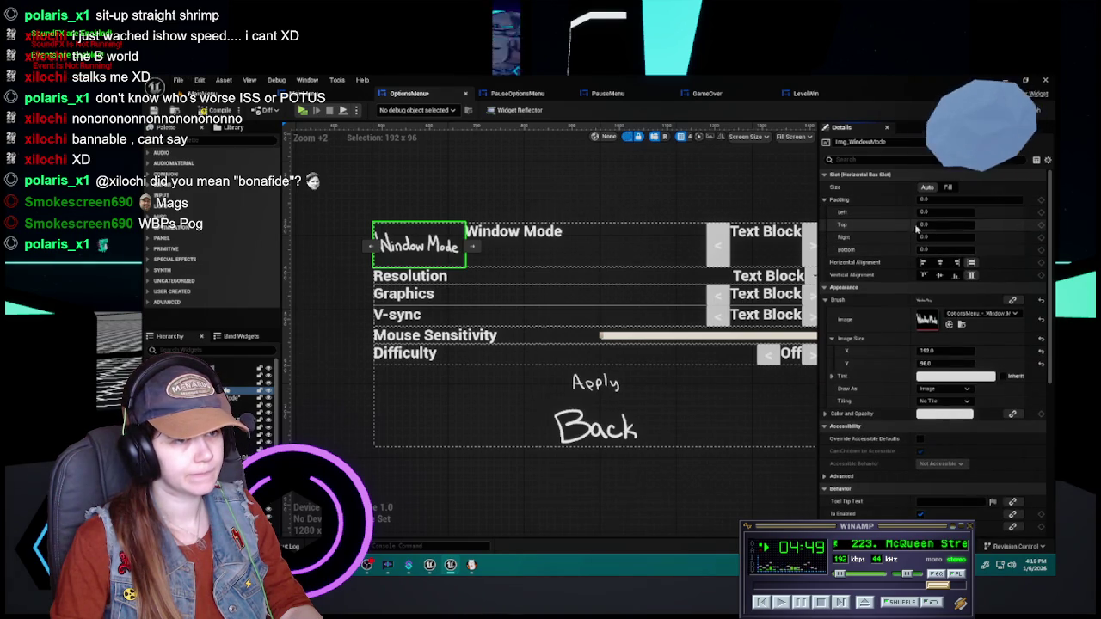
{"action": "mouse_move", "coordinate": [901, 211]}
{"action": "left_mouse_down"}
{"action": "mouse_move", "coordinate": [920, 212]}
{"action": "mouse_move", "coordinate": [903, 218]}
{"action": "left_mouse_up"}
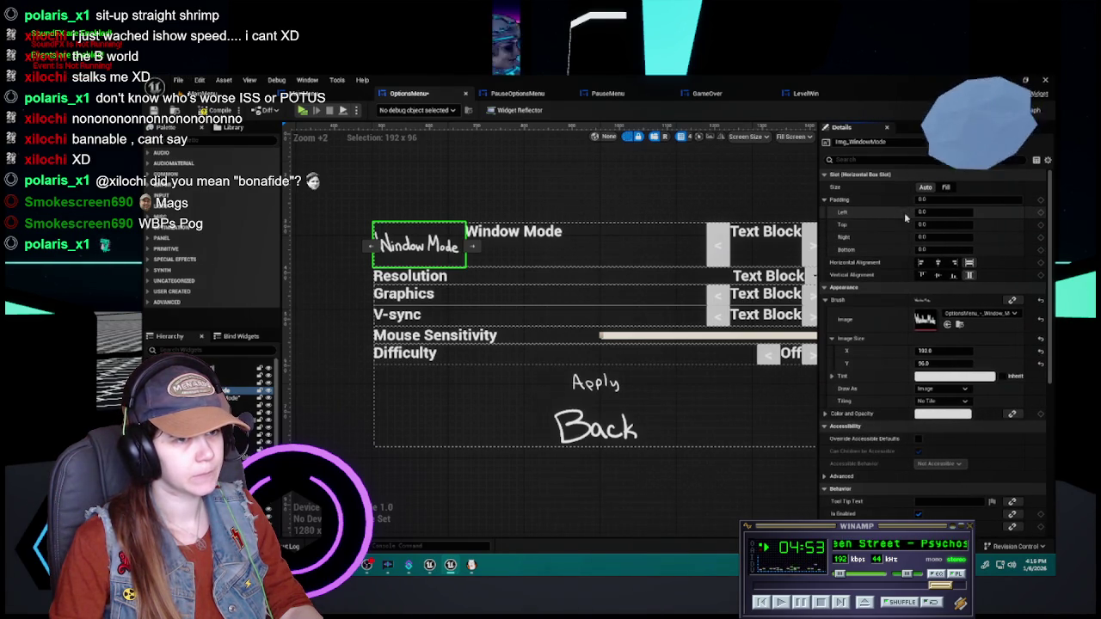
{"action": "left_click", "coordinate": [950, 211]}
{"action": "type", "text": "5"}
{"action": "key", "text": "Return"}
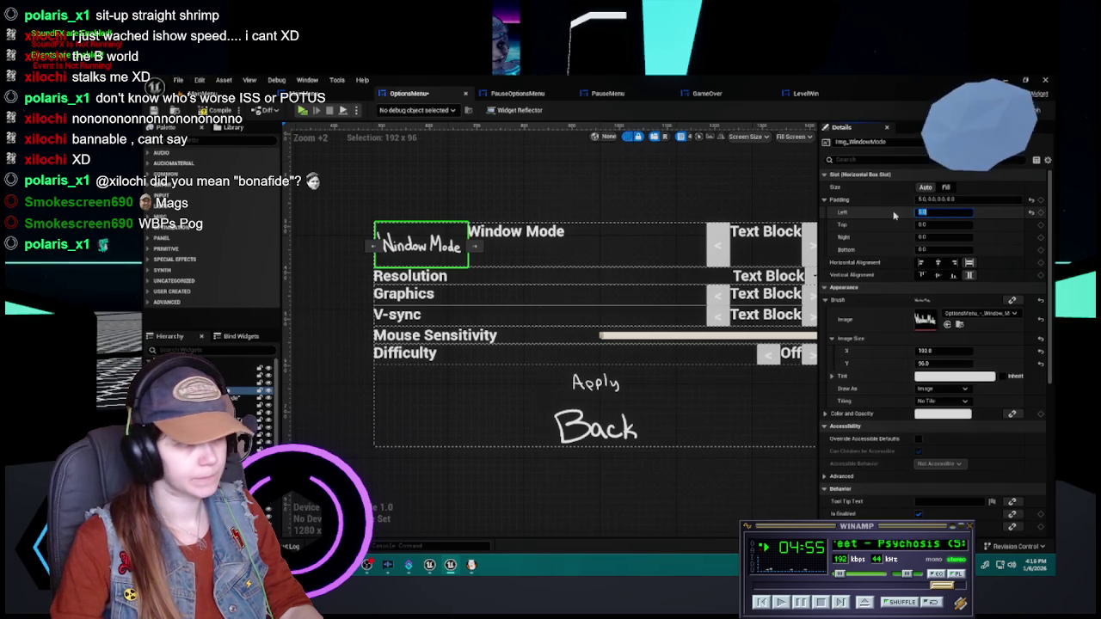
{"action": "type", "text": "10"}
{"action": "key", "text": "Return"}
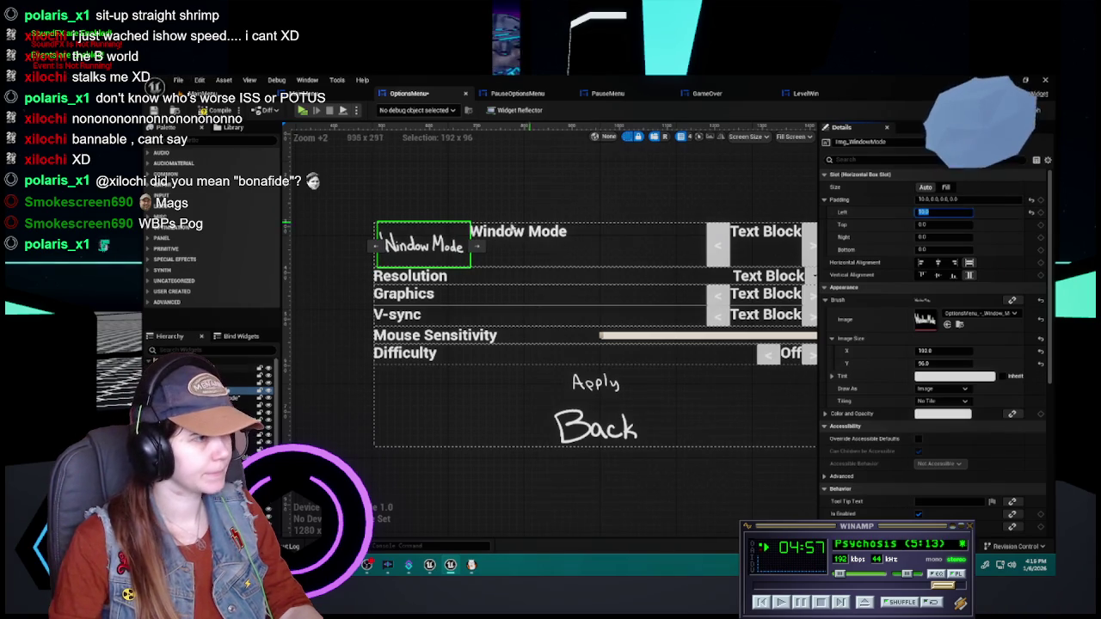
{"action": "left_click", "coordinate": [322, 281]}
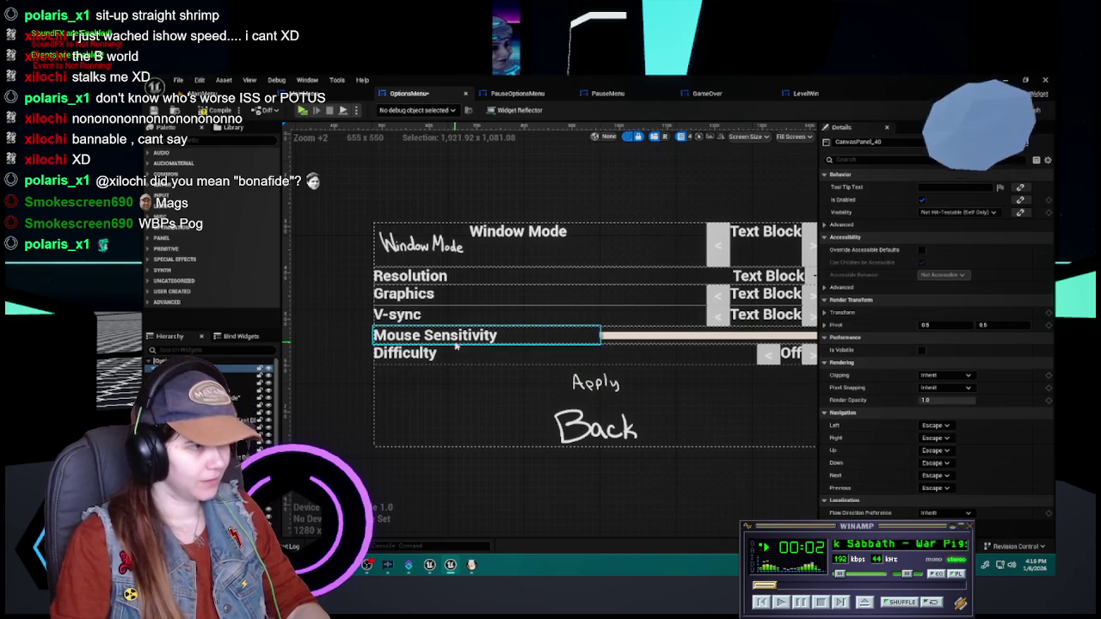
{"action": "left_click_drag", "start_coordinate": [542, 396], "coordinate": [513, 398]}
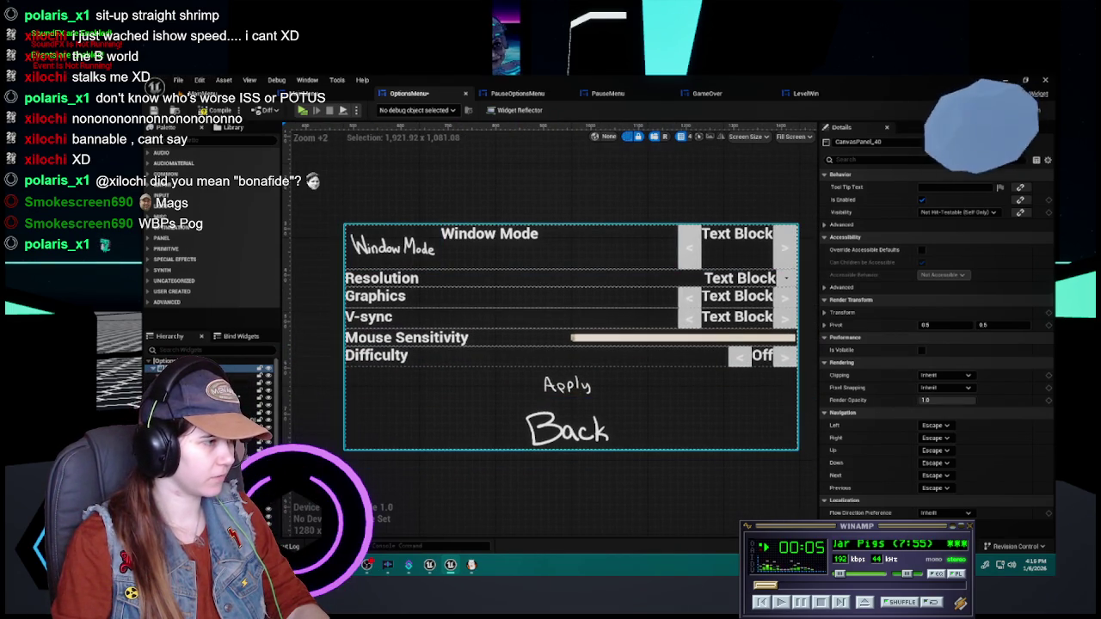
{"action": "left_click", "coordinate": [516, 246]}
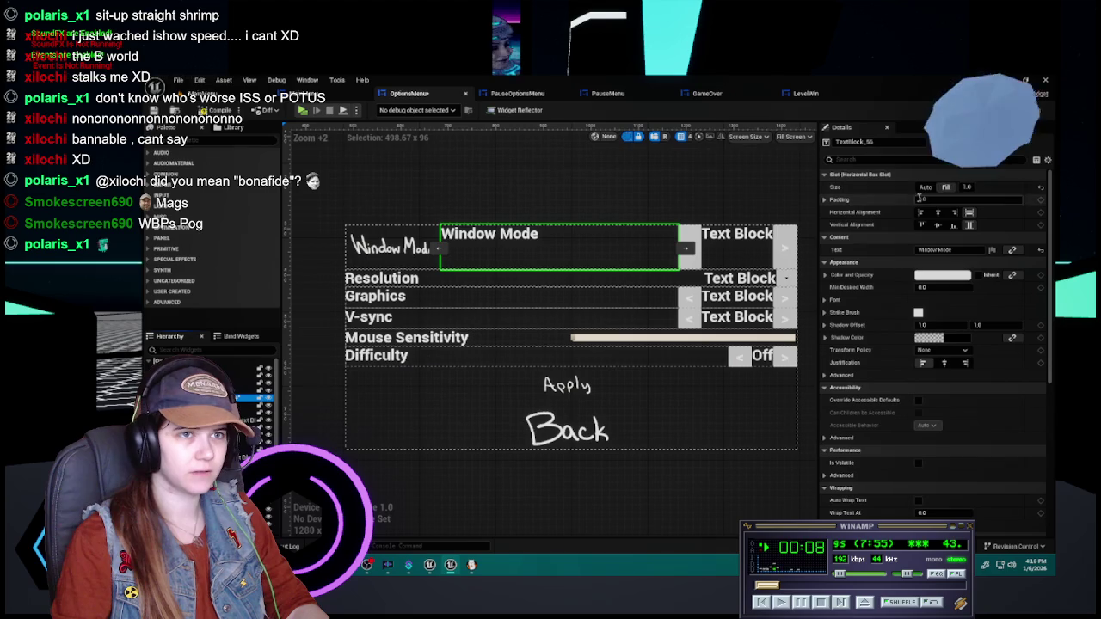
{"action": "key", "text": "ctrl+z"}
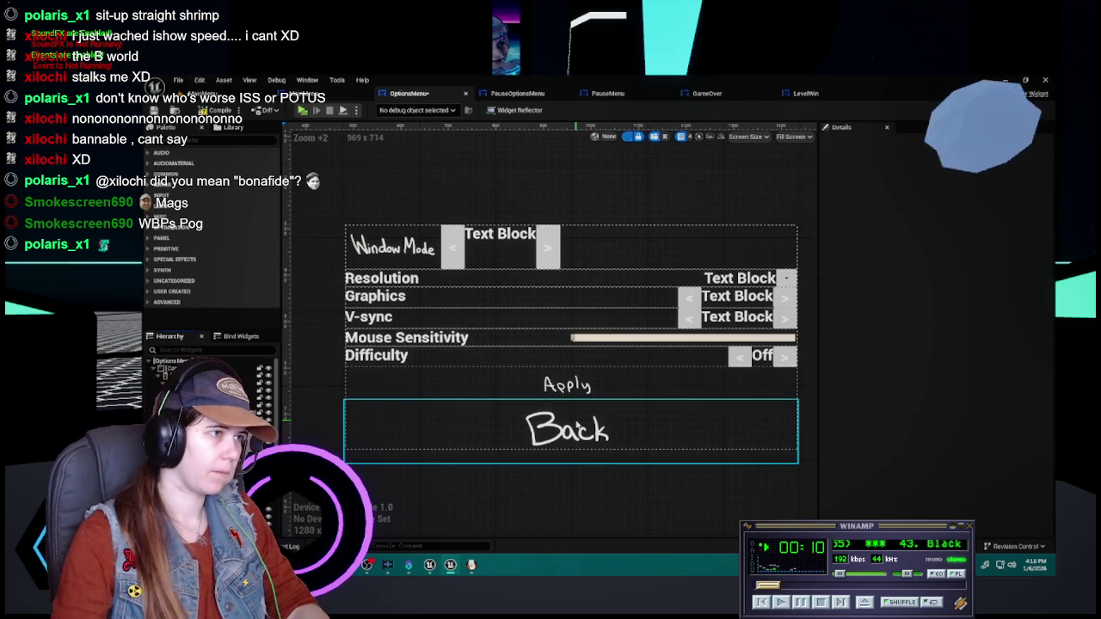
{"action": "key", "text": "ctrl+z"}
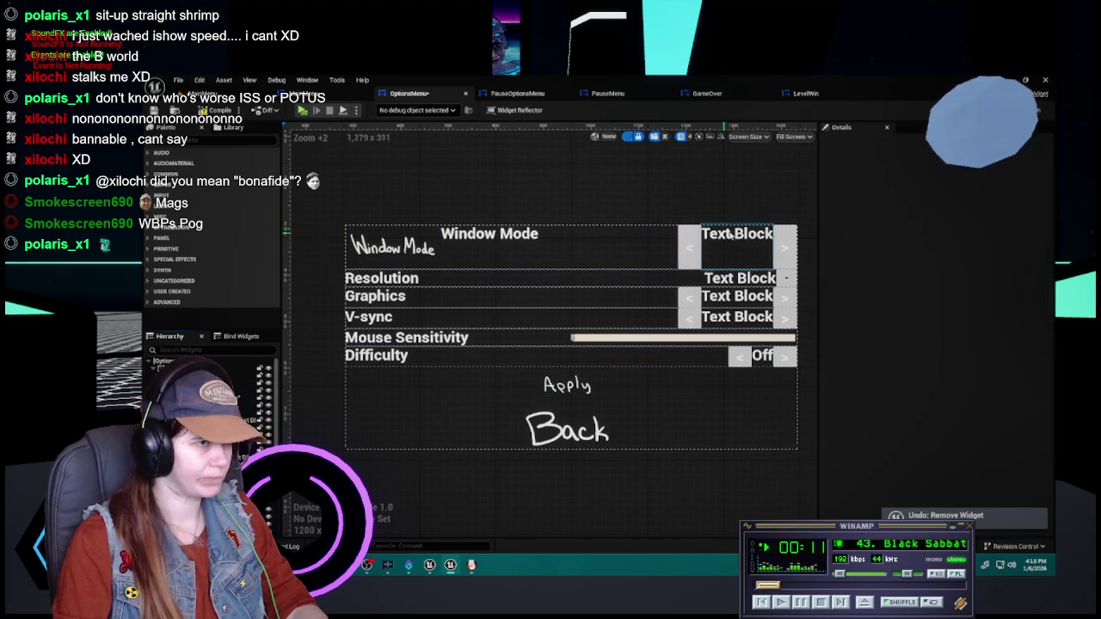
{"action": "left_click", "coordinate": [593, 234]}
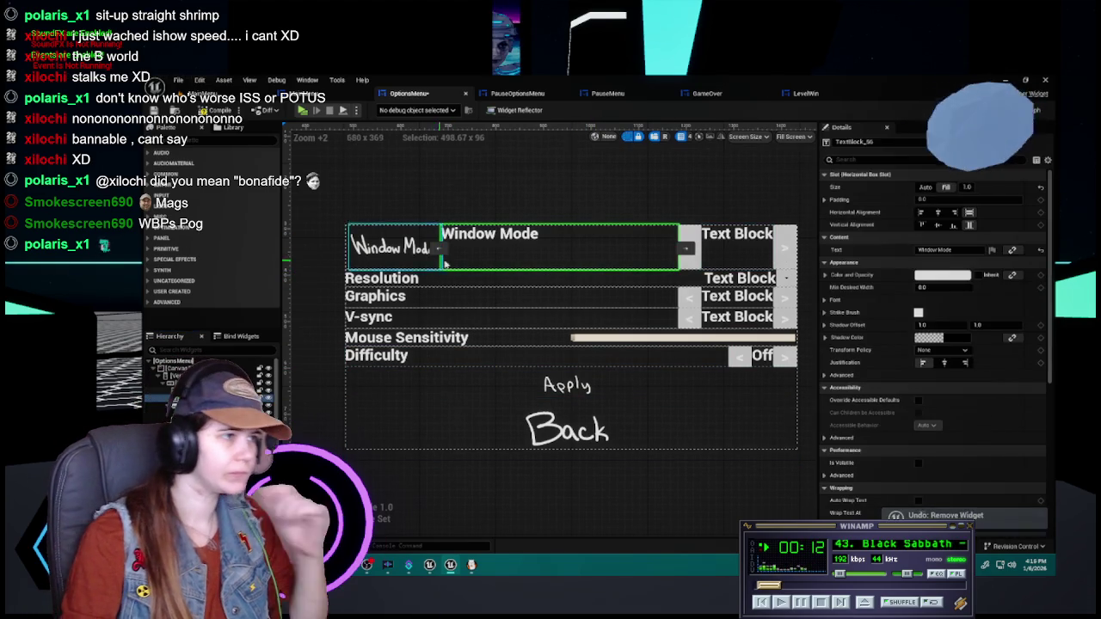
{"action": "left_click", "coordinate": [824, 199]}
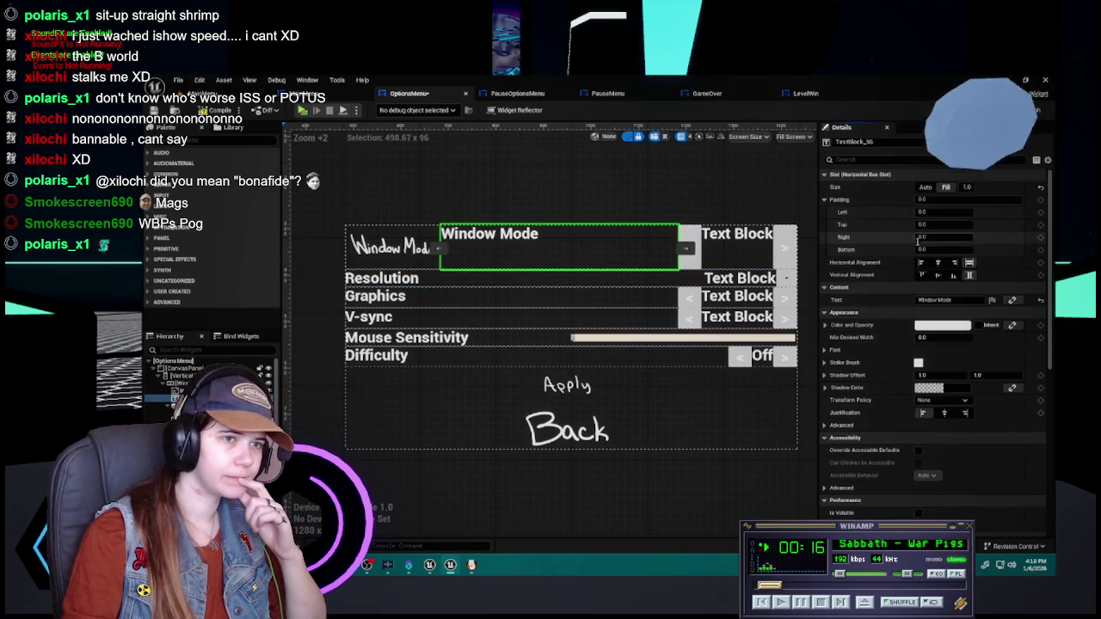
{"action": "left_click", "coordinate": [326, 93]}
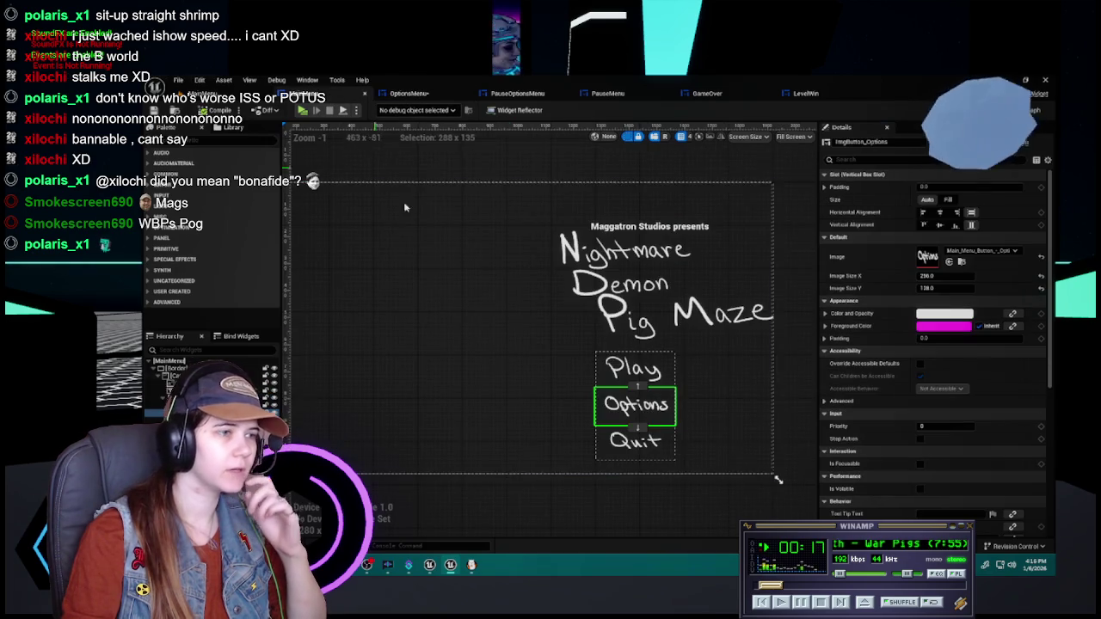
{"action": "left_click", "coordinate": [410, 94]}
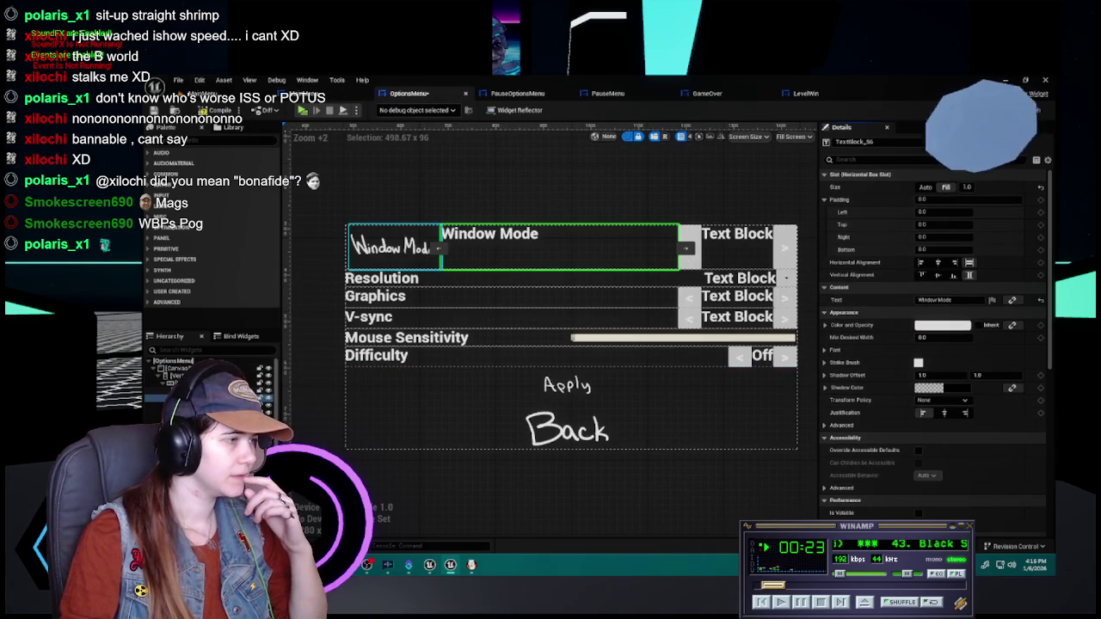
{"action": "left_click", "coordinate": [392, 247]}
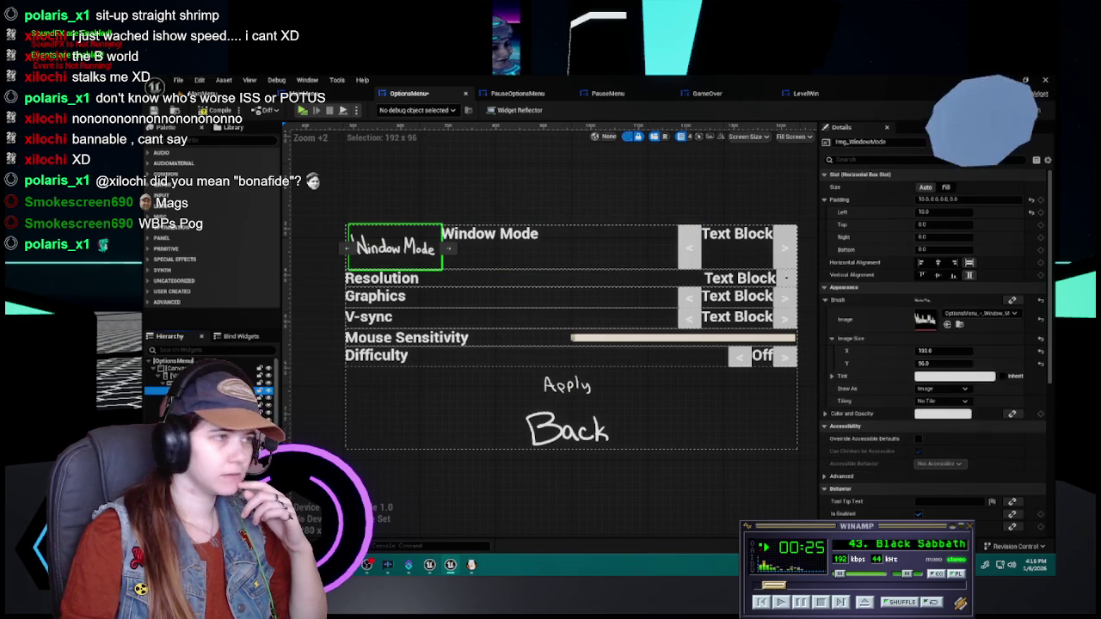
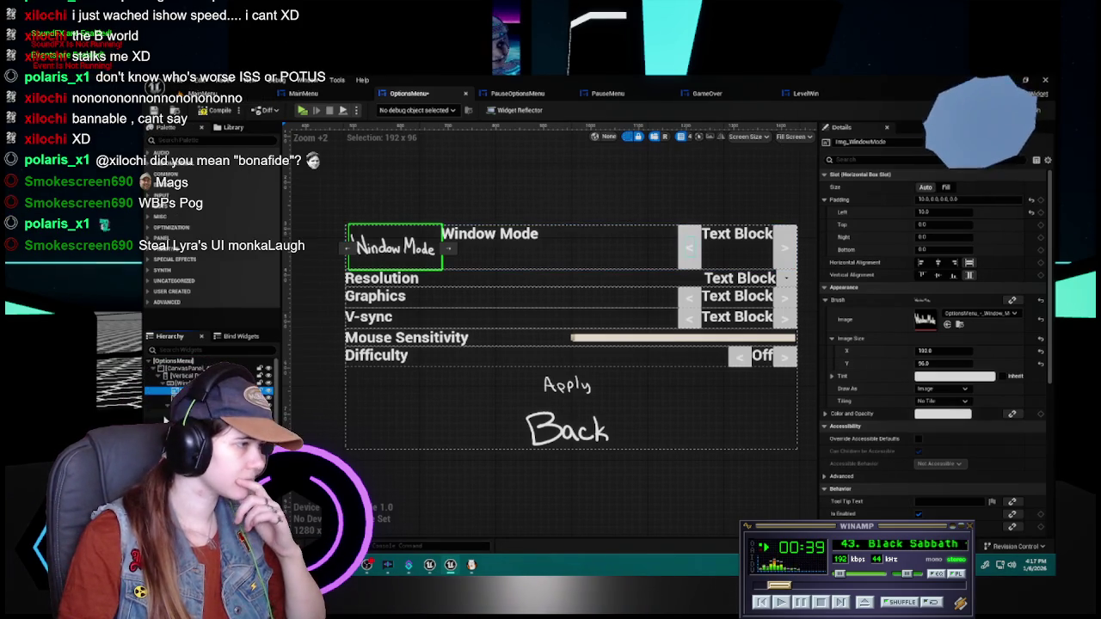
- Compare the Window Mode text label and image, reset the image to natural size, and compile
{"action": "left_click", "coordinate": [559, 247]}
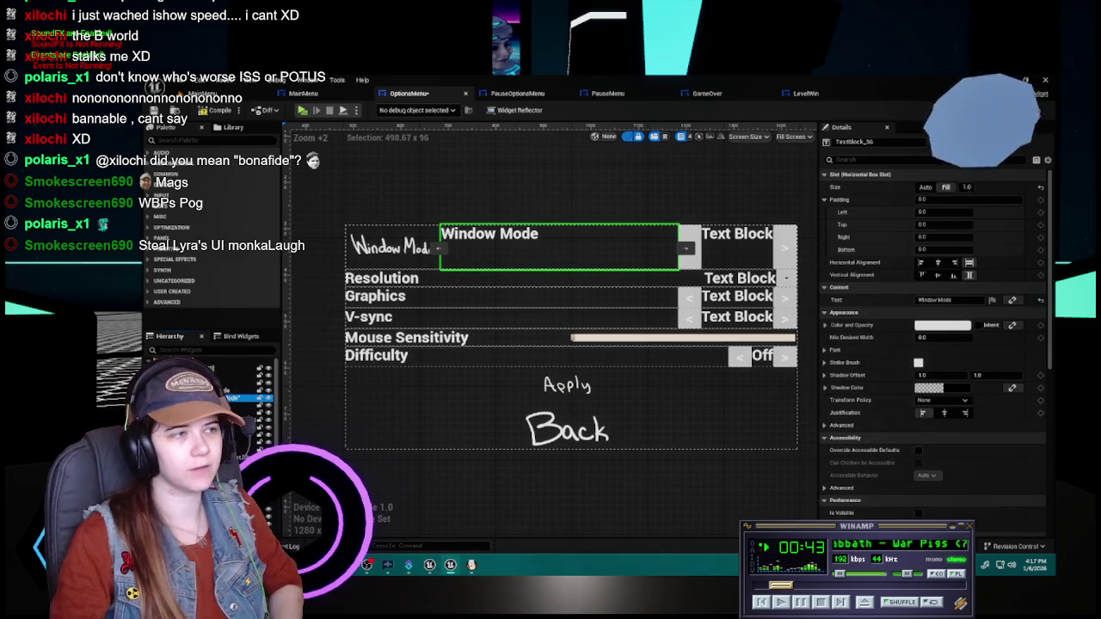
{"action": "left_click", "coordinate": [387, 262]}
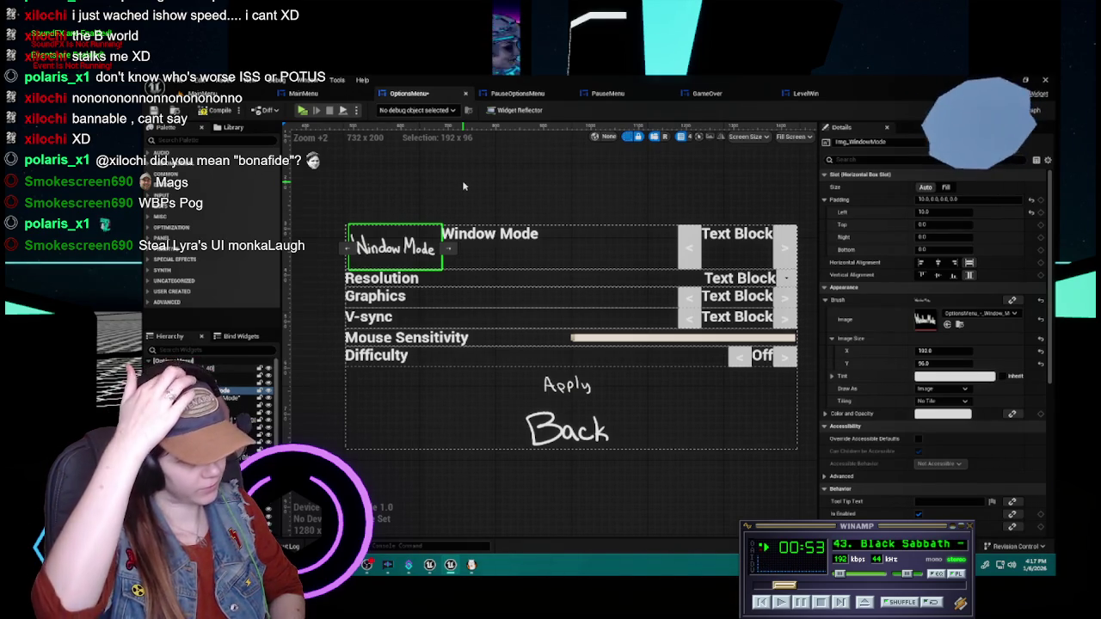
{"action": "left_click", "coordinate": [508, 245]}
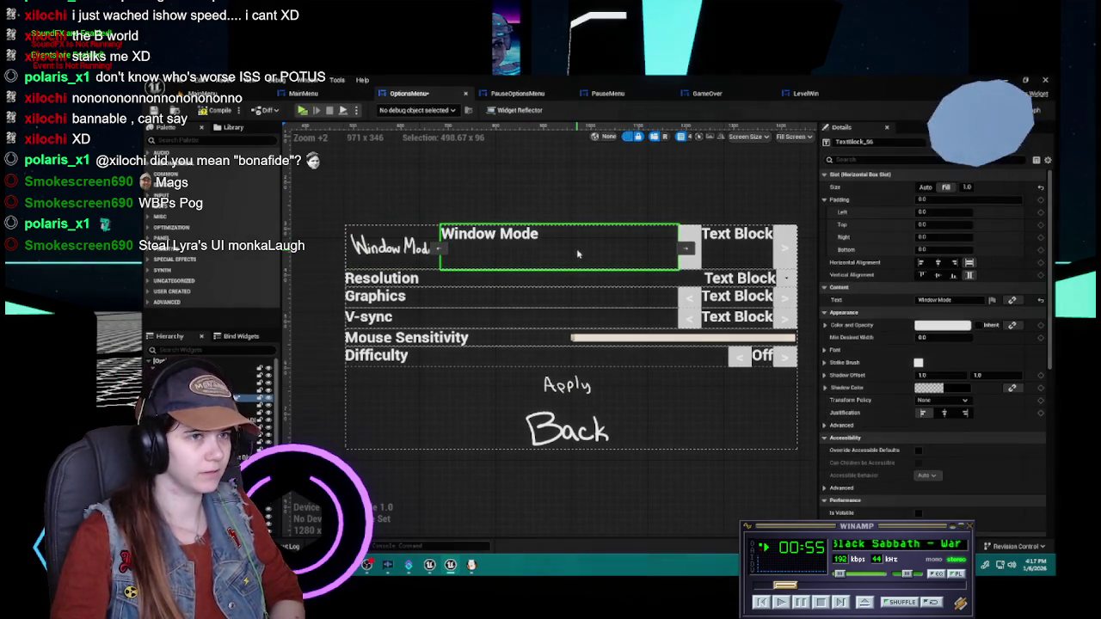
{"action": "left_click", "coordinate": [412, 258]}
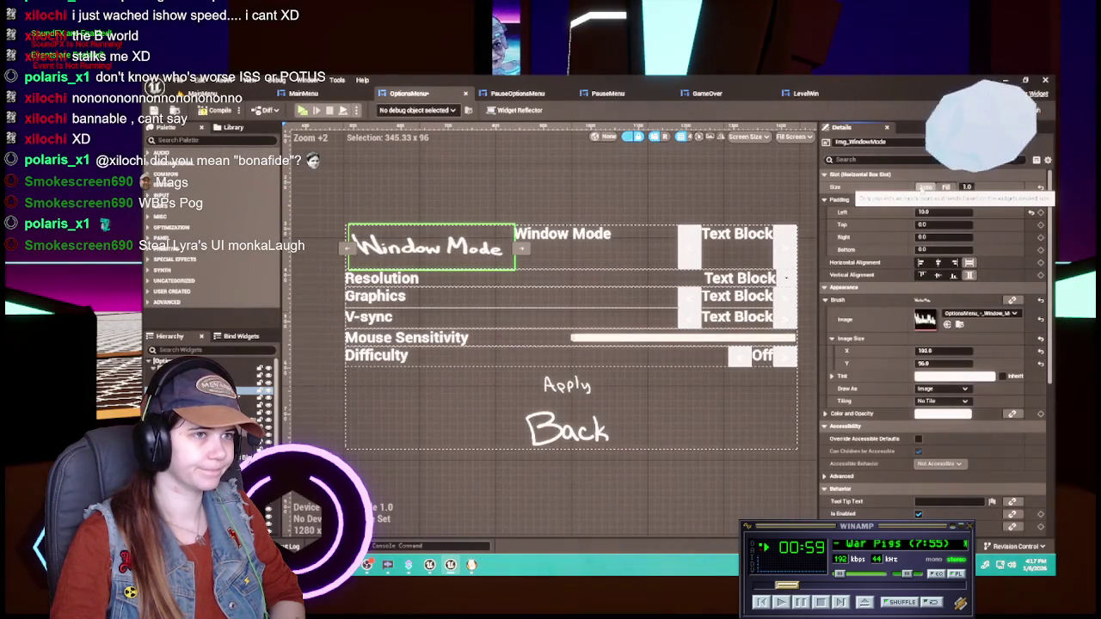
{"action": "left_click", "coordinate": [924, 186]}
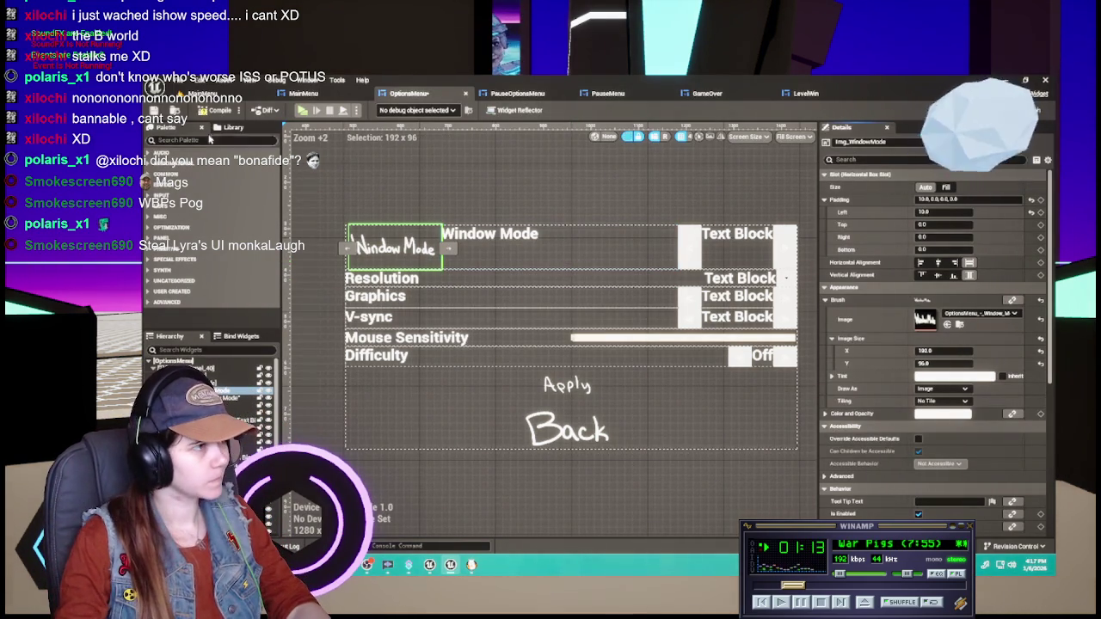
{"action": "left_click", "coordinate": [216, 110]}
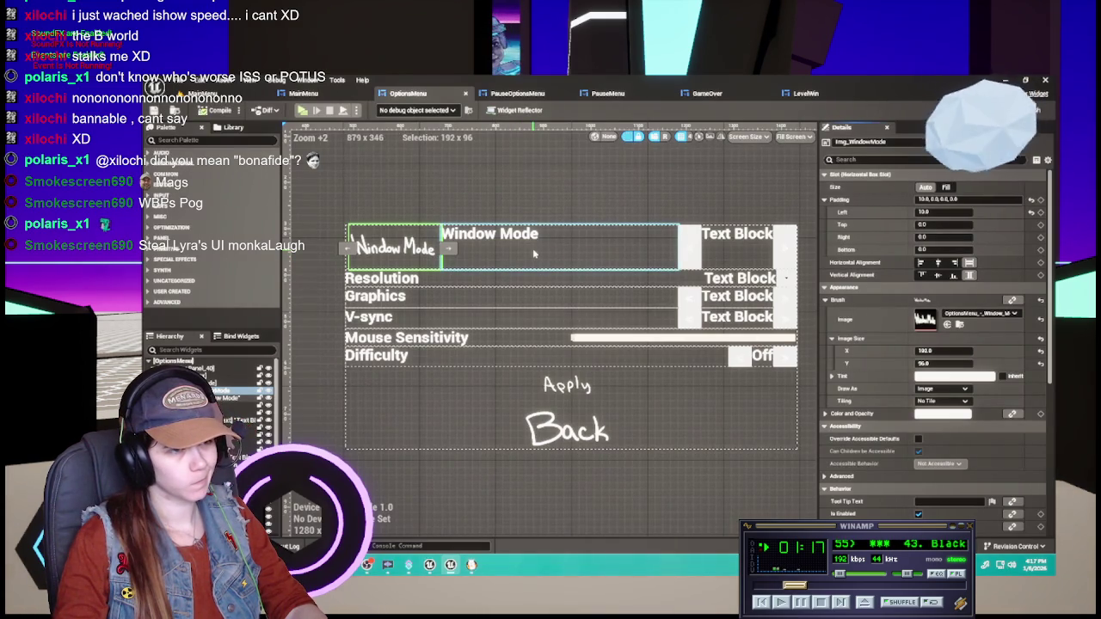
- Inspect the Window Mode row's value text, arrow widget, label, image and row container
{"action": "left_click", "coordinate": [734, 255]}
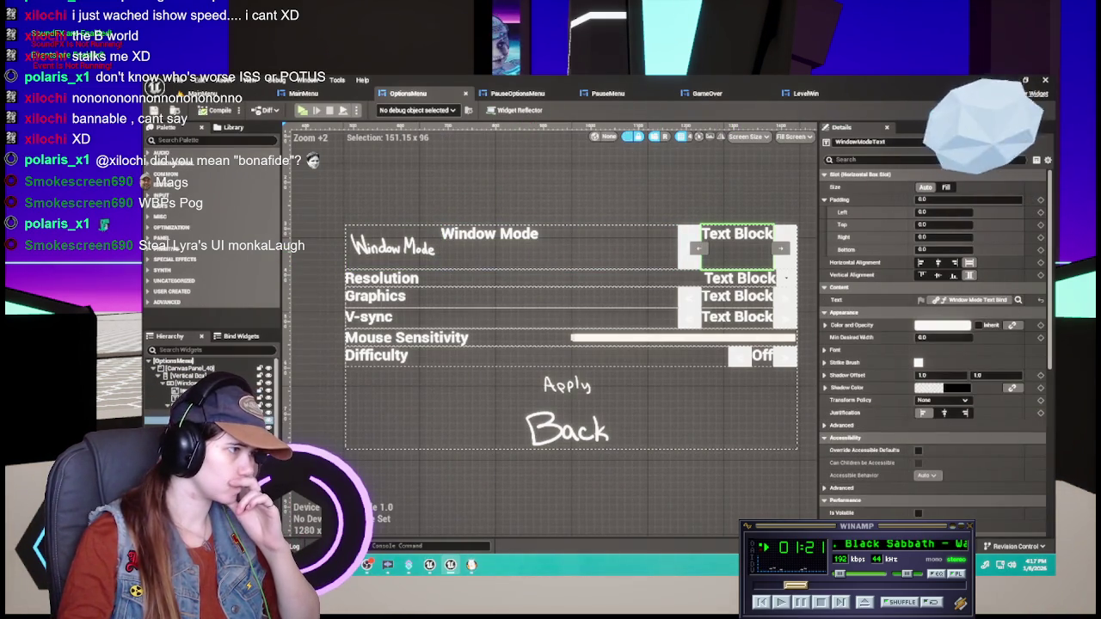
{"action": "left_click", "coordinate": [688, 248]}
{"action": "left_click", "coordinate": [559, 247]}
{"action": "left_click", "coordinate": [393, 248]}
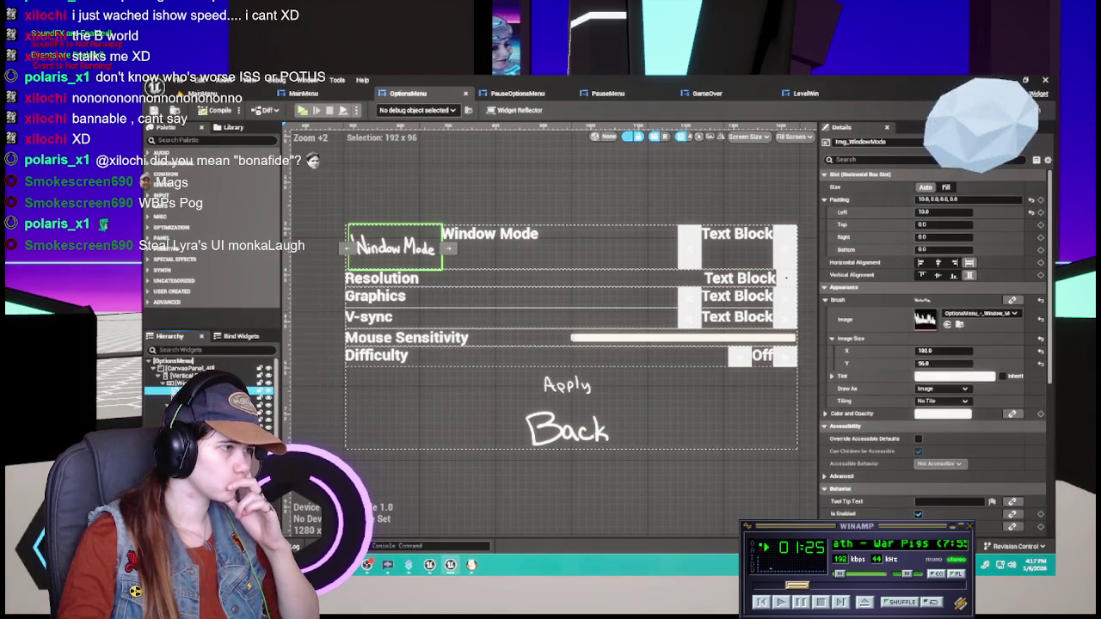
{"action": "left_click", "coordinate": [571, 247]}
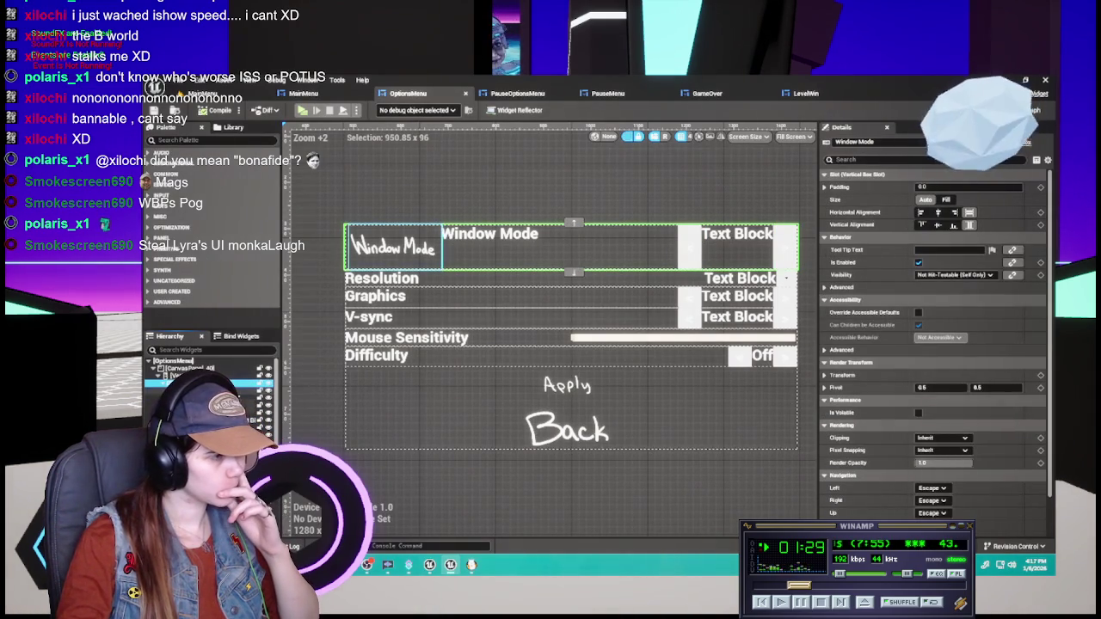
{"action": "left_click", "coordinate": [394, 248]}
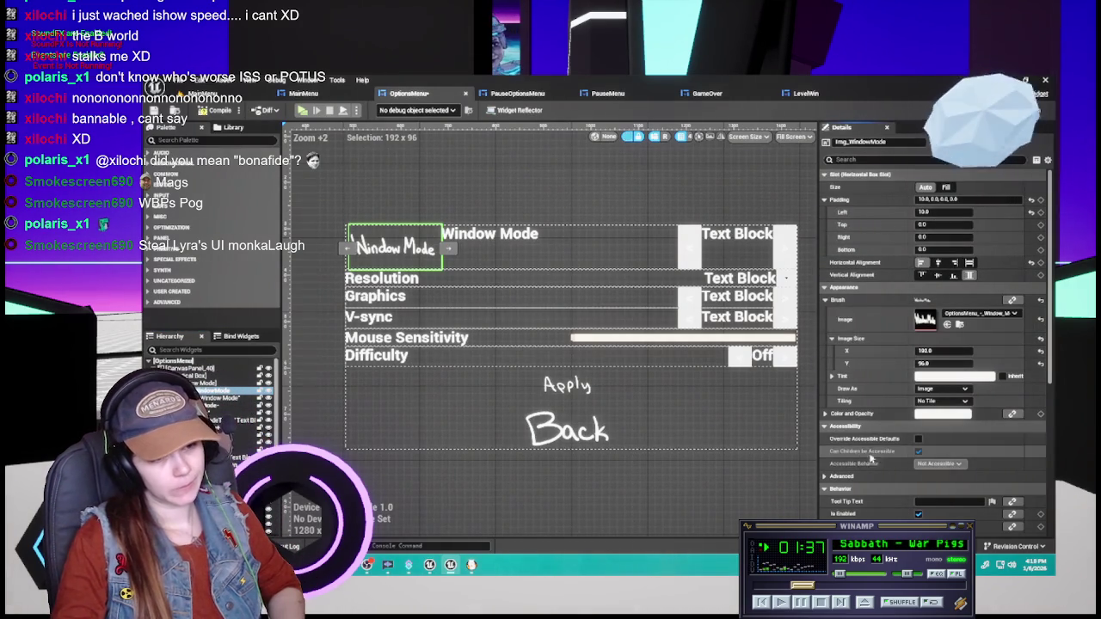
- Set the Window Mode image to Fill and delete the redundant Window Mode text label
{"action": "scroll", "coordinate": [899, 391], "scroll_direction": "down", "scroll_amount": 2}
{"action": "scroll", "coordinate": [899, 391], "scroll_direction": "down", "scroll_amount": 1}
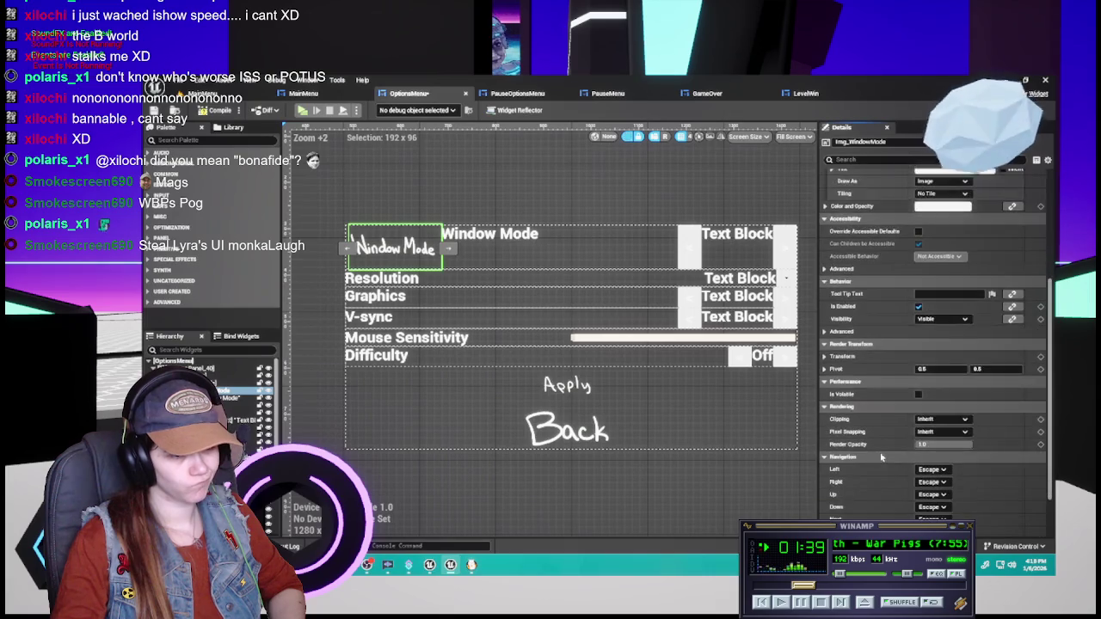
{"action": "scroll", "coordinate": [880, 457], "scroll_direction": "up", "scroll_amount": 3}
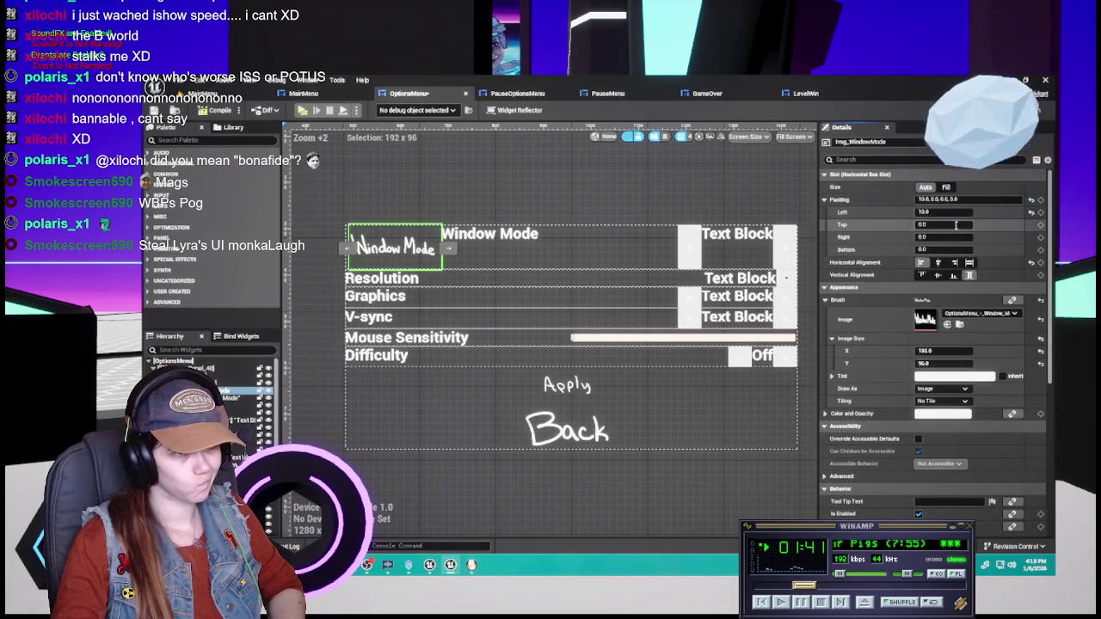
{"action": "left_click", "coordinate": [945, 187]}
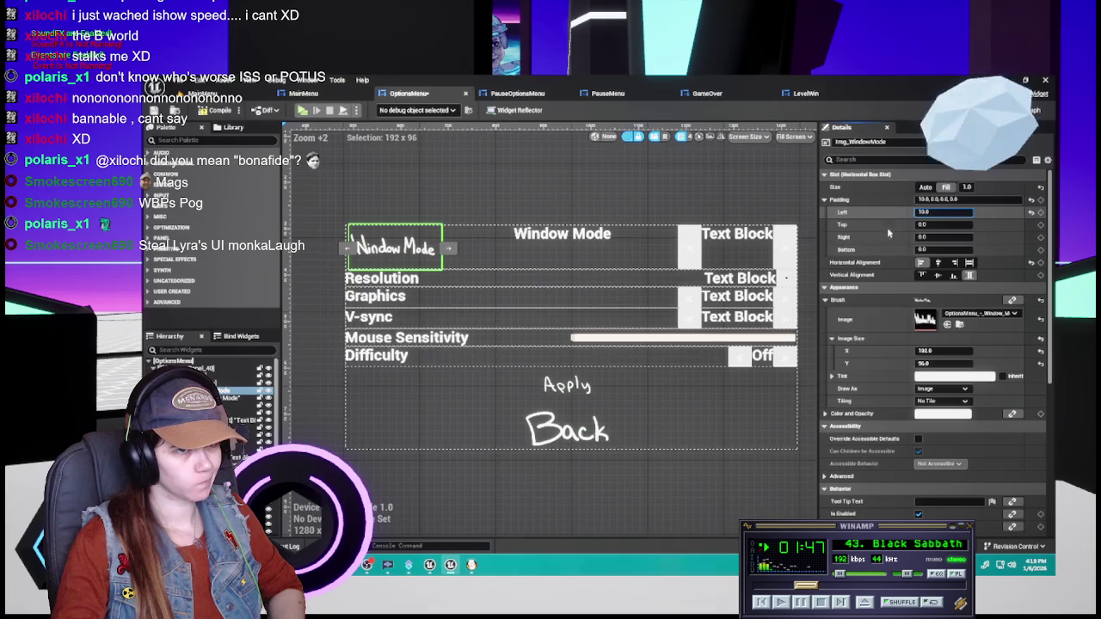
{"action": "left_click", "coordinate": [588, 254]}
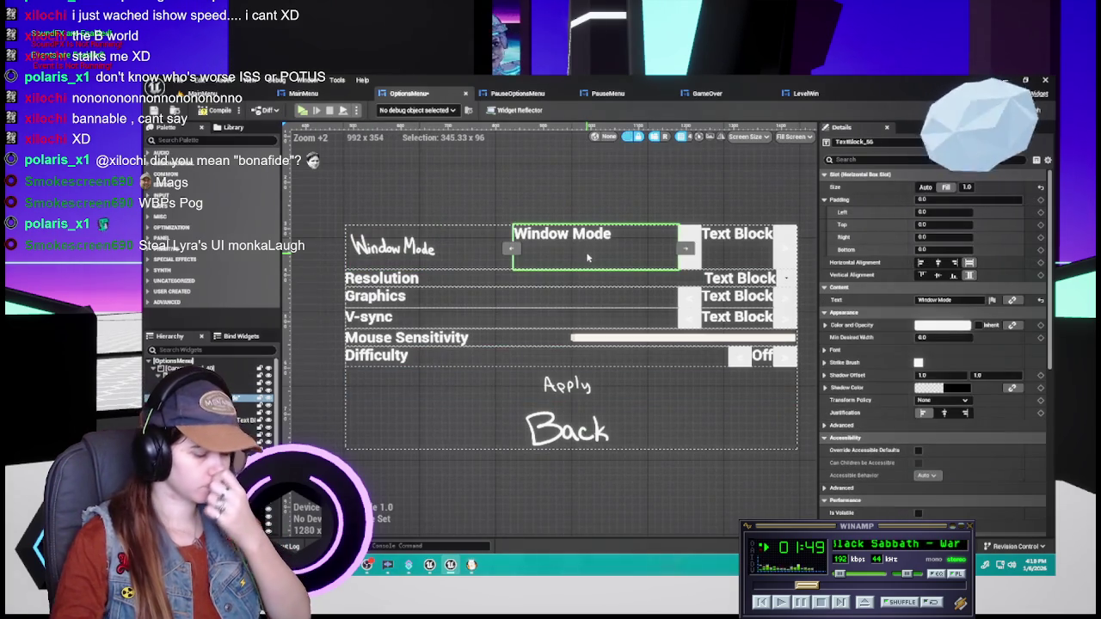
{"action": "key", "text": "Delete"}
{"action": "left_click", "coordinate": [392, 251]}
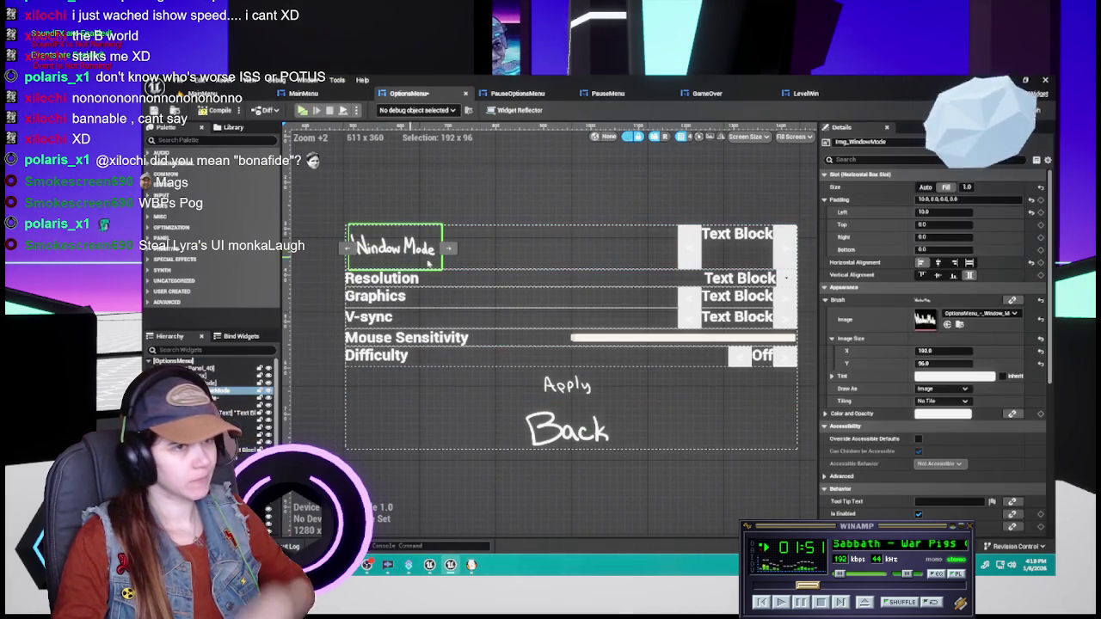
{"action": "left_click", "coordinate": [680, 464]}
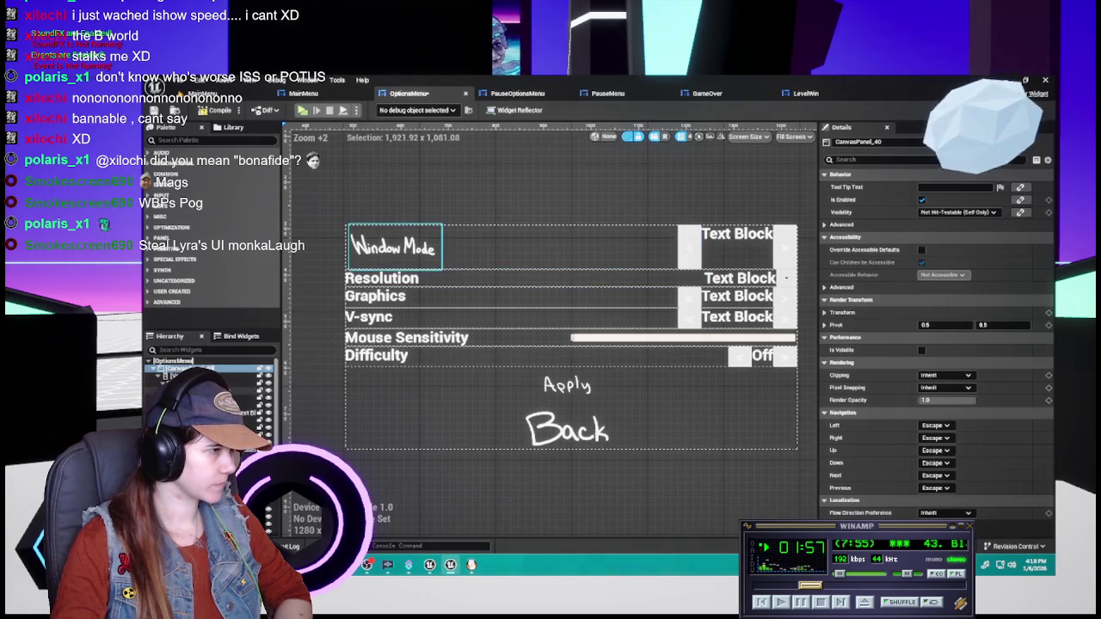
{"action": "left_click", "coordinate": [394, 246]}
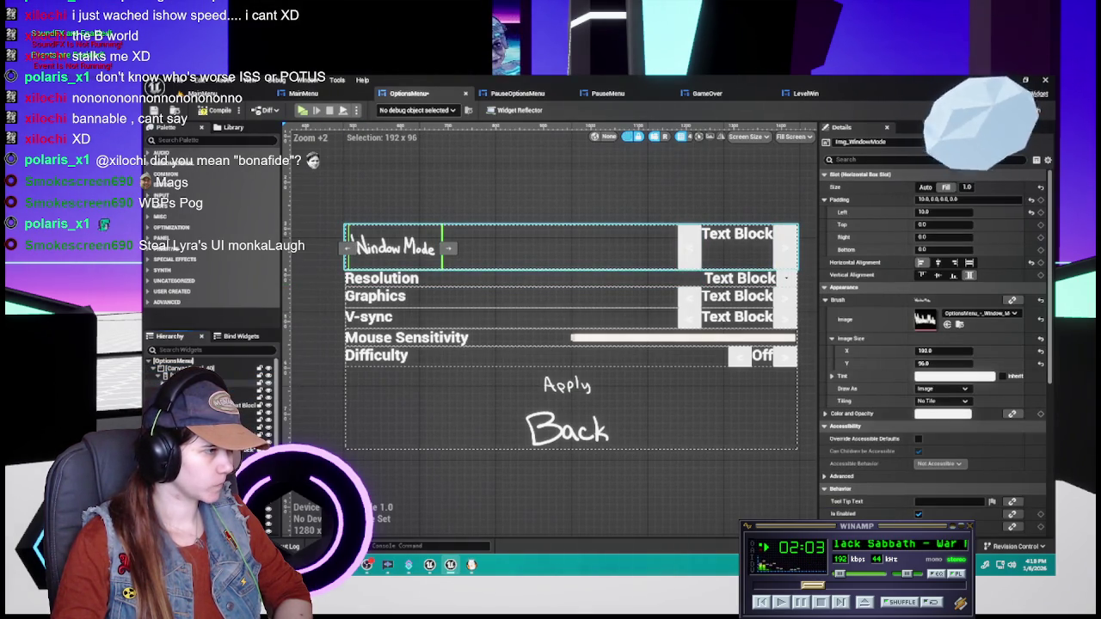
- Select the Resolution row's container in the Hierarchy and rename it 'Resolution'
{"action": "left_click", "coordinate": [381, 278]}
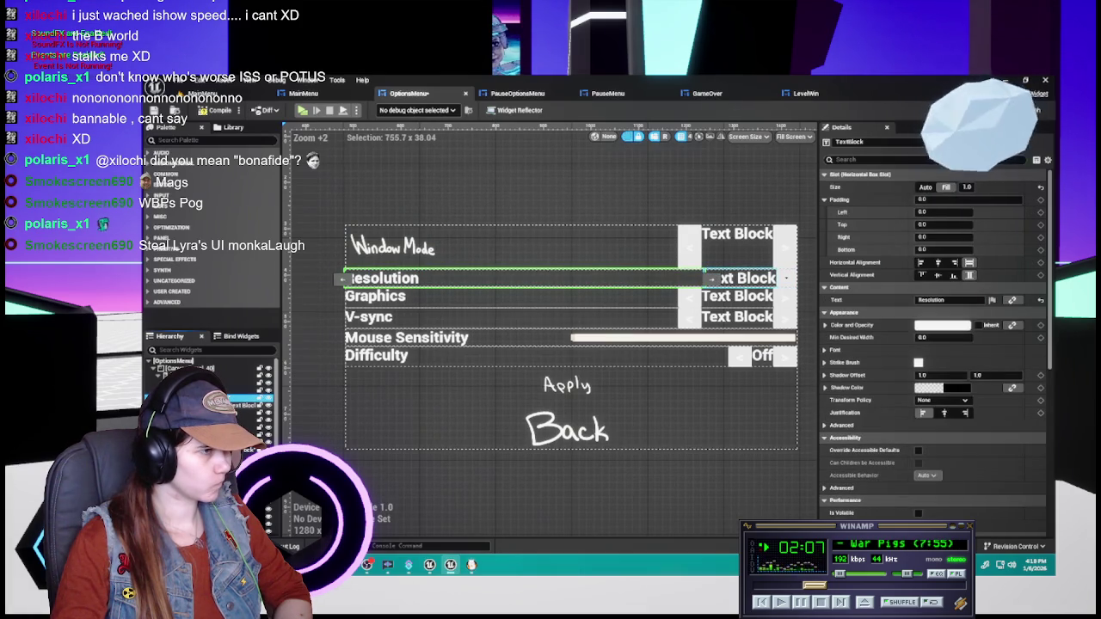
{"action": "left_click", "coordinate": [533, 277]}
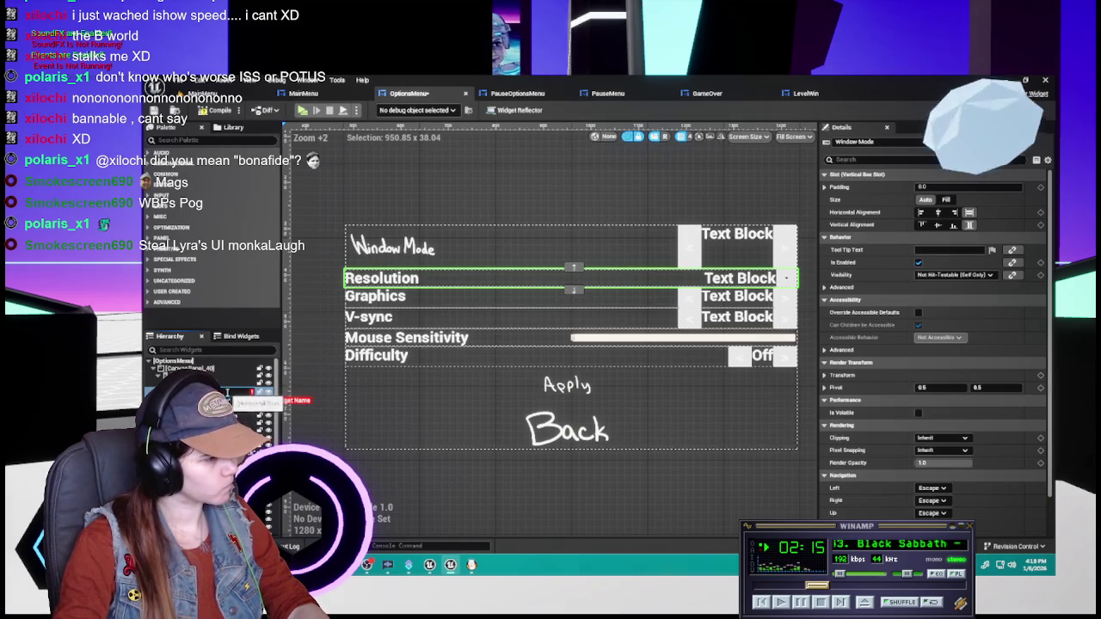
{"action": "key", "text": "BackSpace"}
{"action": "left_click", "coordinate": [380, 277]}
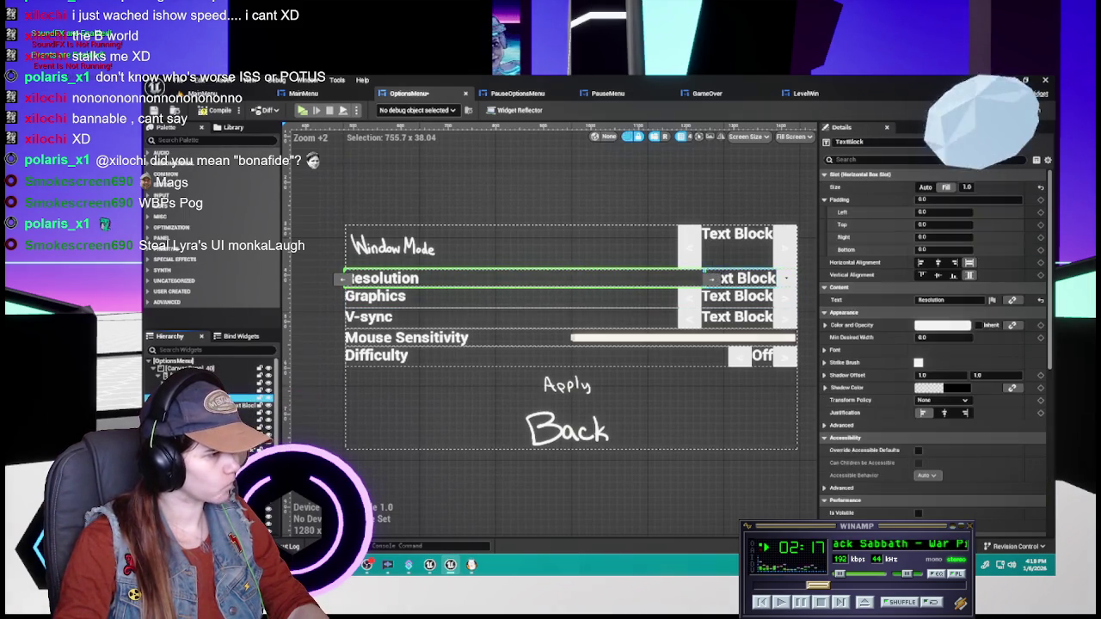
{"action": "left_click", "coordinate": [236, 392]}
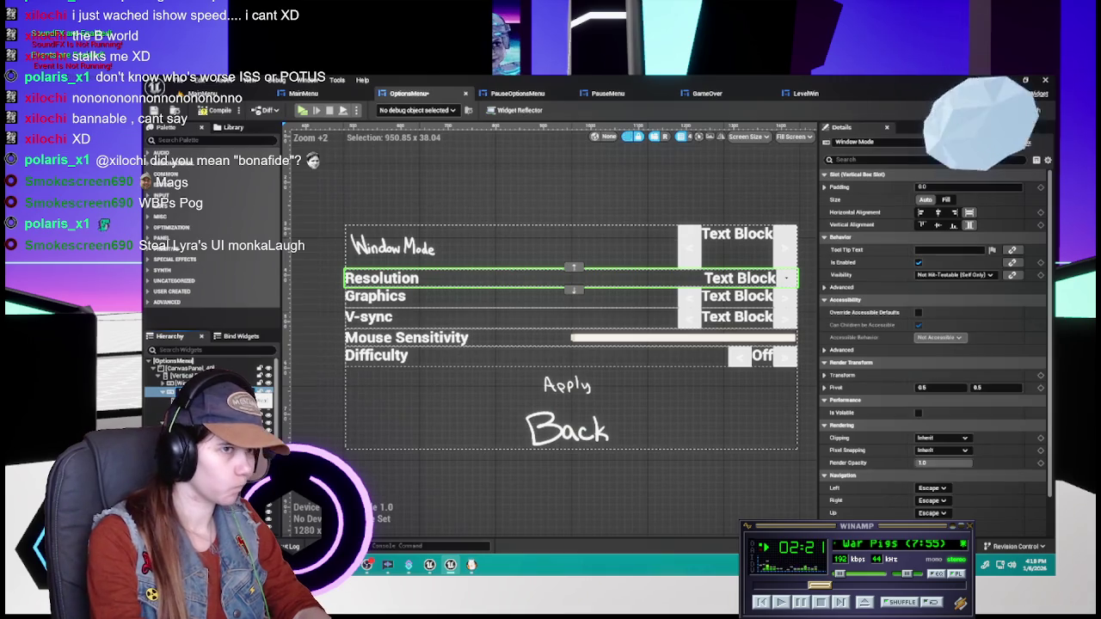
{"action": "type", "text": "Resolution"}
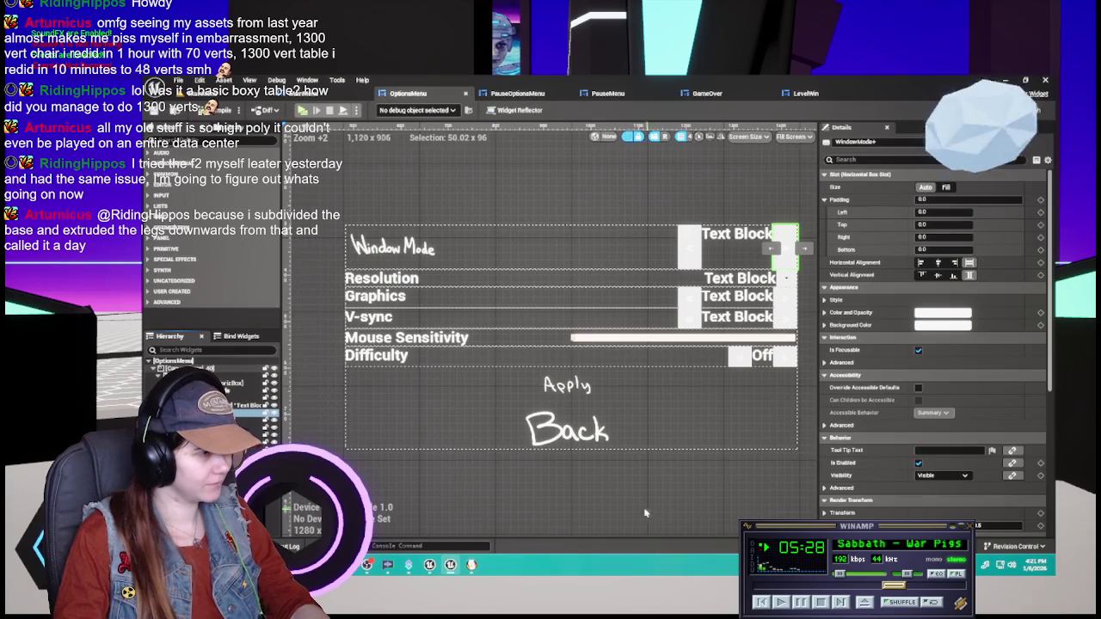
- Duplicate the Window Mode image to the Resolution row's start as Img_Resolution, then show the OptionsMenu textures
{"action": "left_click", "coordinate": [482, 278]}
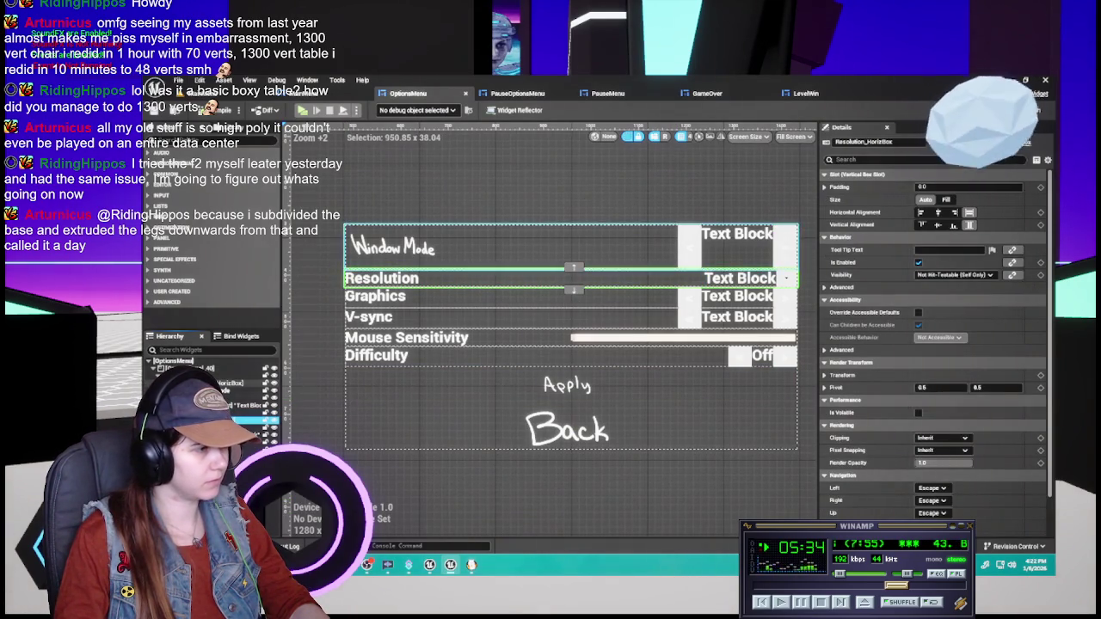
{"action": "left_click", "coordinate": [258, 427]}
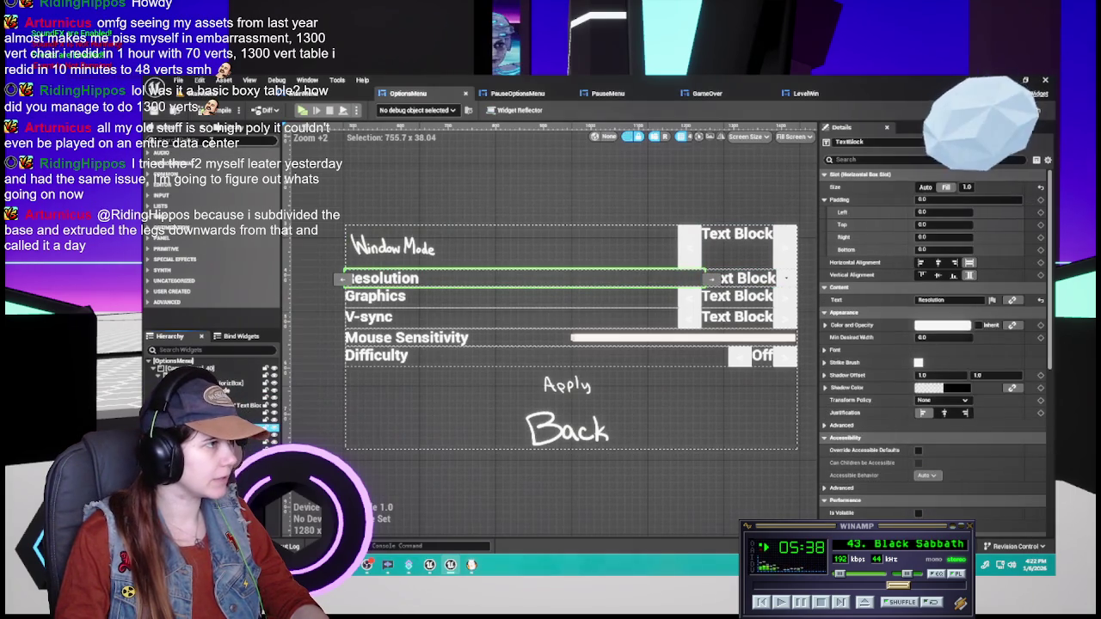
{"action": "left_click", "coordinate": [253, 392]}
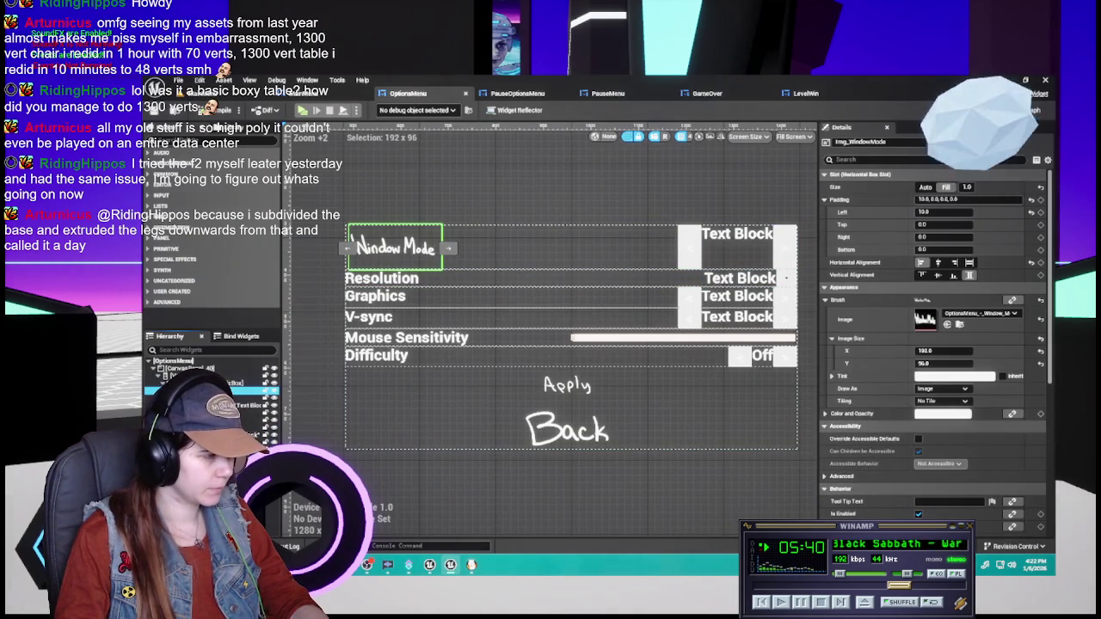
{"action": "key", "text": "ctrl+d"}
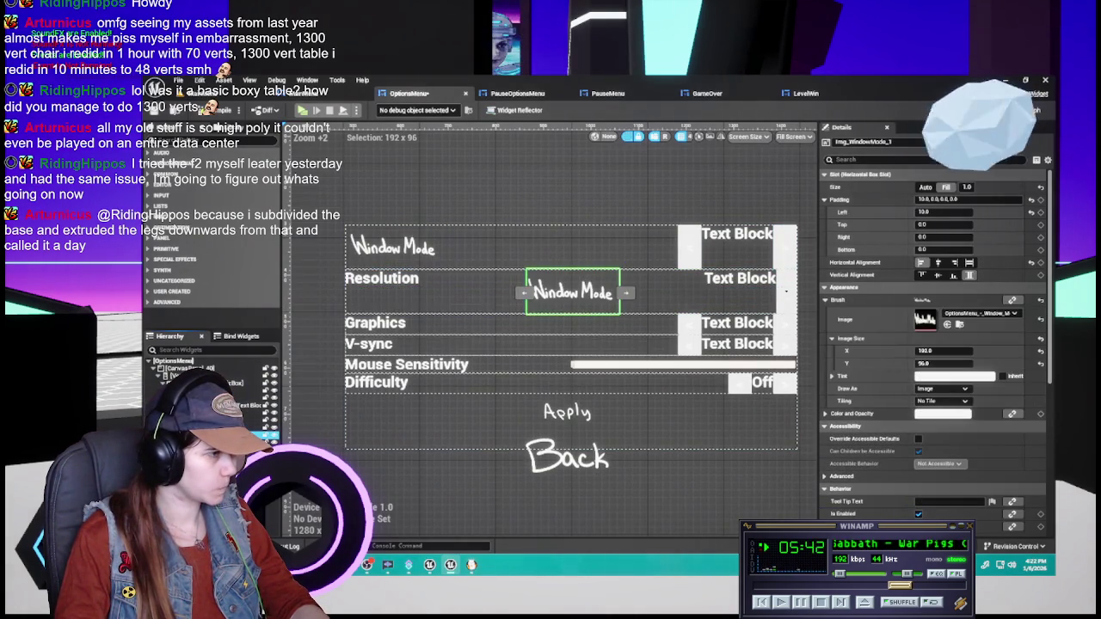
{"action": "left_click_drag", "start_coordinate": [258, 435], "coordinate": [254, 399]}
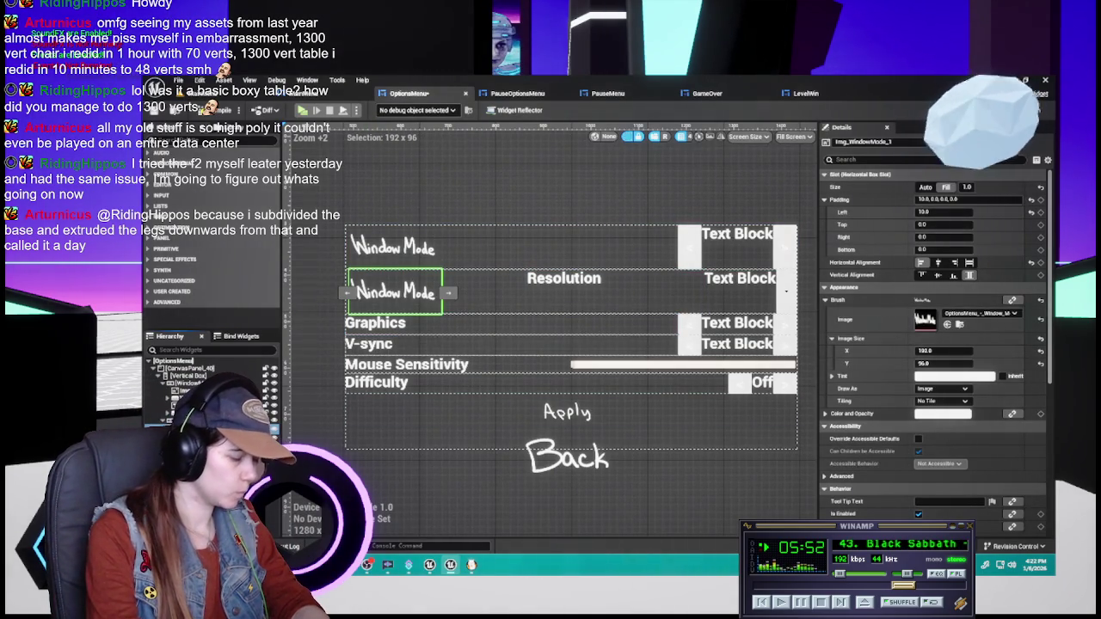
{"action": "type", "text": "Img_Resolution"}
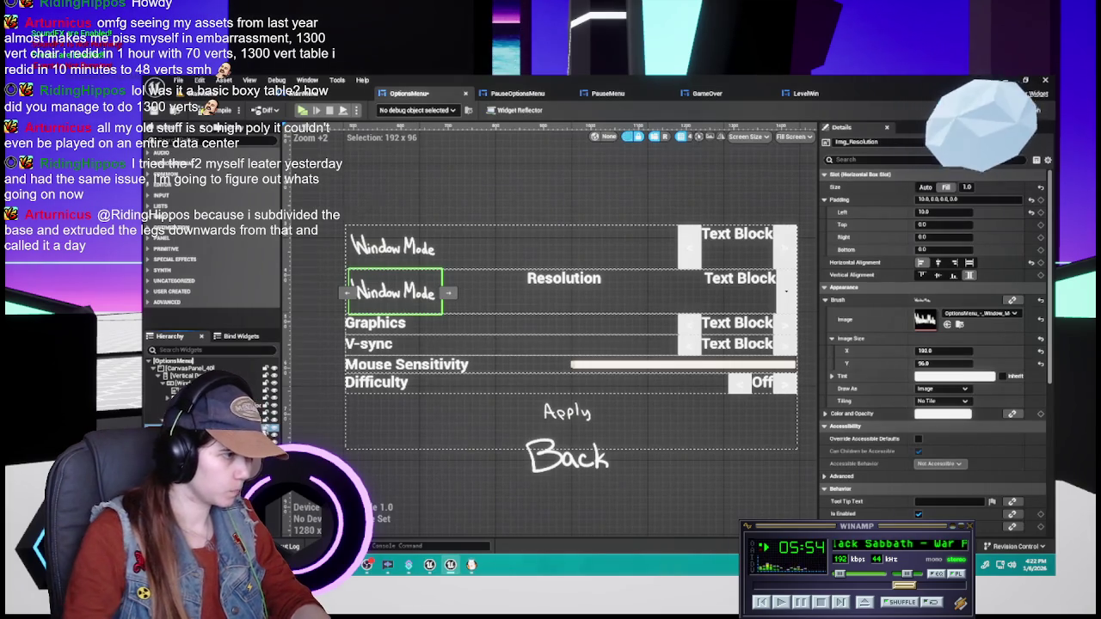
{"action": "key", "text": "Return"}
{"action": "key", "text": "ctrl+space"}
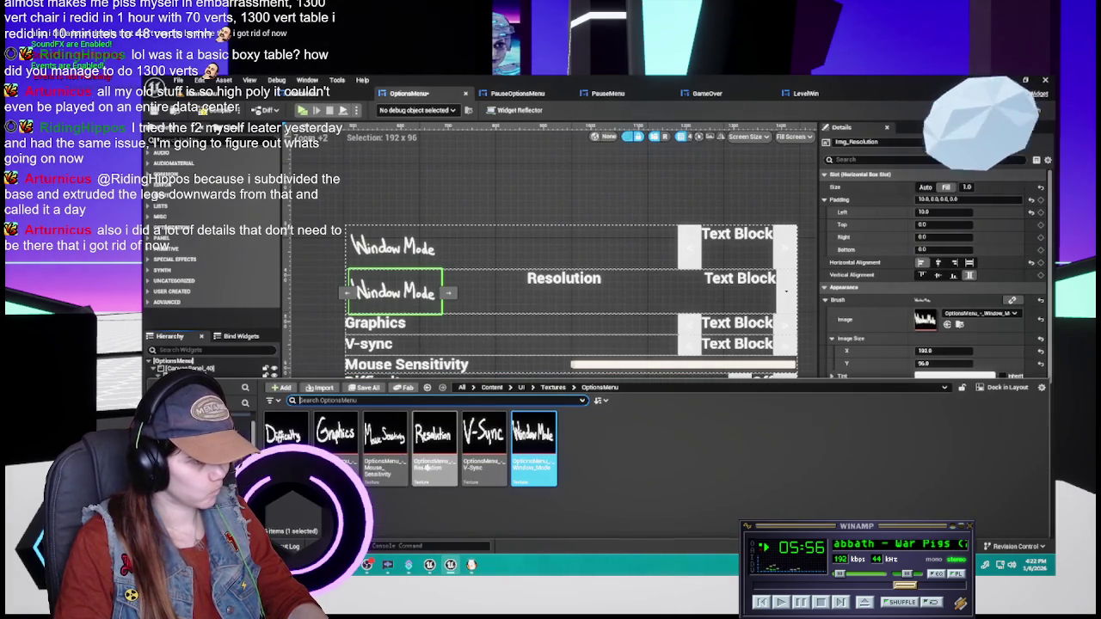
- Assign the hand-drawn Resolution texture to Img_Resolution and size it 192 x 96
{"action": "left_click", "coordinate": [439, 454]}
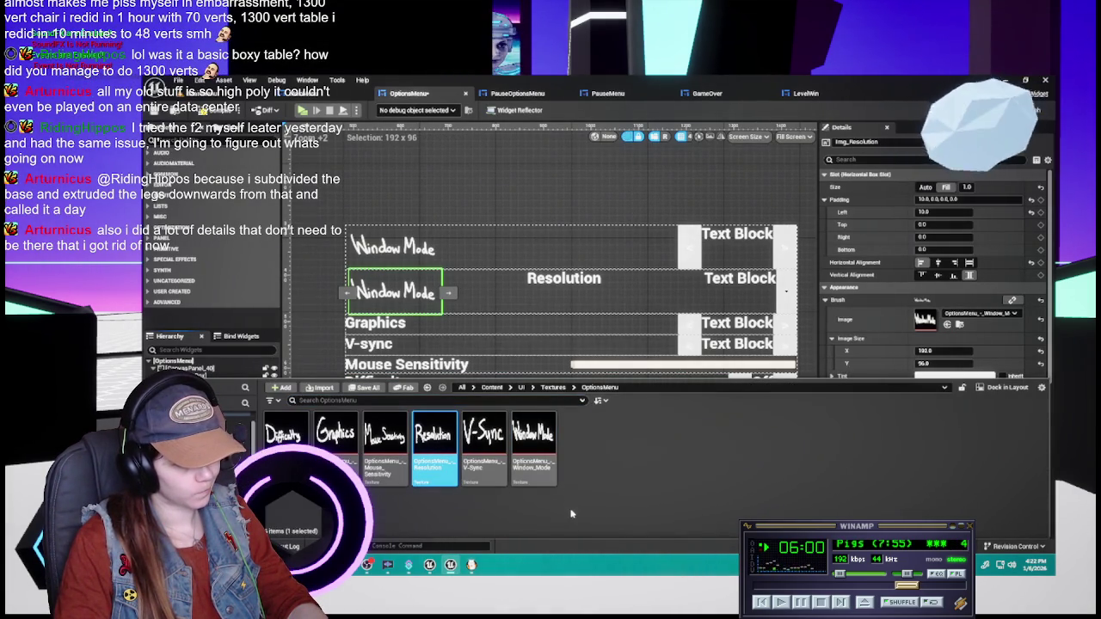
{"action": "right_click", "coordinate": [466, 486]}
{"action": "left_click", "coordinate": [461, 516]}
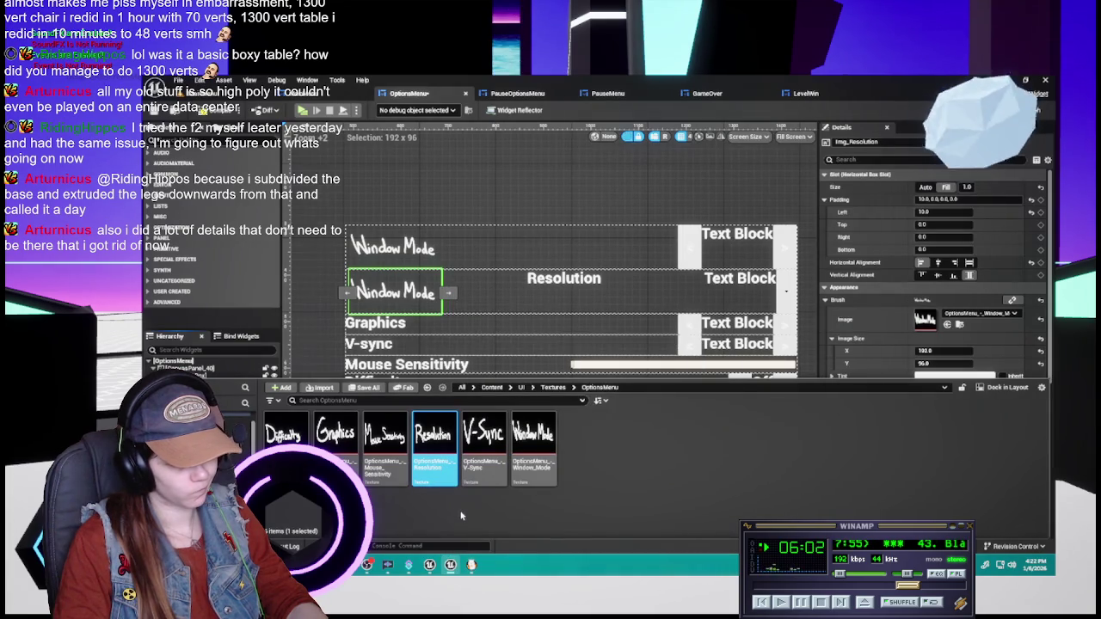
{"action": "left_click_drag", "start_coordinate": [434, 447], "coordinate": [924, 319]}
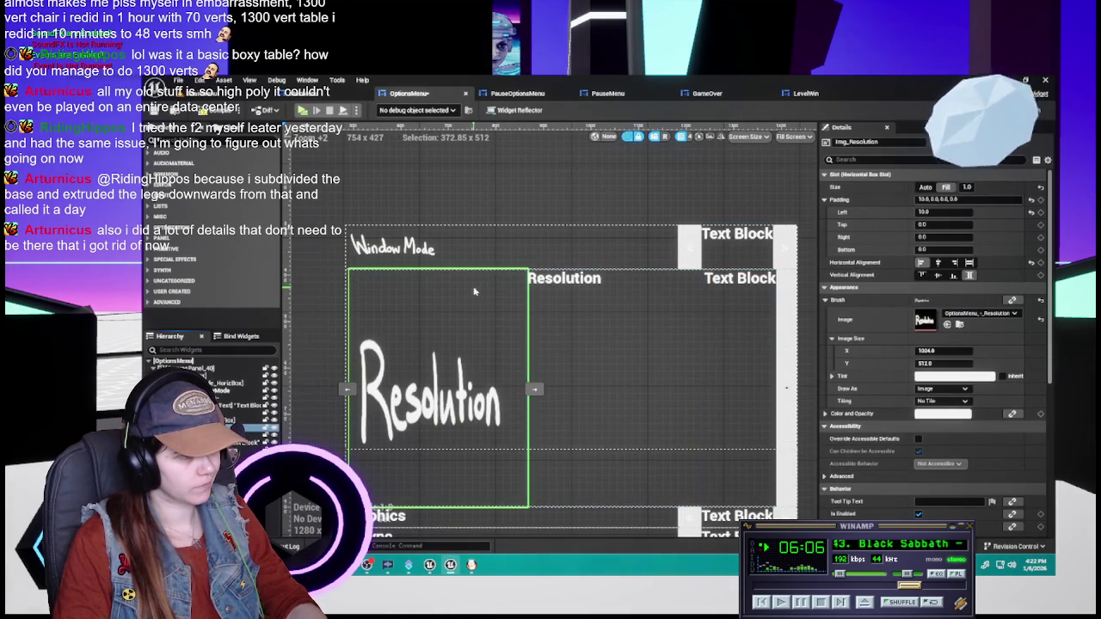
{"action": "key", "text": "ctrl+z"}
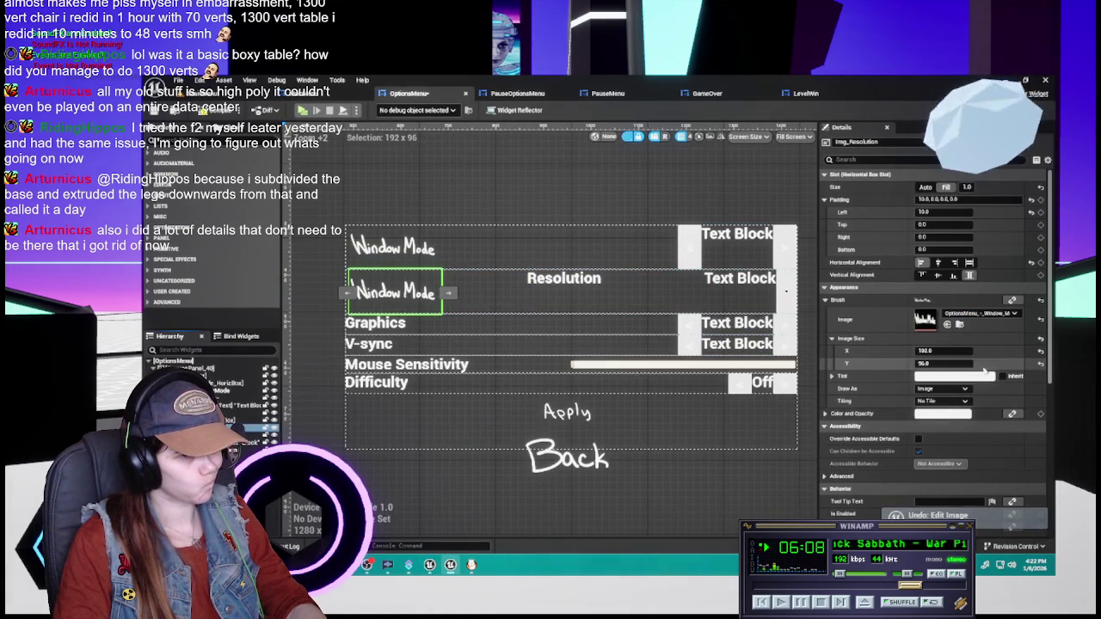
{"action": "key", "text": "ctrl+space"}
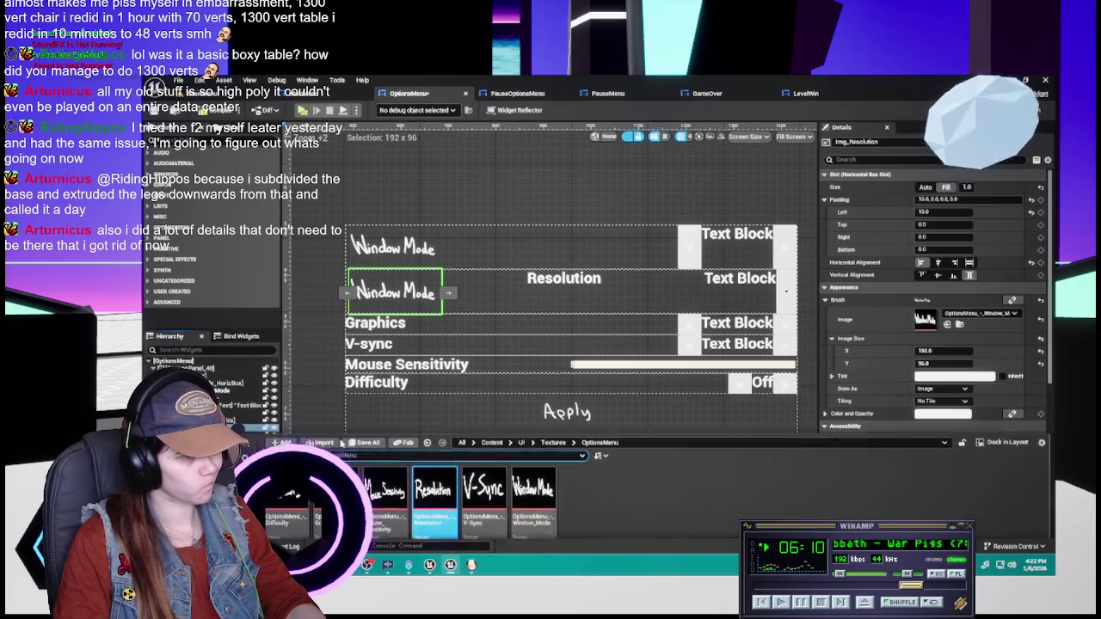
{"action": "left_click", "coordinate": [946, 324]}
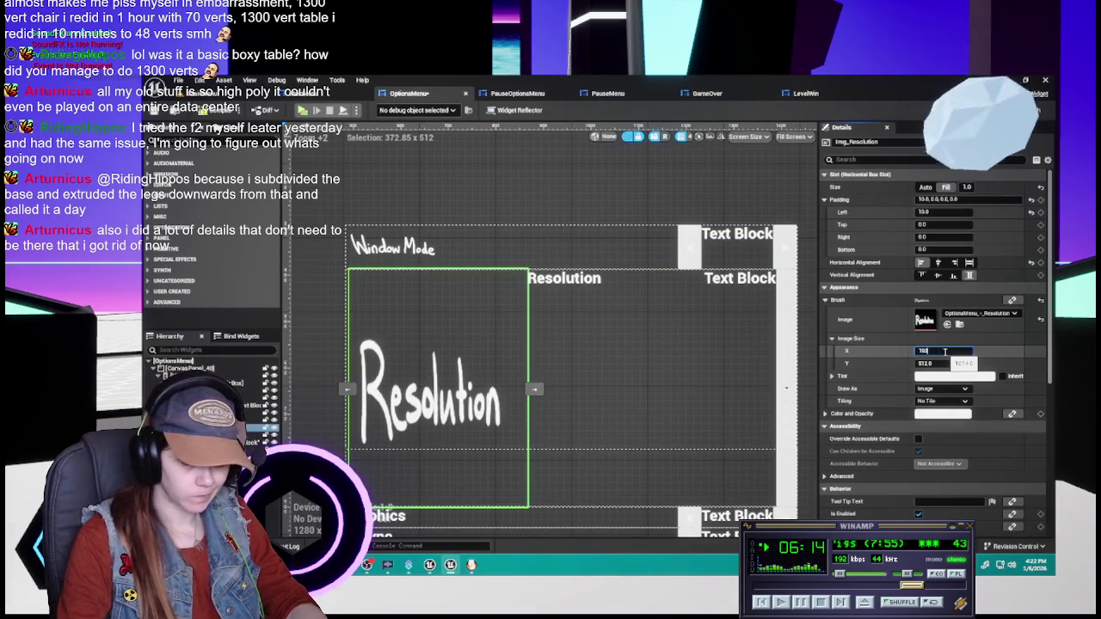
{"action": "type", "text": "192"}
{"action": "key", "text": "Tab"}
{"action": "type", "text": "96"}
{"action": "key", "text": "Return"}
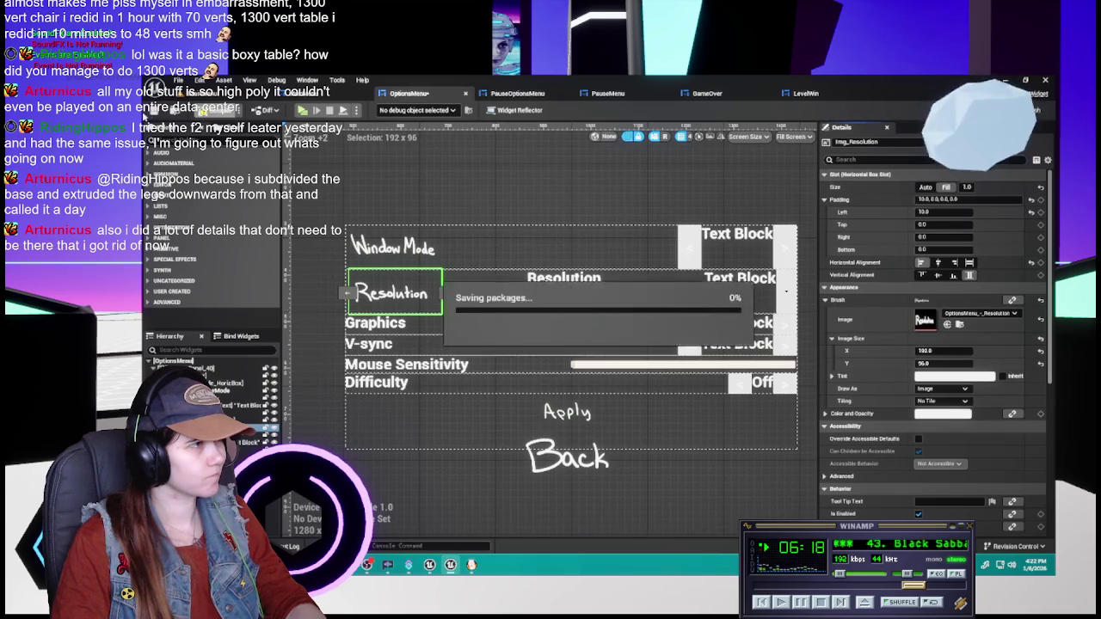
- Inspect the resolution dropdown and the Resolution image, then clear the selection
{"action": "left_click", "coordinate": [641, 314]}
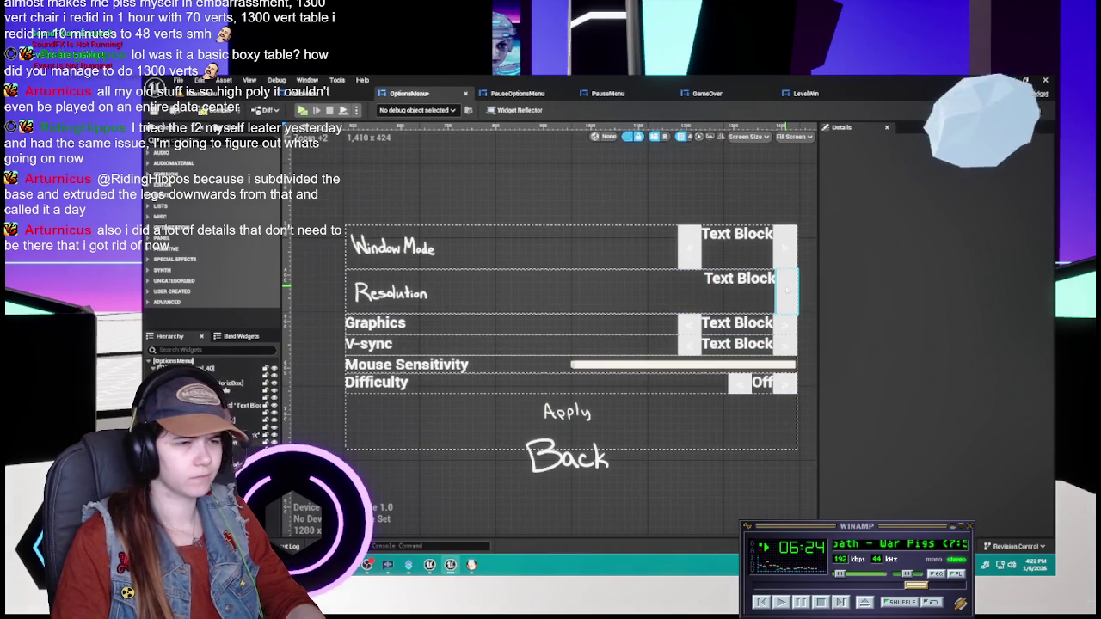
{"action": "left_click", "coordinate": [786, 291]}
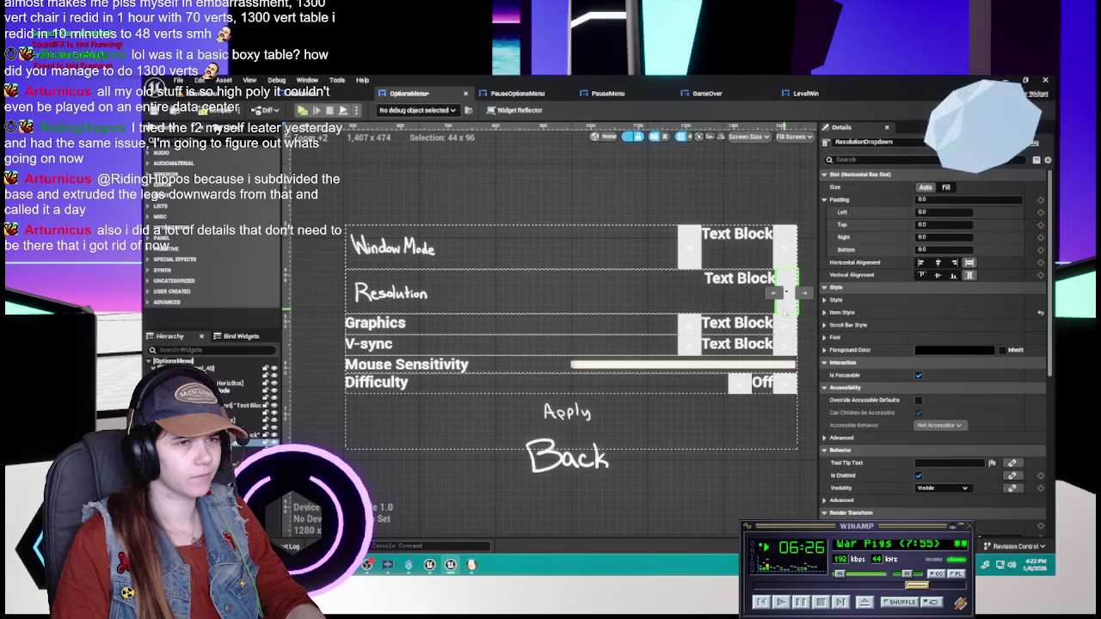
{"action": "left_click", "coordinate": [363, 412]}
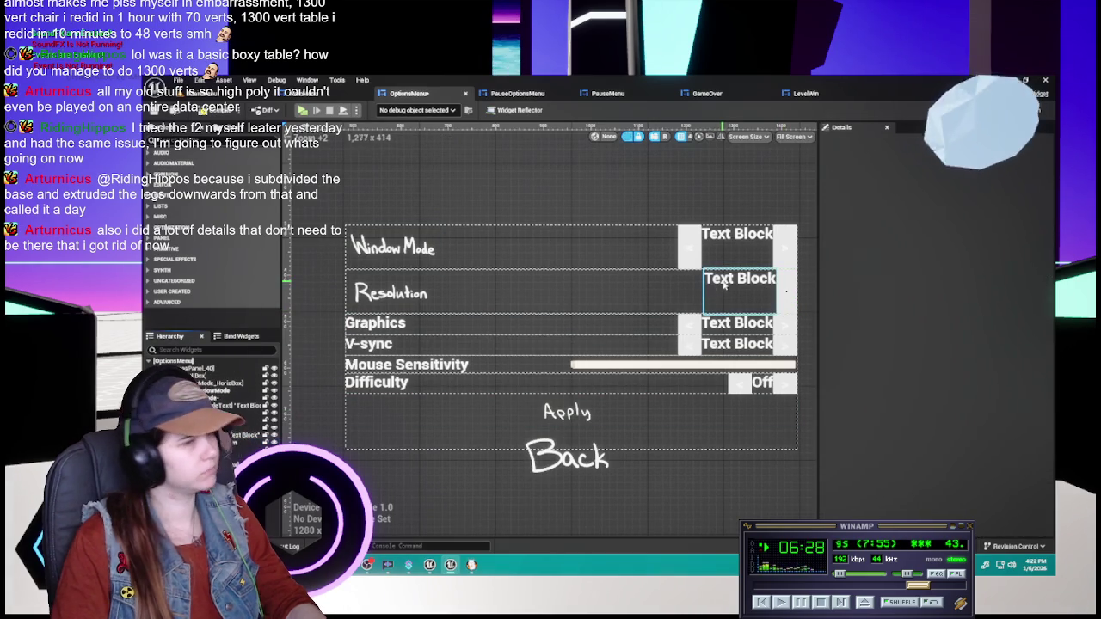
{"action": "left_click", "coordinate": [396, 293]}
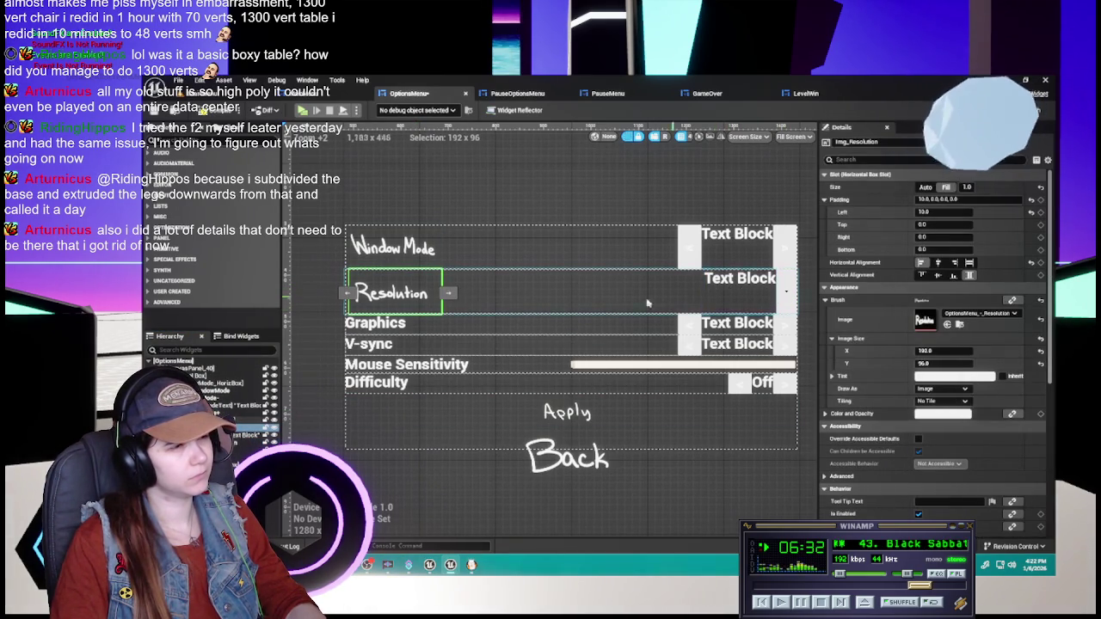
{"action": "left_click", "coordinate": [488, 462]}
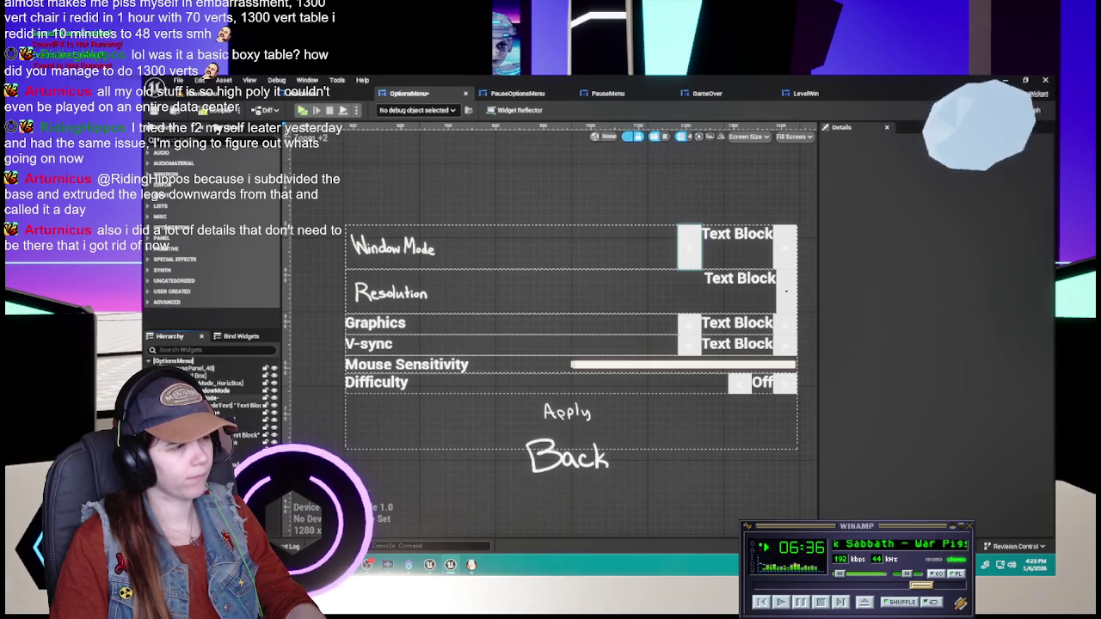
- Resize the Window Mode image to 128 x 64, after briefly trying 512 x 256
{"action": "left_click", "coordinate": [225, 390]}
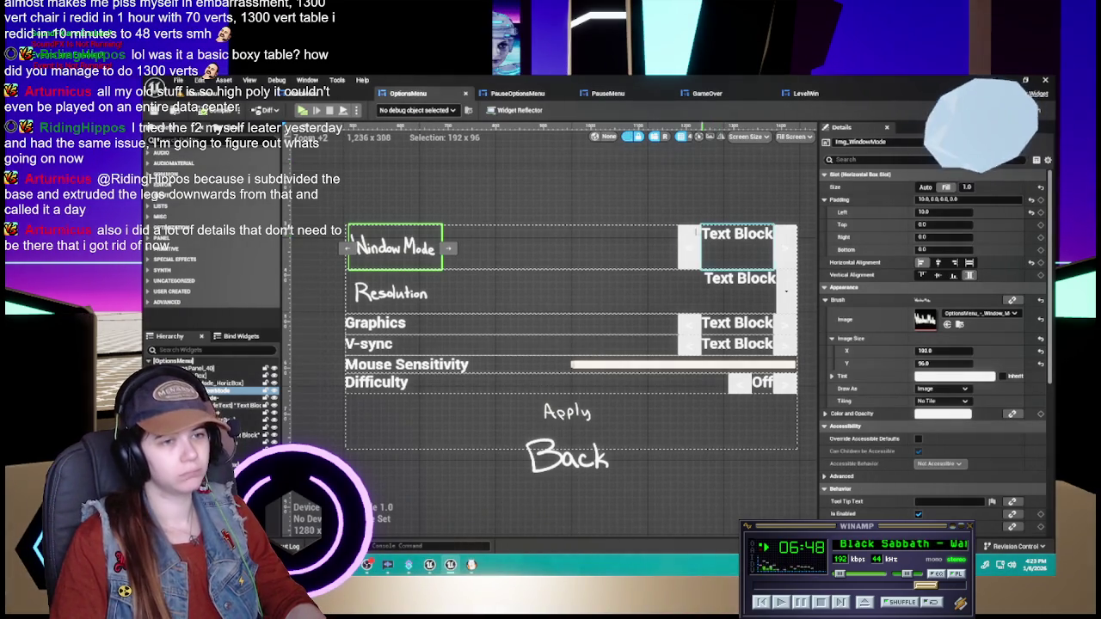
{"action": "left_click", "coordinate": [947, 352]}
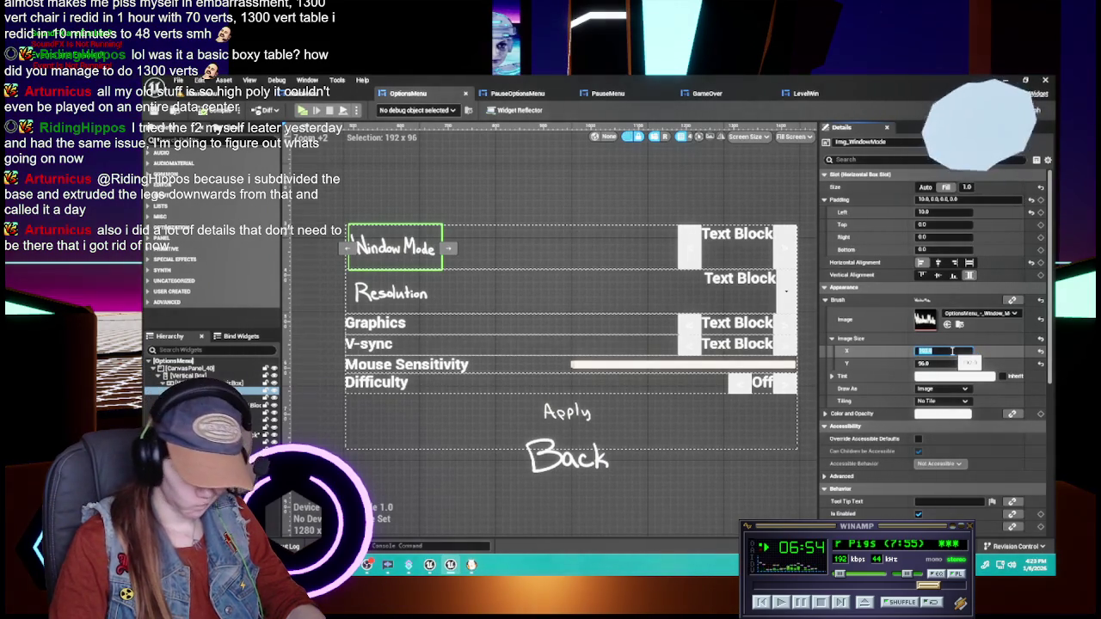
{"action": "type", "text": "512"}
{"action": "key", "text": "Tab"}
{"action": "type", "text": "256"}
{"action": "key", "text": "Return"}
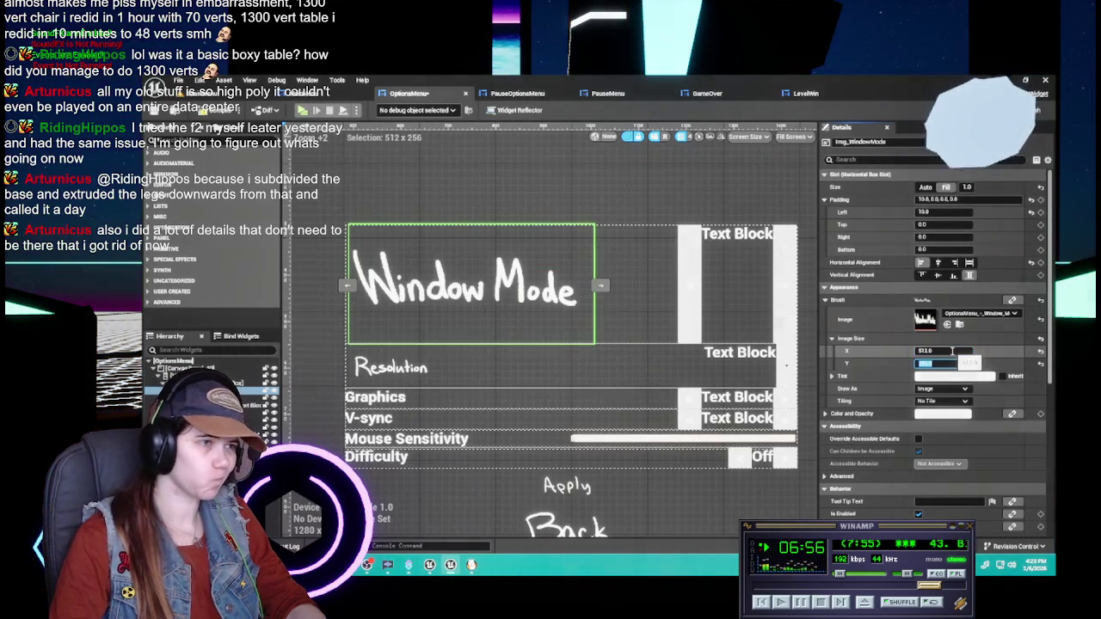
{"action": "key", "text": "Return"}
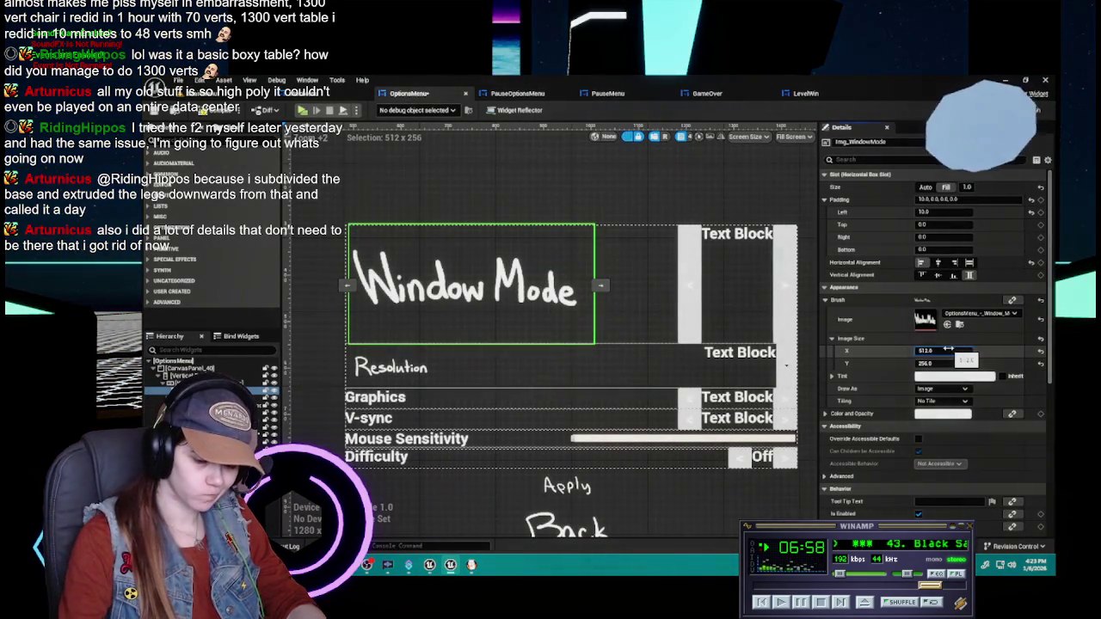
{"action": "type", "text": "128"}
{"action": "key", "text": "Return"}
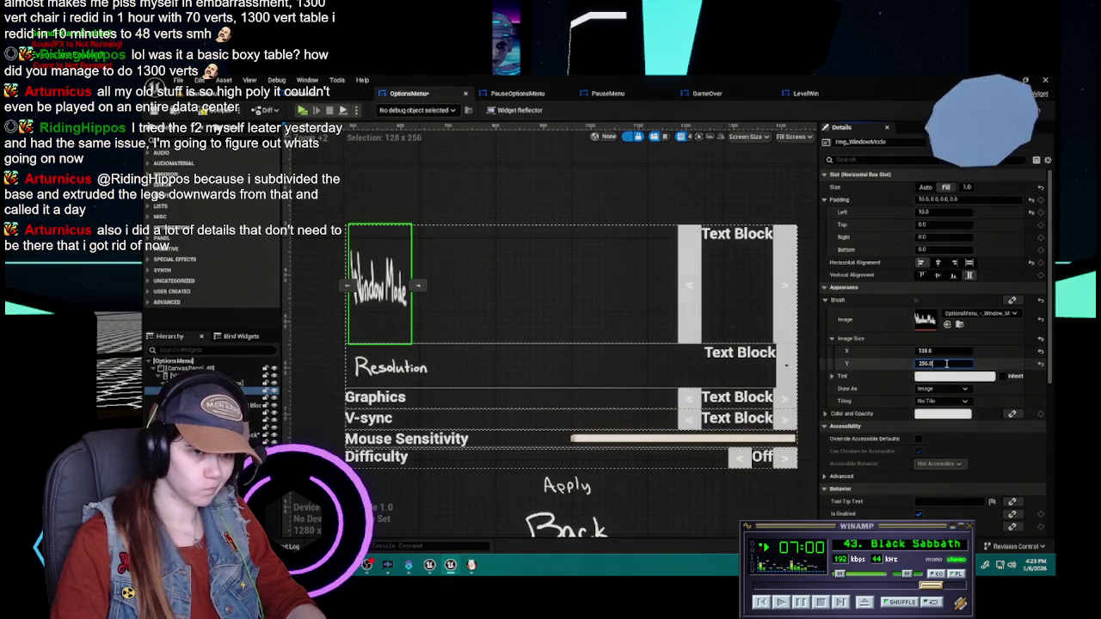
{"action": "type", "text": "64"}
{"action": "key", "text": "Return"}
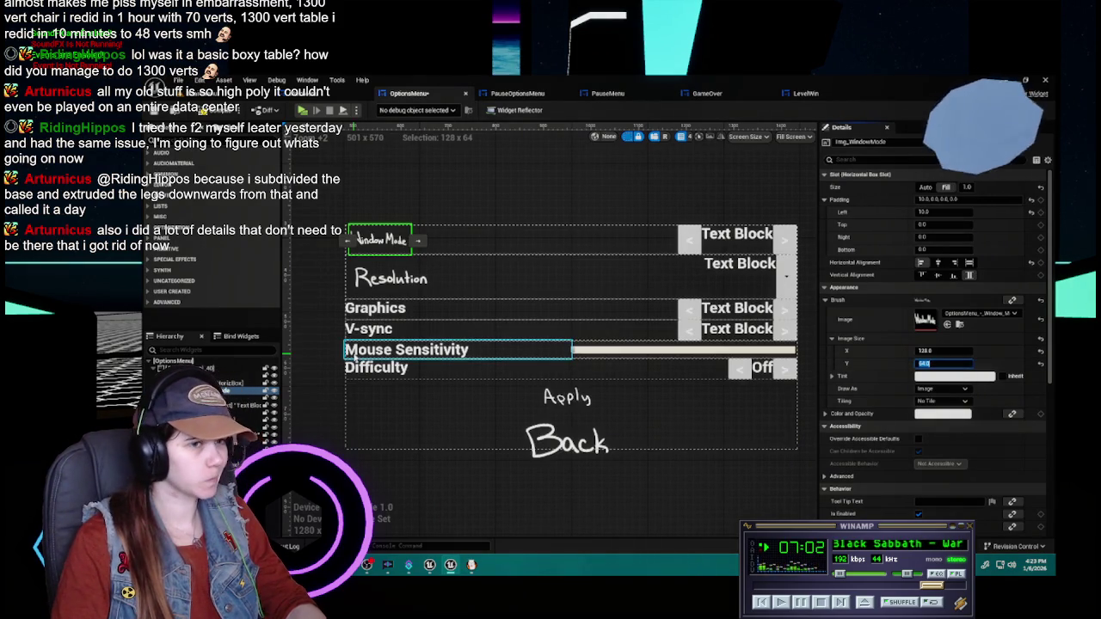
- Set Img_Resolution to 128 x 64 and drag a copy into the Graphics row
{"action": "left_click", "coordinate": [391, 278]}
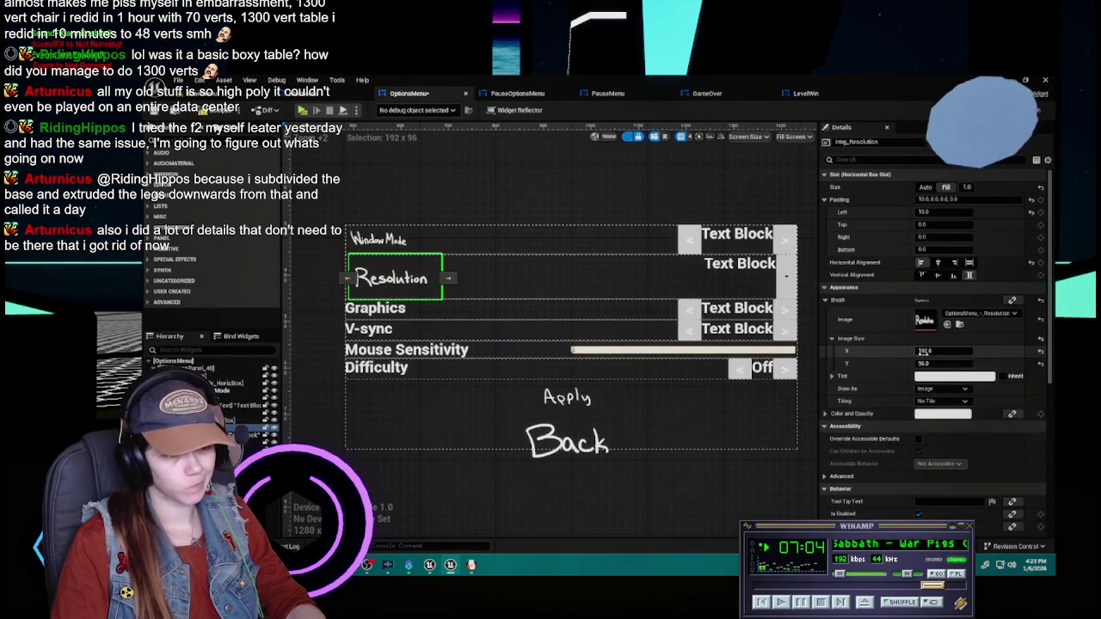
{"action": "key", "text": "Tab"}
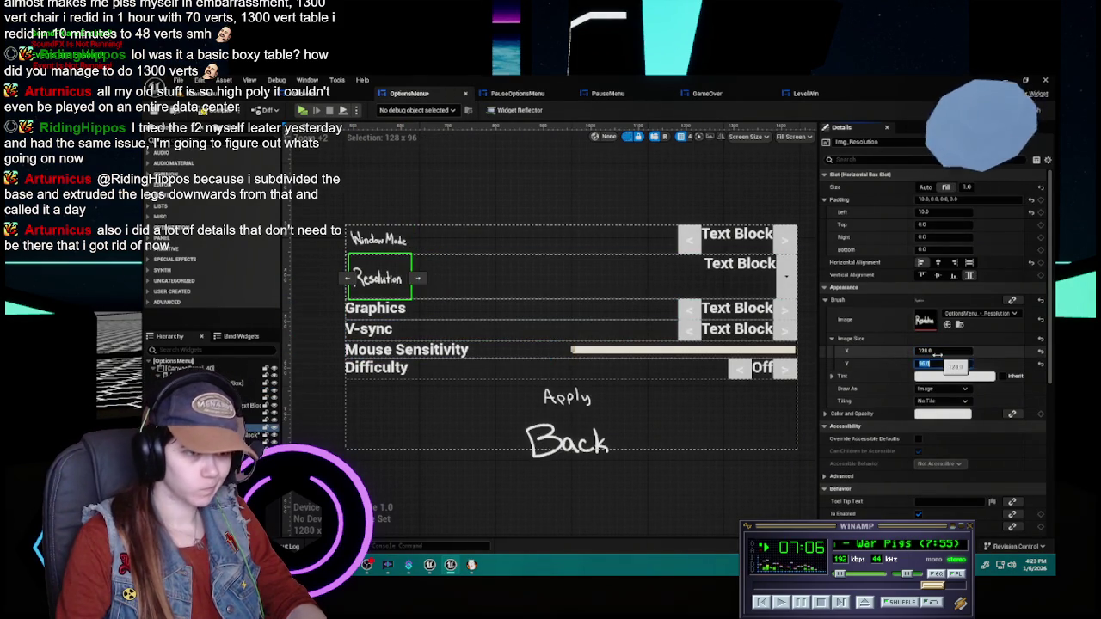
{"action": "type", "text": "64"}
{"action": "key", "text": "Return"}
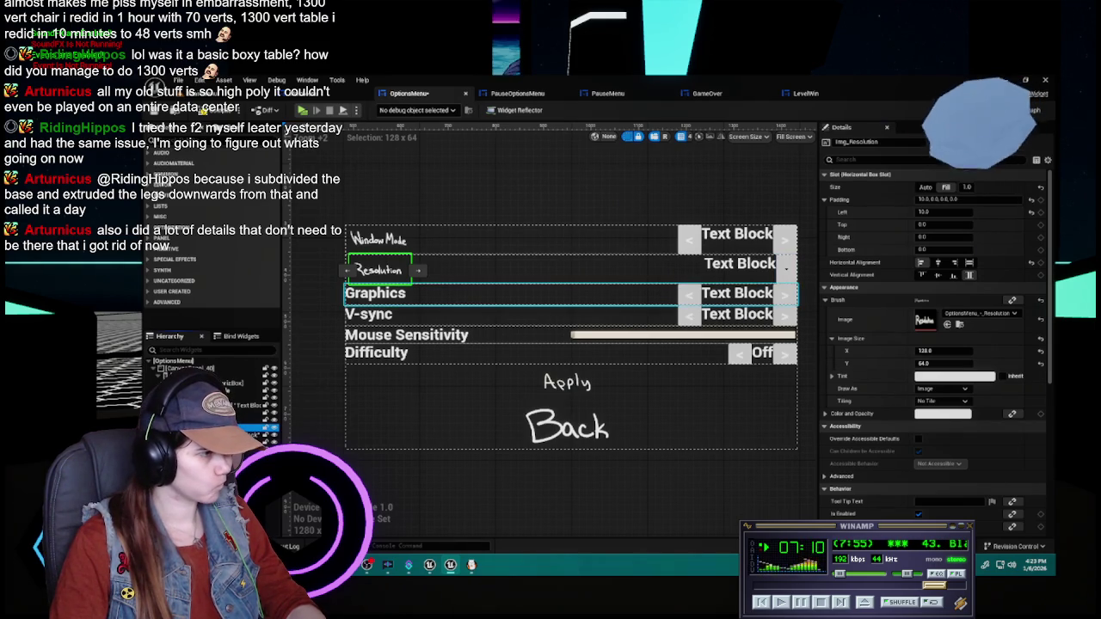
{"action": "mouse_move", "coordinate": [379, 269]}
{"action": "left_mouse_down"}
{"action": "mouse_move", "coordinate": [348, 294]}
{"action": "mouse_move", "coordinate": [543, 299]}
{"action": "left_mouse_up"}
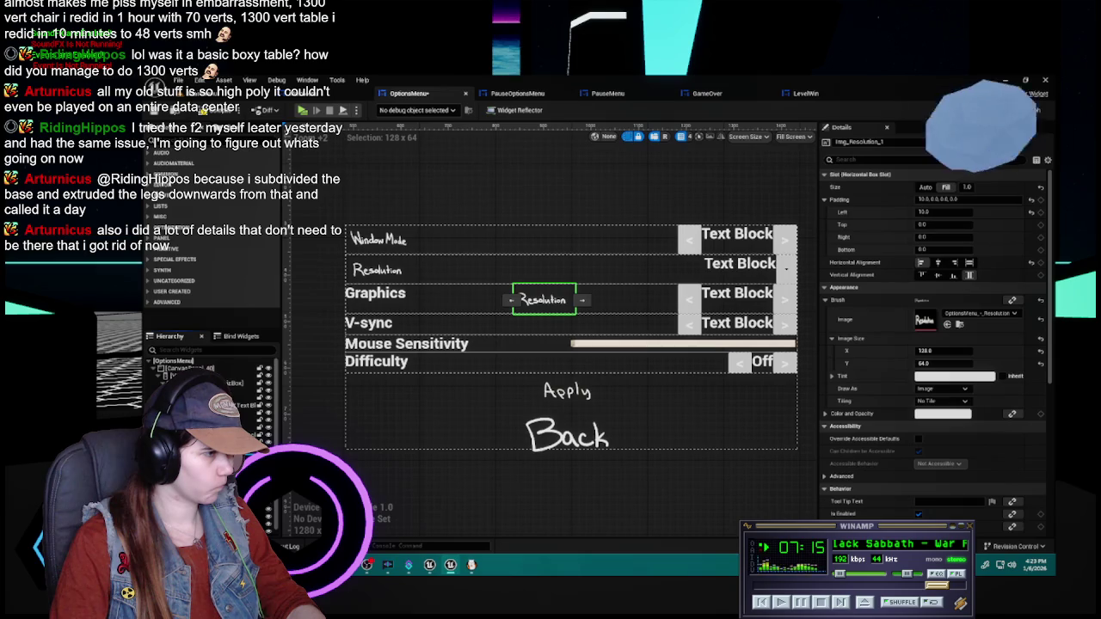
- Move the copy to the Graphics row's start, rename it Img_Graphics, and assign the Graphics texture
{"action": "left_click", "coordinate": [509, 300]}
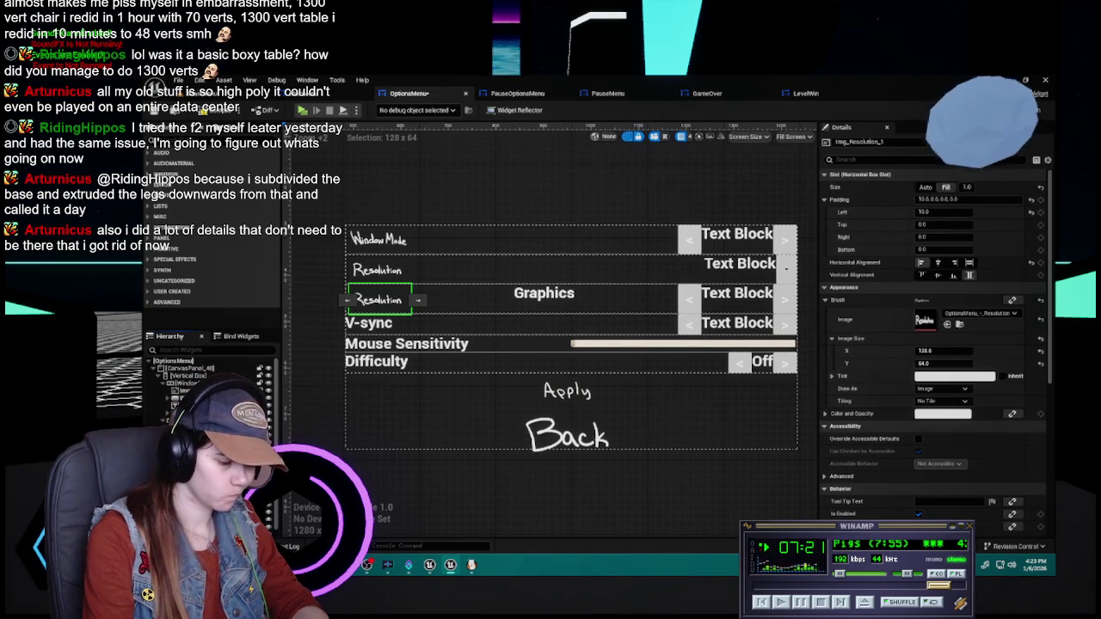
{"action": "type", "text": "Img_Graphics"}
{"action": "left_click", "coordinate": [206, 391]}
{"action": "left_click", "coordinate": [981, 315]}
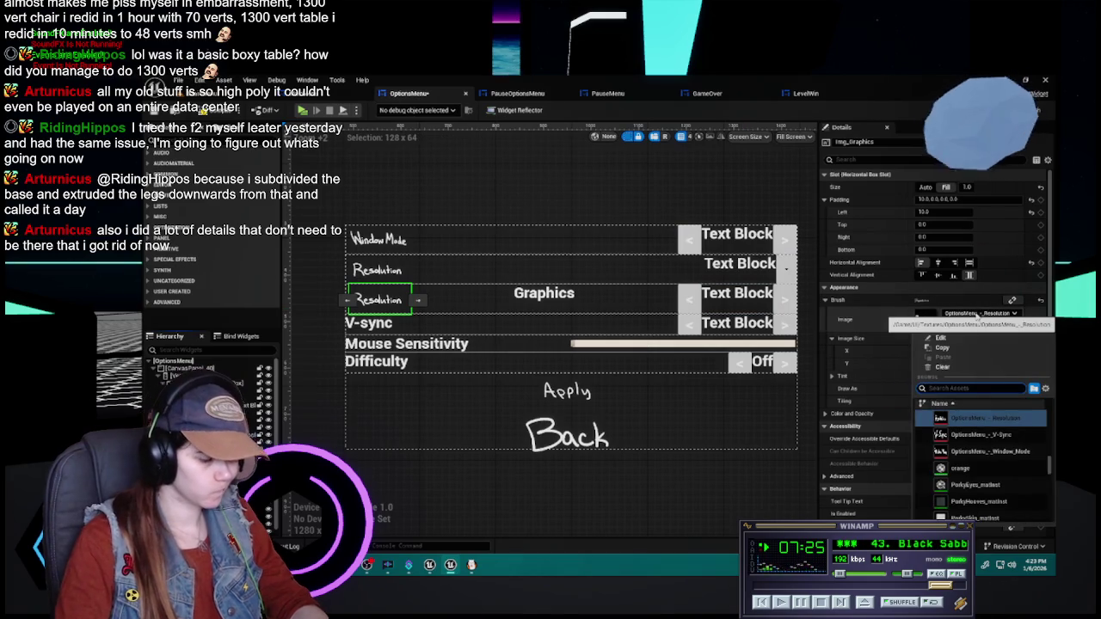
{"action": "type", "text": "graphics"}
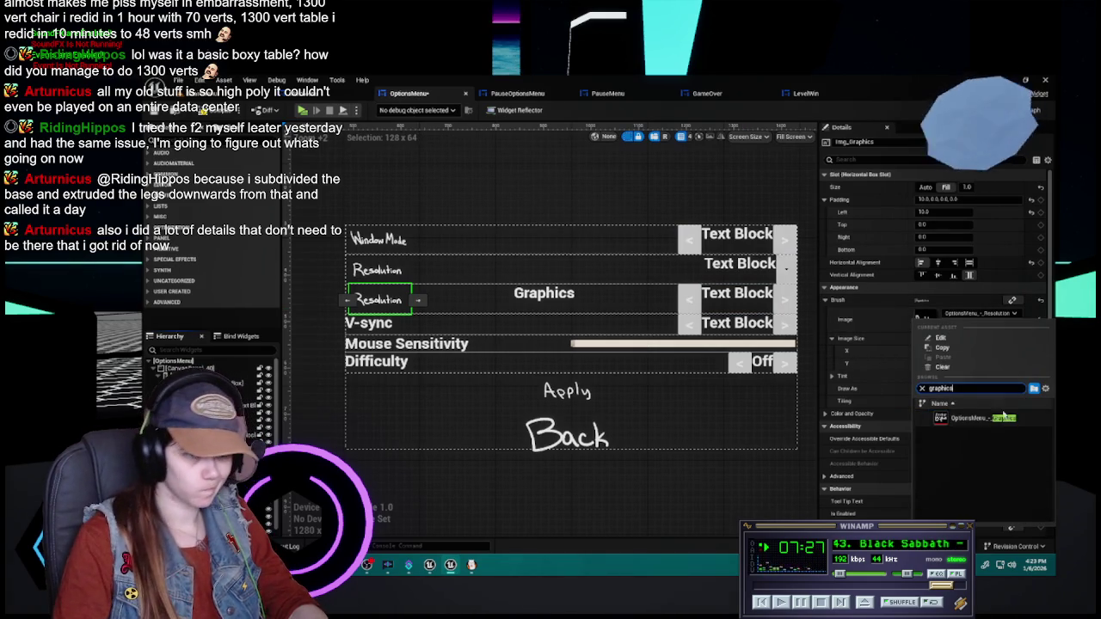
{"action": "left_click", "coordinate": [980, 418]}
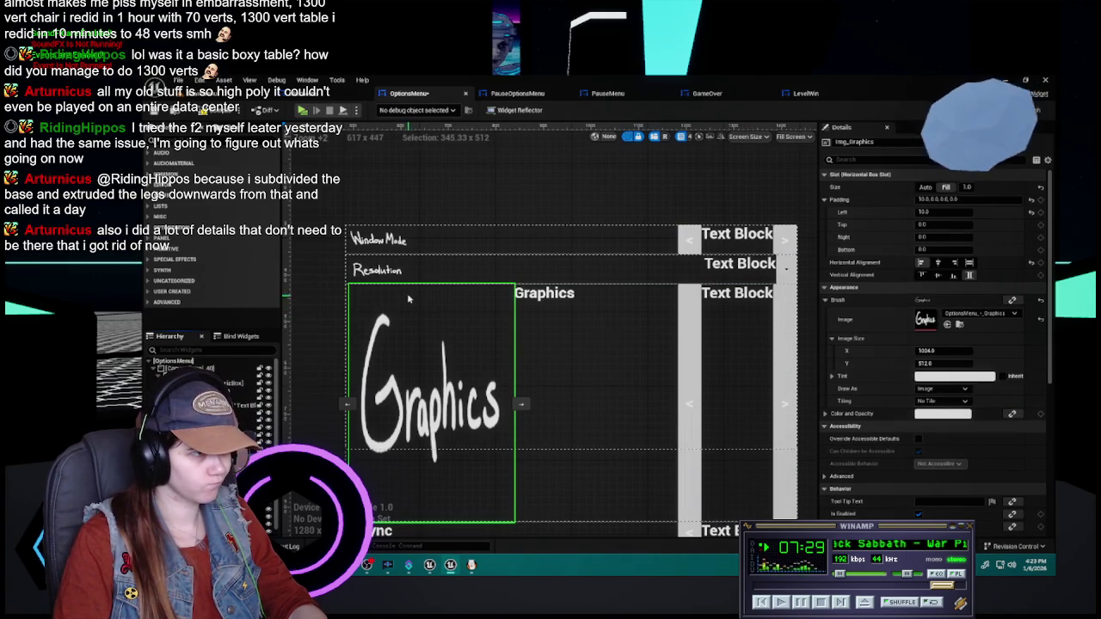
- Size the Img_Graphics image to 128 x 64 to match the Resolution image
{"action": "left_click", "coordinate": [383, 270]}
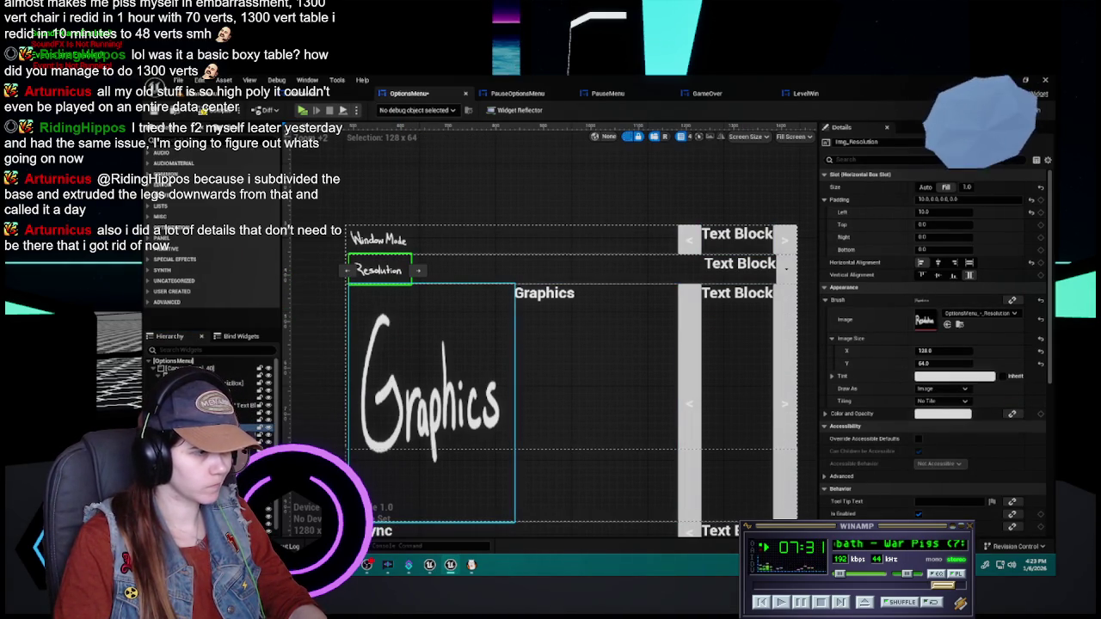
{"action": "left_click", "coordinate": [430, 395]}
{"action": "left_click", "coordinate": [965, 350]}
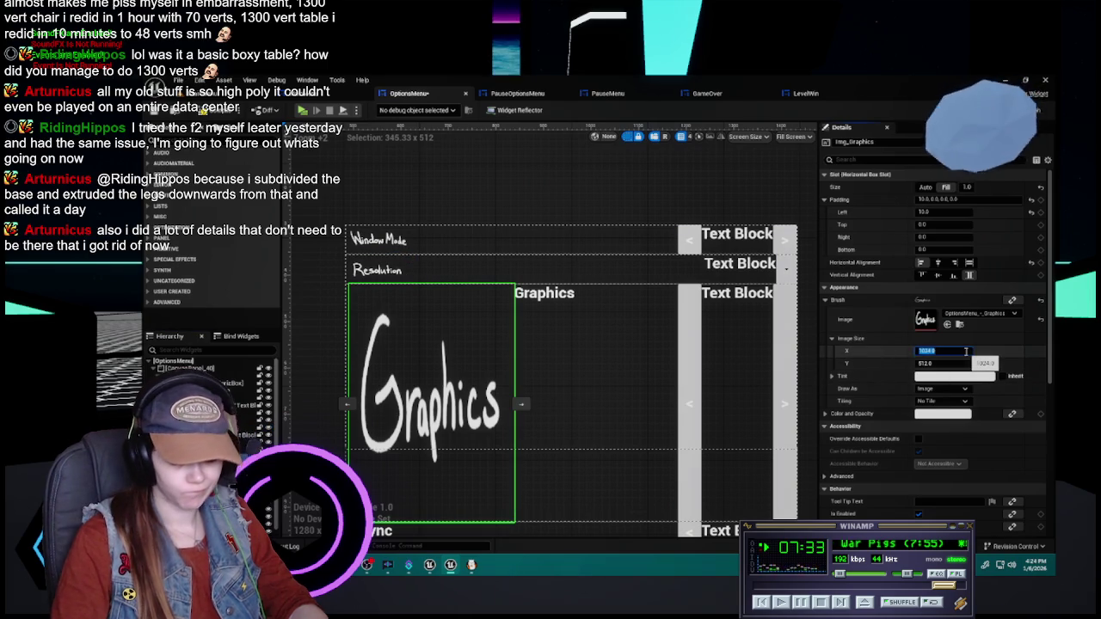
{"action": "type", "text": "8"}
{"action": "key", "text": "Tab"}
{"action": "type", "text": "64"}
{"action": "key", "text": "Return"}
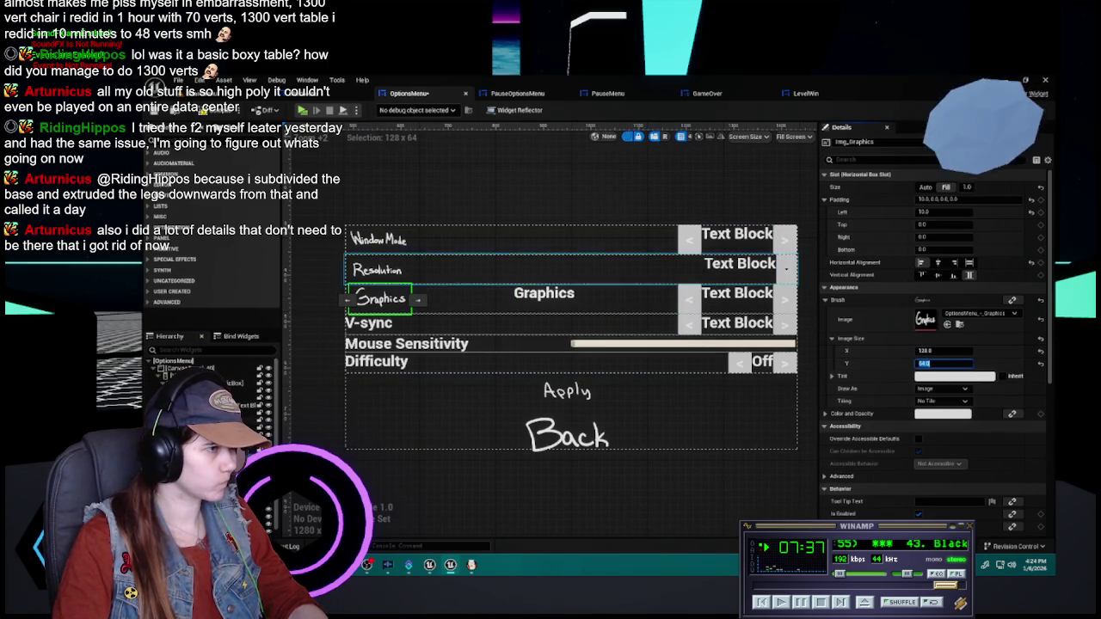
- Remove Img_Resolution's left padding and set Img_Graphics' left padding to 8
{"action": "left_click", "coordinate": [379, 269]}
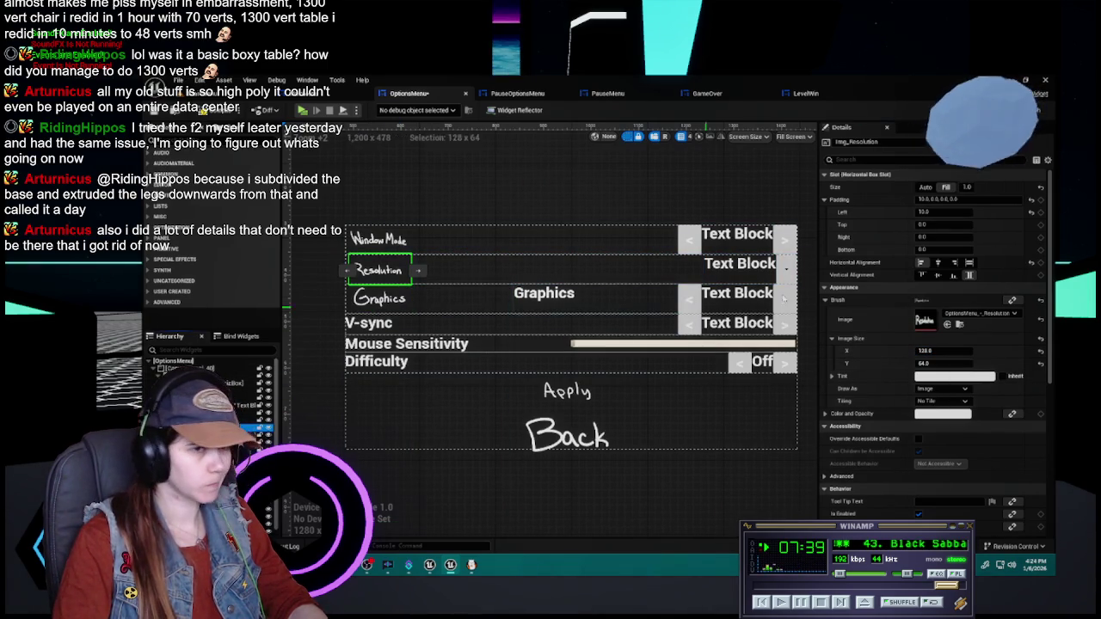
{"action": "left_click", "coordinate": [946, 211]}
{"action": "type", "text": "0"}
{"action": "key", "text": "Return"}
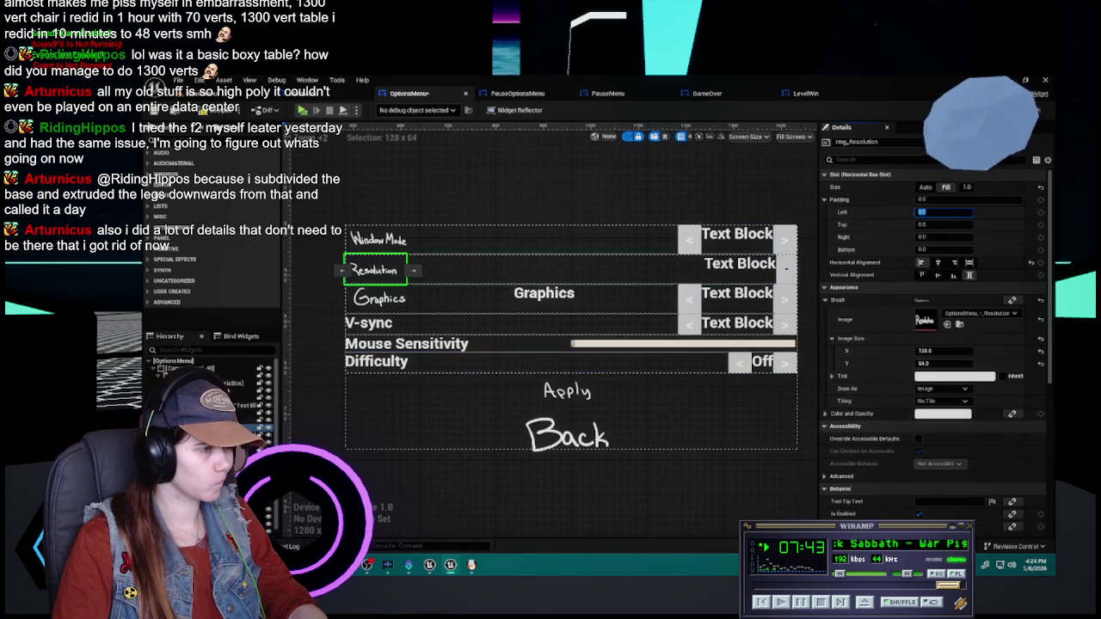
{"action": "left_click", "coordinate": [379, 298]}
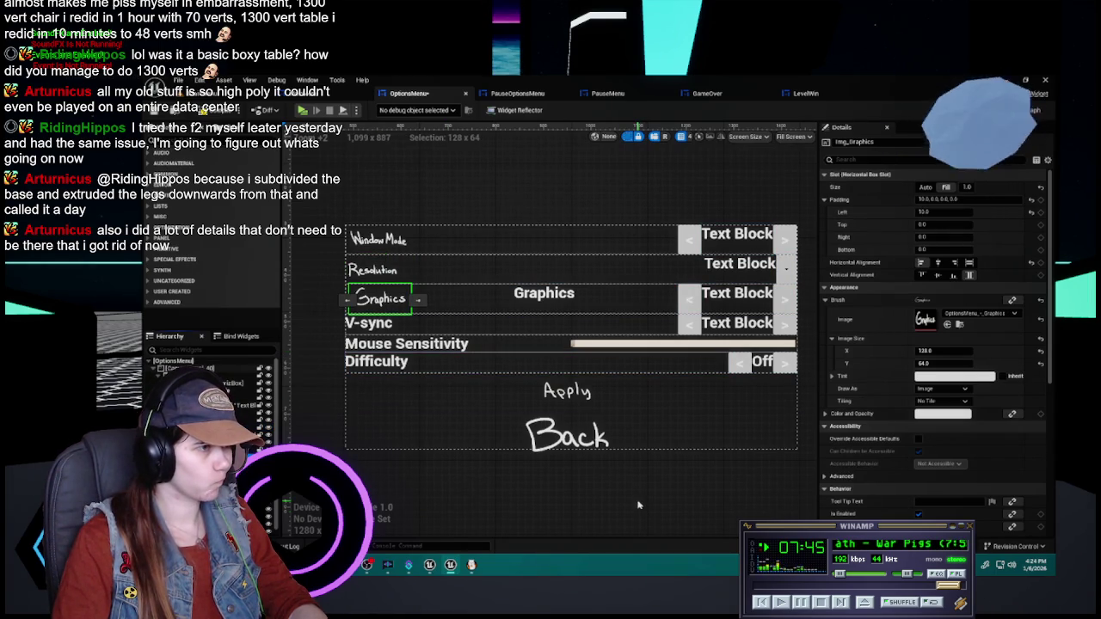
{"action": "left_click", "coordinate": [954, 211]}
{"action": "type", "text": "8"}
{"action": "key", "text": "Return"}
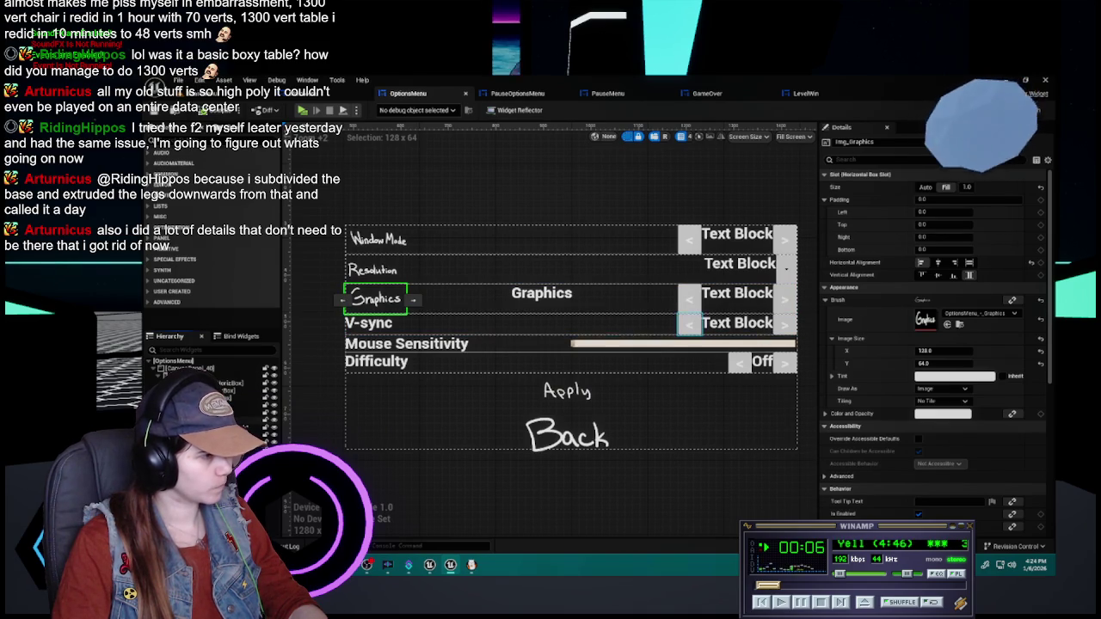
- Paste an image at the V-sync row's start, name it Img_V-sync, and pick the V-Sync texture
{"action": "left_click", "coordinate": [369, 323]}
{"action": "key", "text": "ctrl+v"}
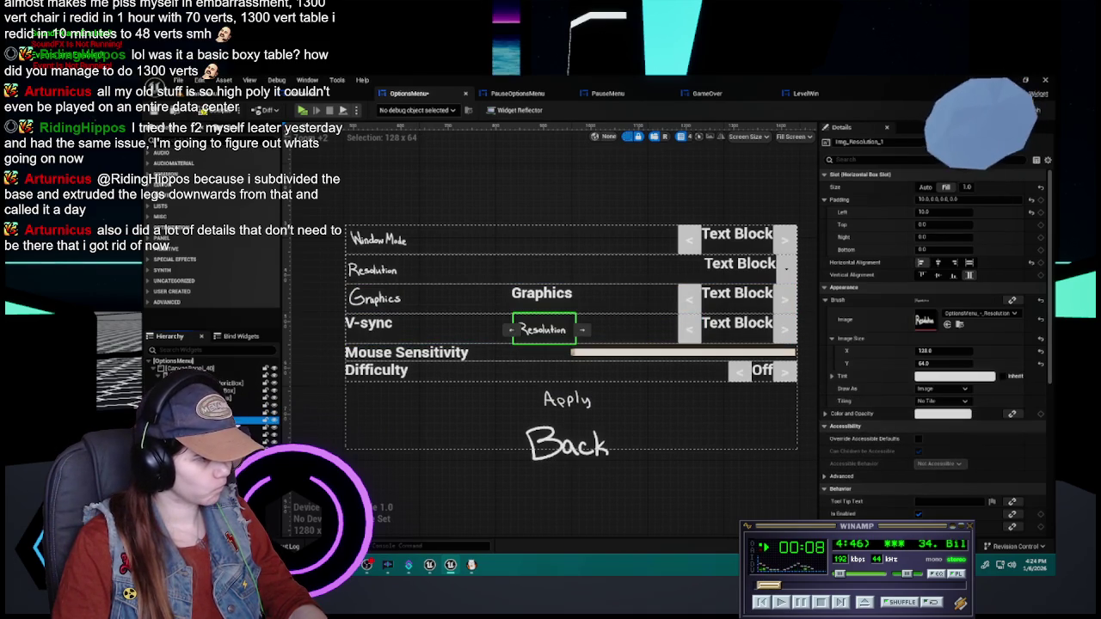
{"action": "left_click", "coordinate": [513, 329]}
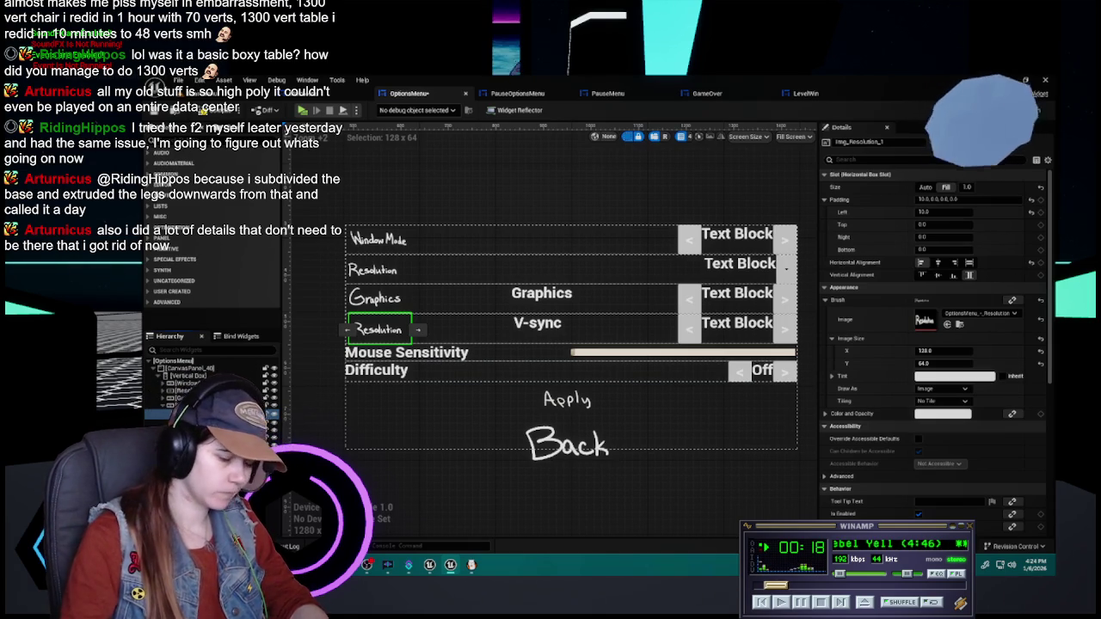
{"action": "type", "text": "Img_V-sync"}
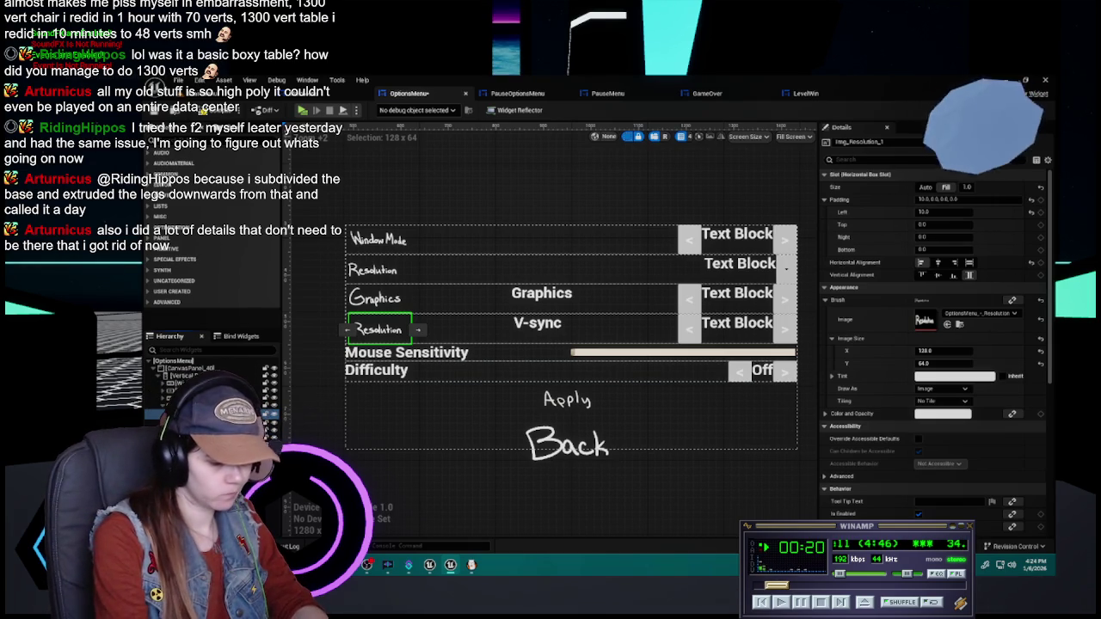
{"action": "key", "text": "Return"}
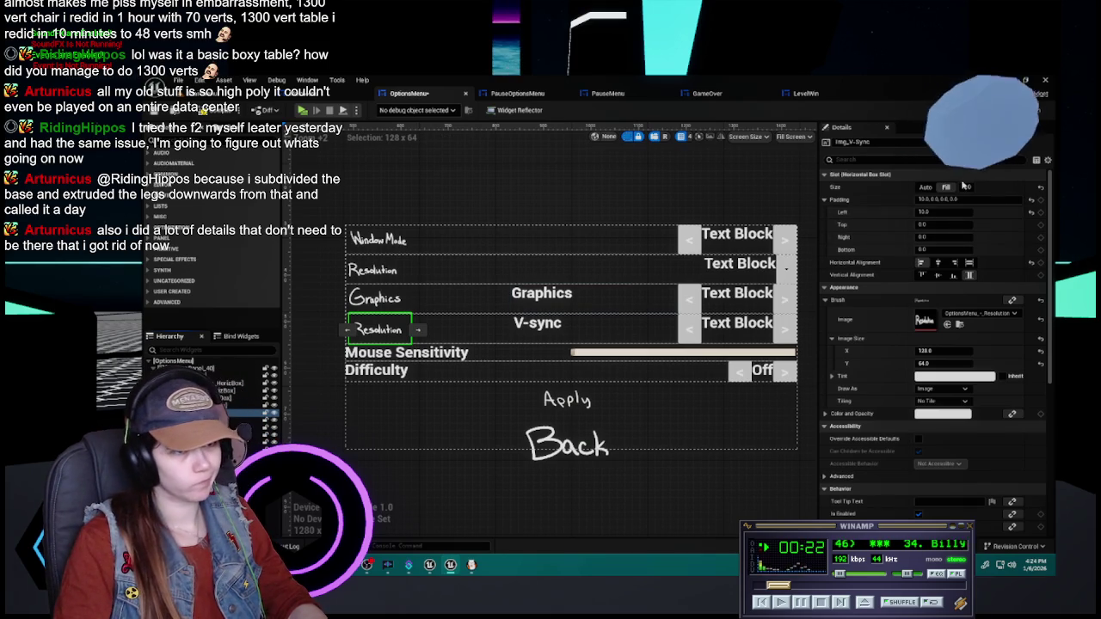
{"action": "left_click", "coordinate": [989, 314]}
{"action": "type", "text": "v-s"}
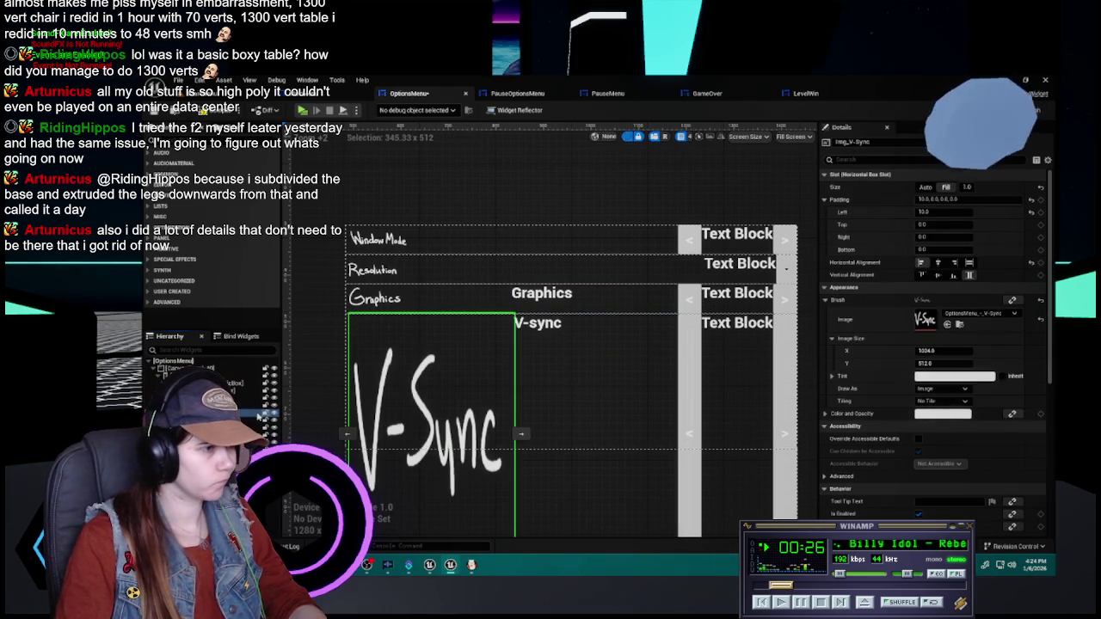
- Size the Img_V-sync image to 128 x 64
{"action": "left_click", "coordinate": [953, 352]}
{"action": "type", "text": "128"}
{"action": "key", "text": "Tab"}
{"action": "type", "text": "64"}
{"action": "key", "text": "Return"}
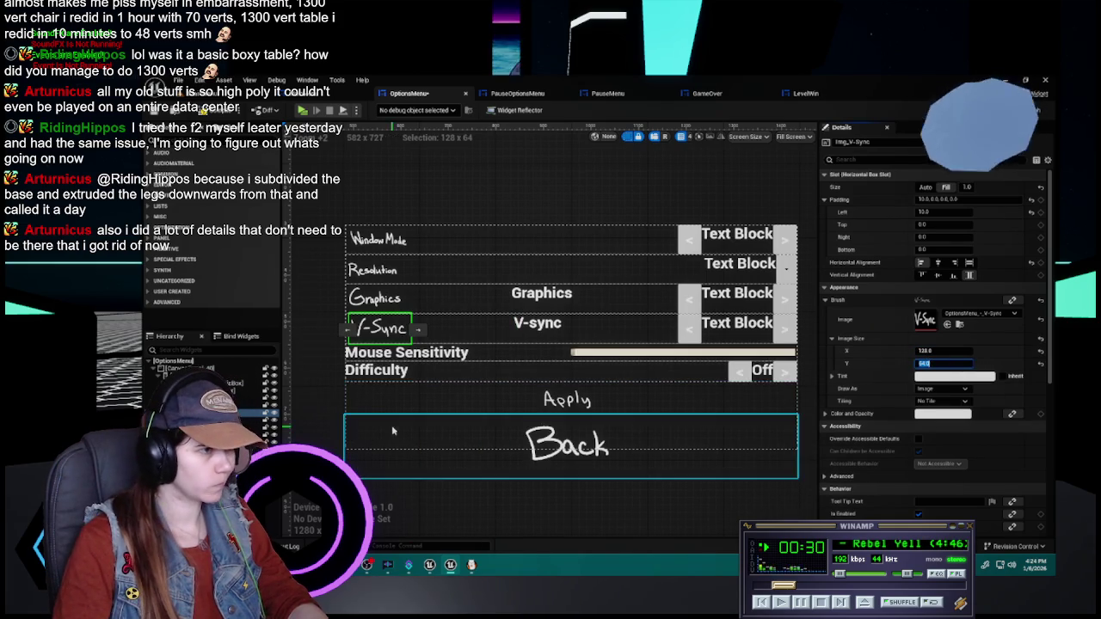
- Set Img_V-sync's left padding to 5, after trying 0 and 10, and delete the plain V-sync text
{"action": "left_click", "coordinate": [945, 212]}
{"action": "type", "text": "0"}
{"action": "key", "text": "Return"}
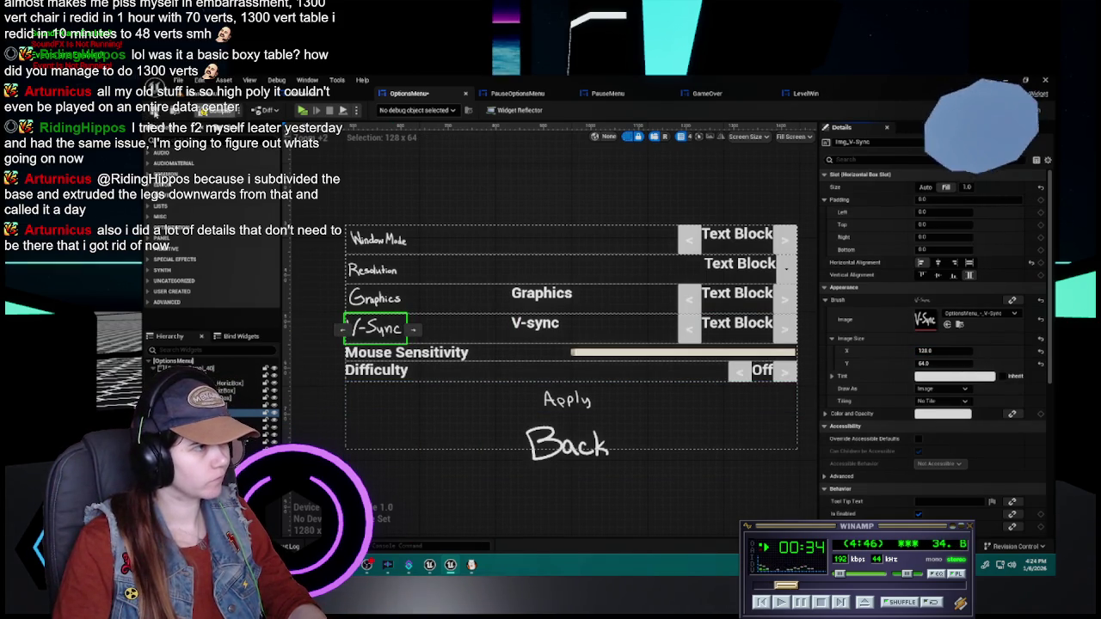
{"action": "left_click", "coordinate": [593, 329]}
{"action": "left_click", "coordinate": [375, 329]}
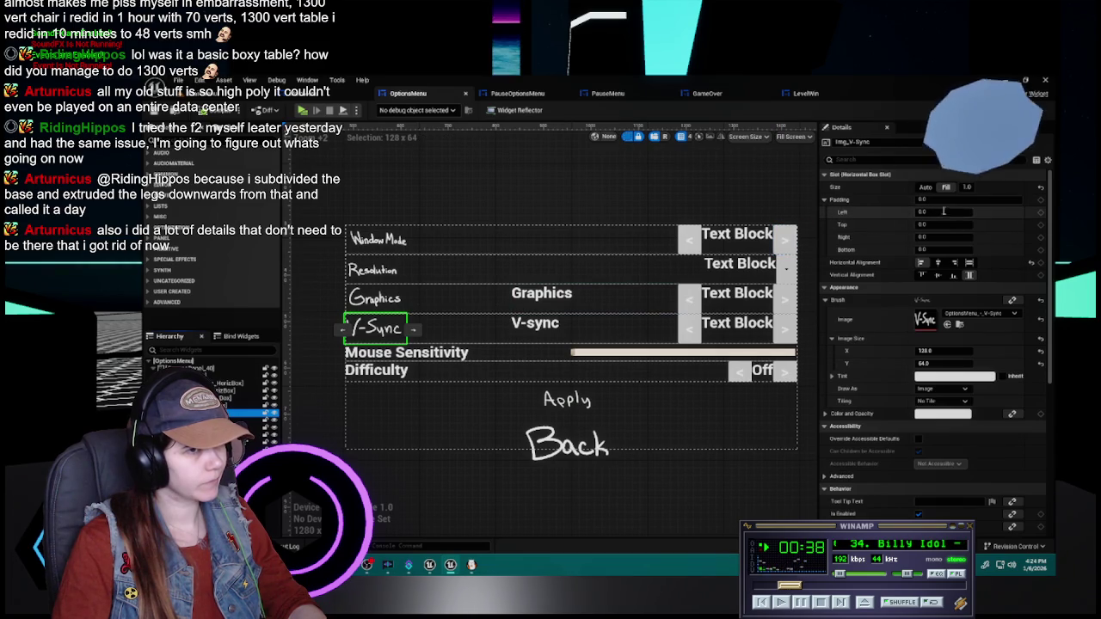
{"action": "type", "text": "10"}
{"action": "key", "text": "Return"}
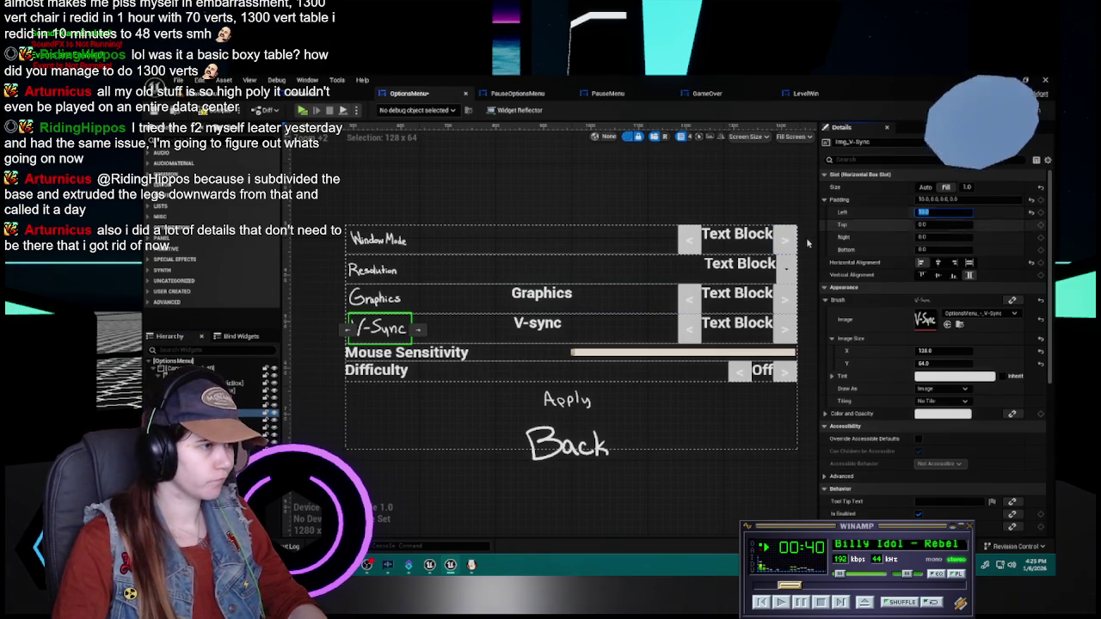
{"action": "left_click", "coordinate": [516, 325]}
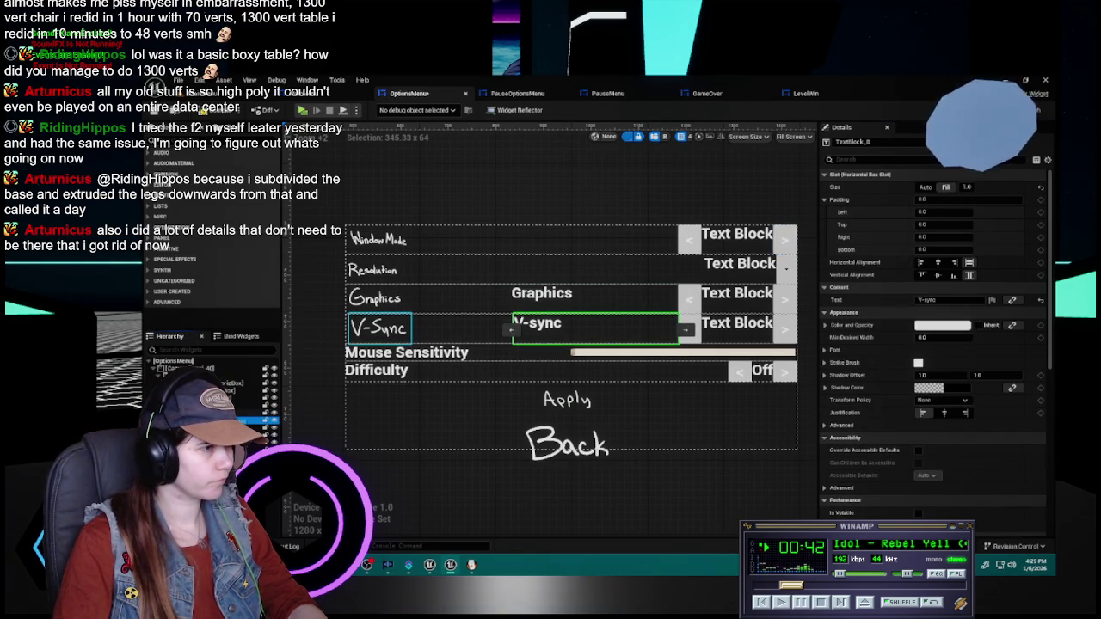
{"action": "left_click", "coordinate": [374, 328]}
{"action": "left_click", "coordinate": [951, 211]}
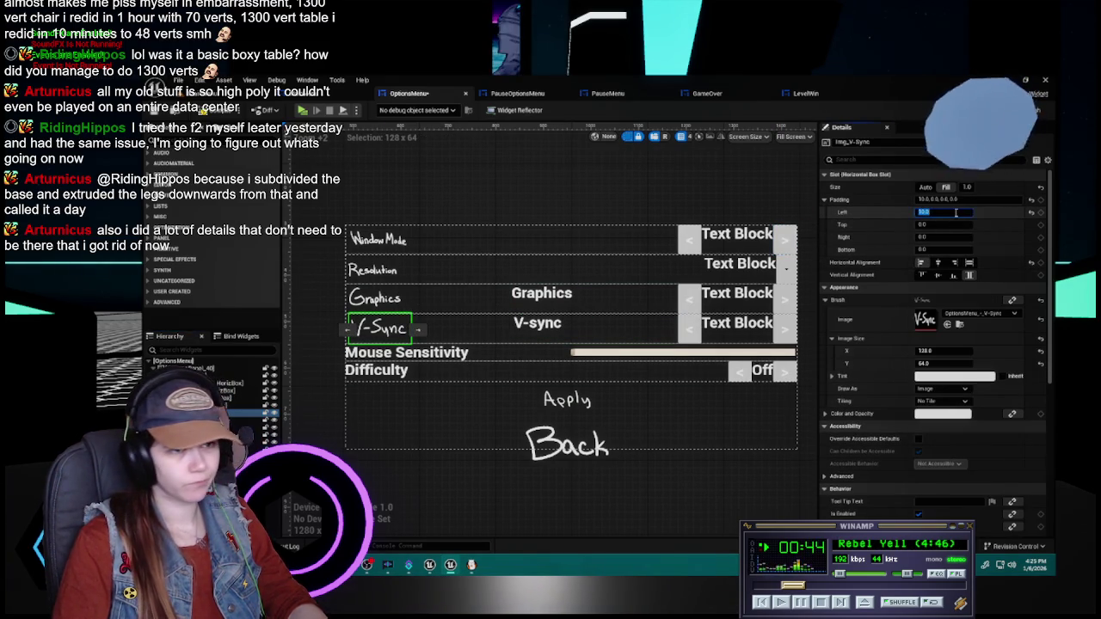
{"action": "type", "text": "5"}
{"action": "key", "text": "Return"}
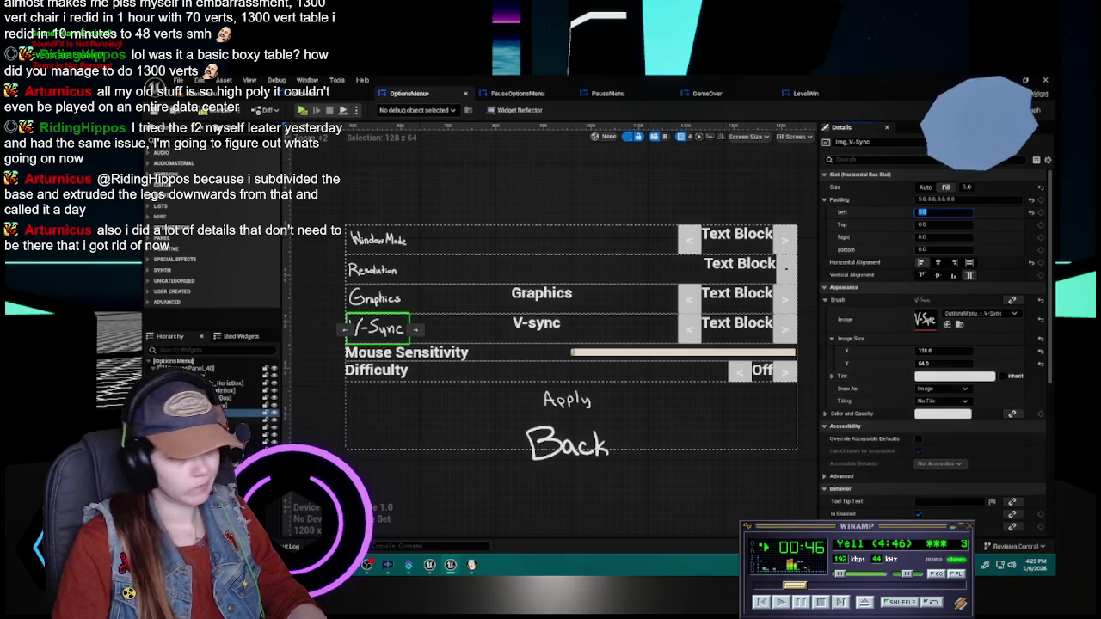
{"action": "left_click", "coordinate": [550, 330]}
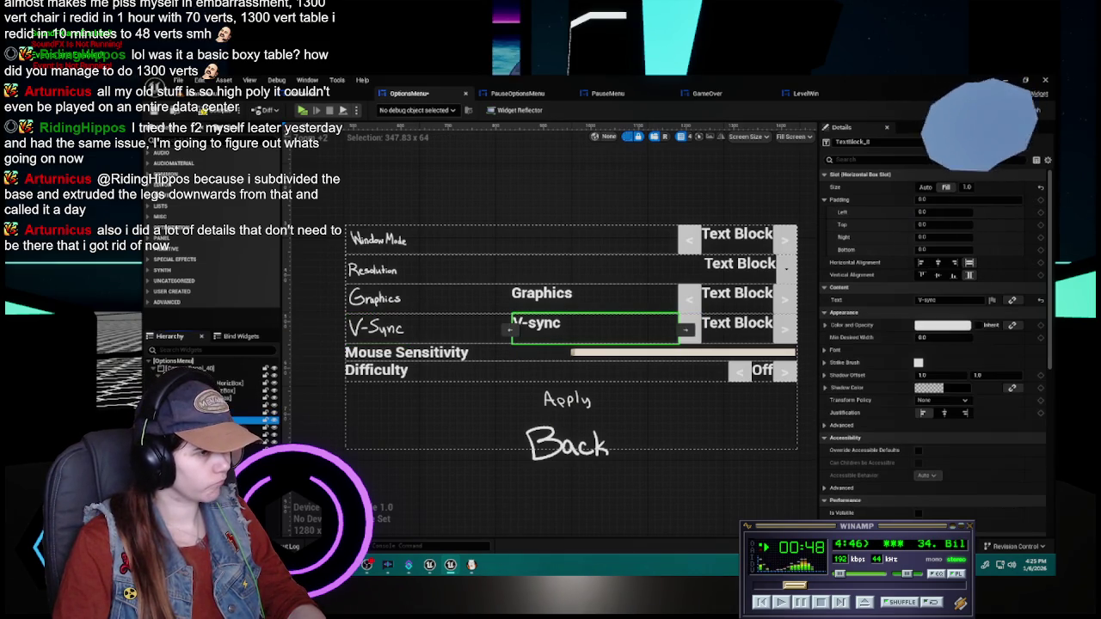
{"action": "key", "text": "Delete"}
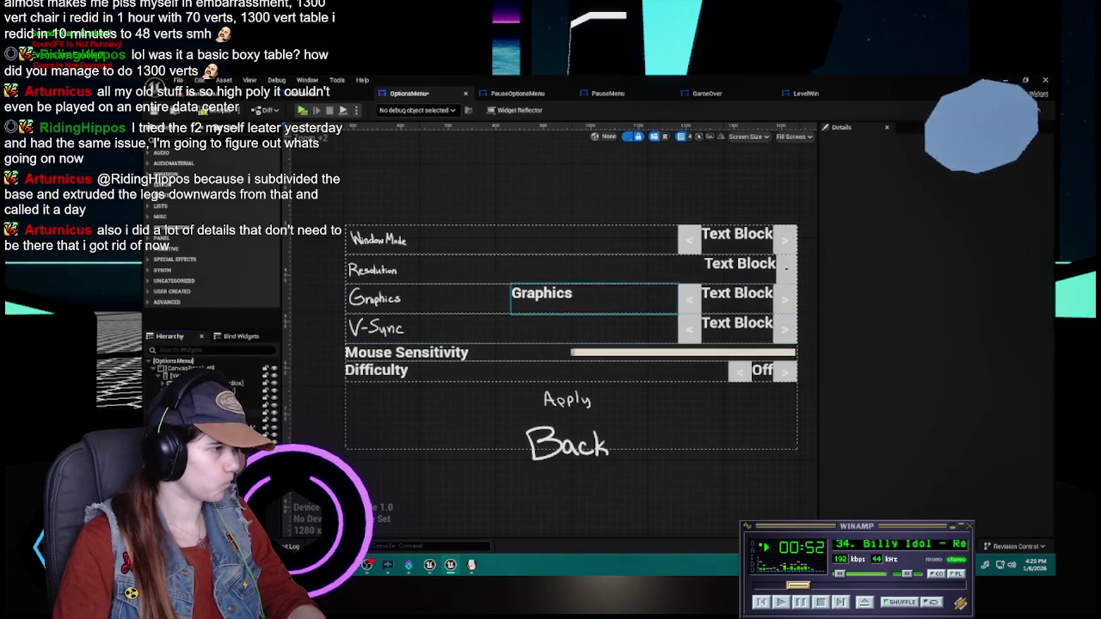
- Delete the plain Graphics text and paste a copy of the V-Sync image into the Mouse Sensitivity row
{"action": "left_click", "coordinate": [593, 299]}
{"action": "key", "text": "Delete"}
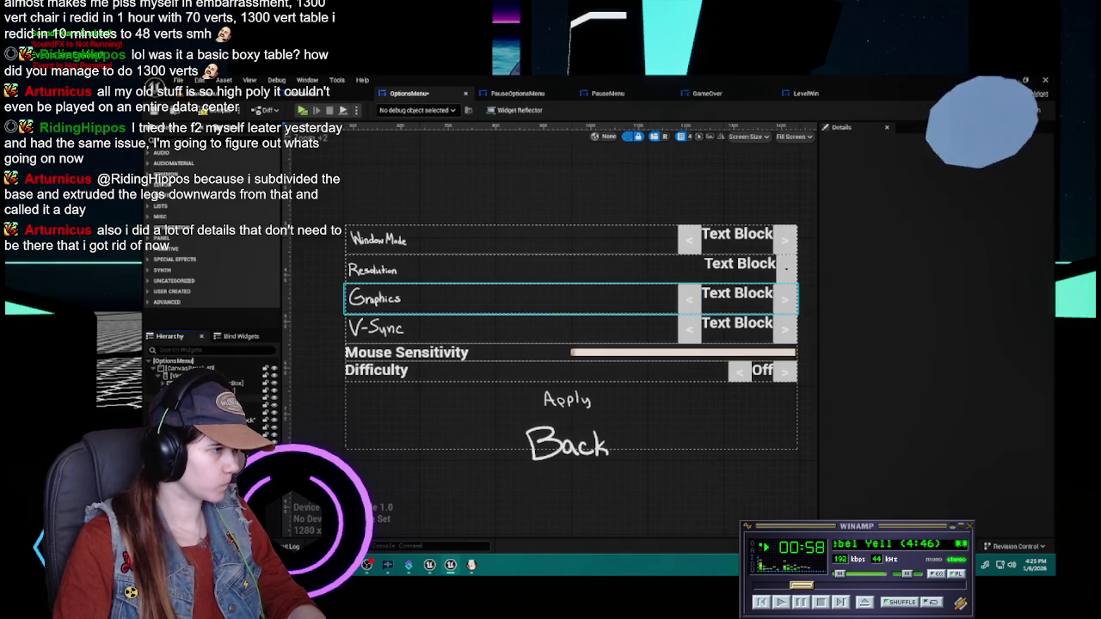
{"action": "left_click", "coordinate": [378, 328]}
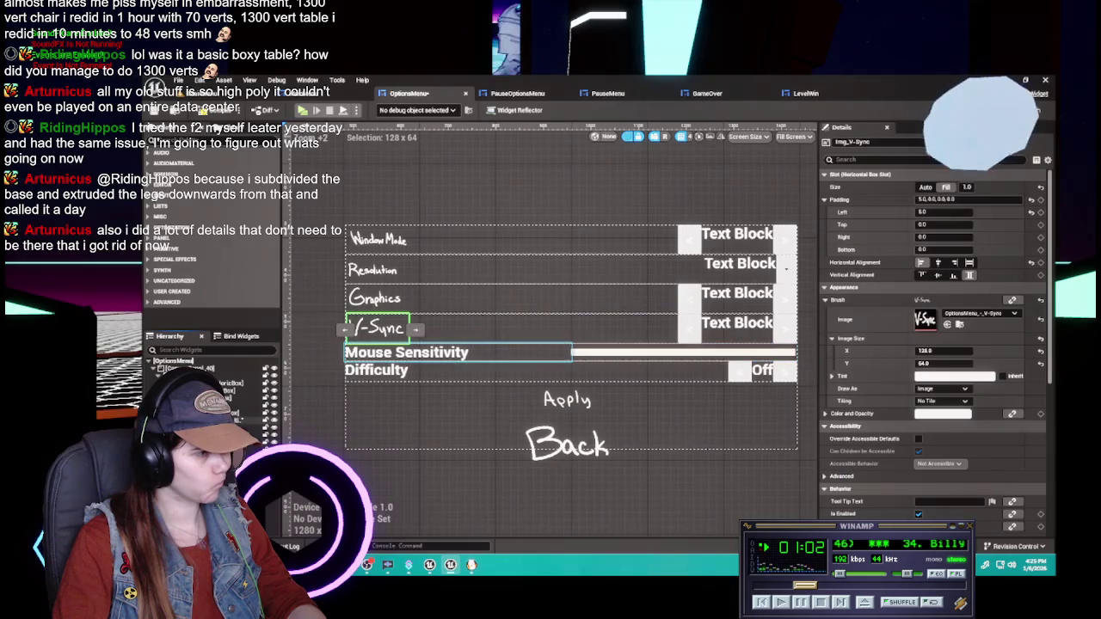
{"action": "left_click", "coordinate": [406, 352]}
{"action": "key", "text": "ctrl+v"}
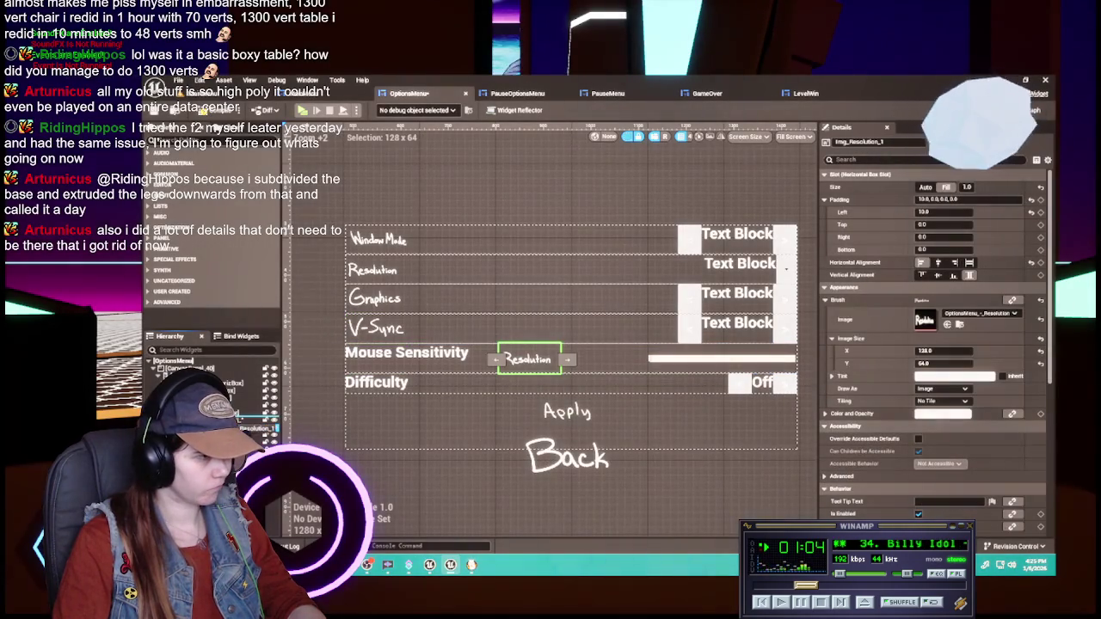
{"action": "left_click_drag", "start_coordinate": [254, 425], "coordinate": [254, 435]}
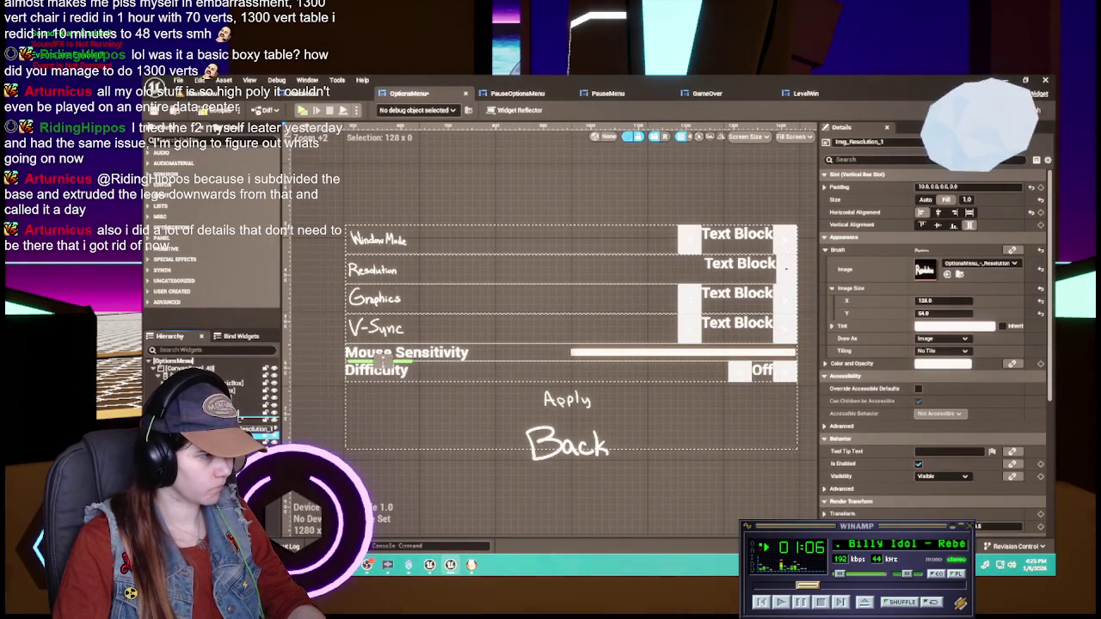
{"action": "key", "text": "ctrl+z"}
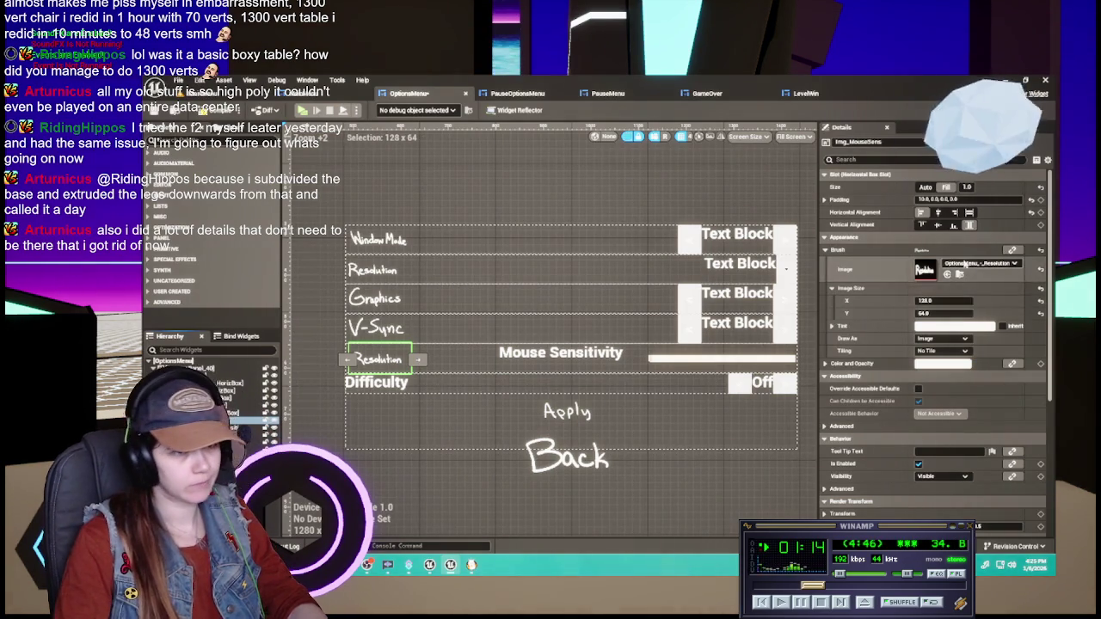
- Give the Mouse Sensitivity image the Mouse Sensitivity drawing at 128 x 64
{"action": "left_click", "coordinate": [967, 263]}
{"action": "type", "text": "mouse"}
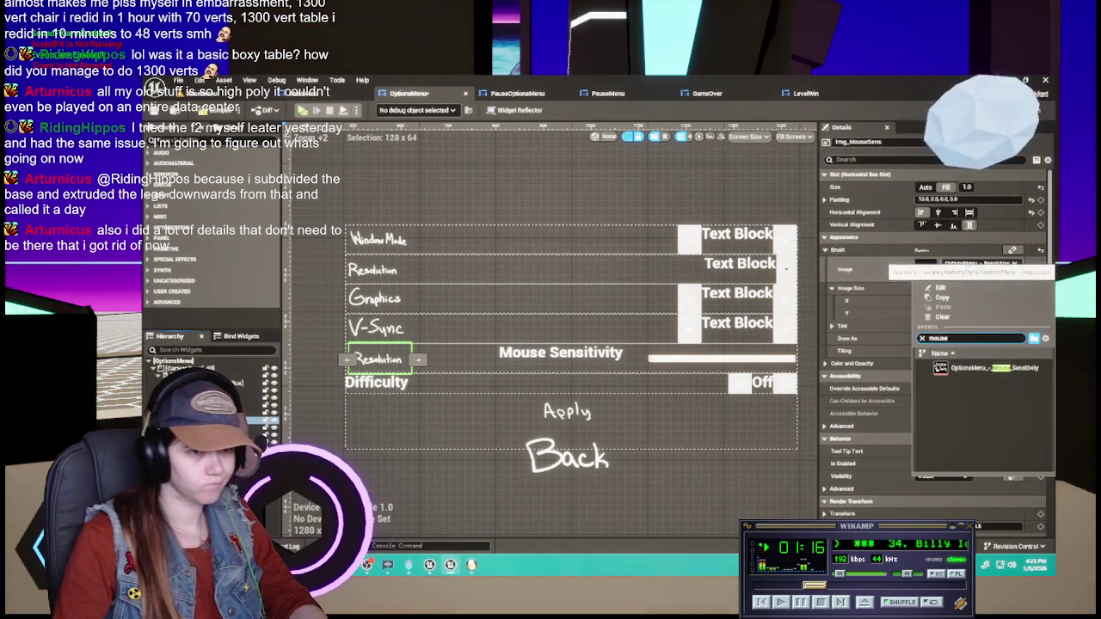
{"action": "left_click", "coordinate": [975, 375]}
{"action": "left_click", "coordinate": [944, 301]}
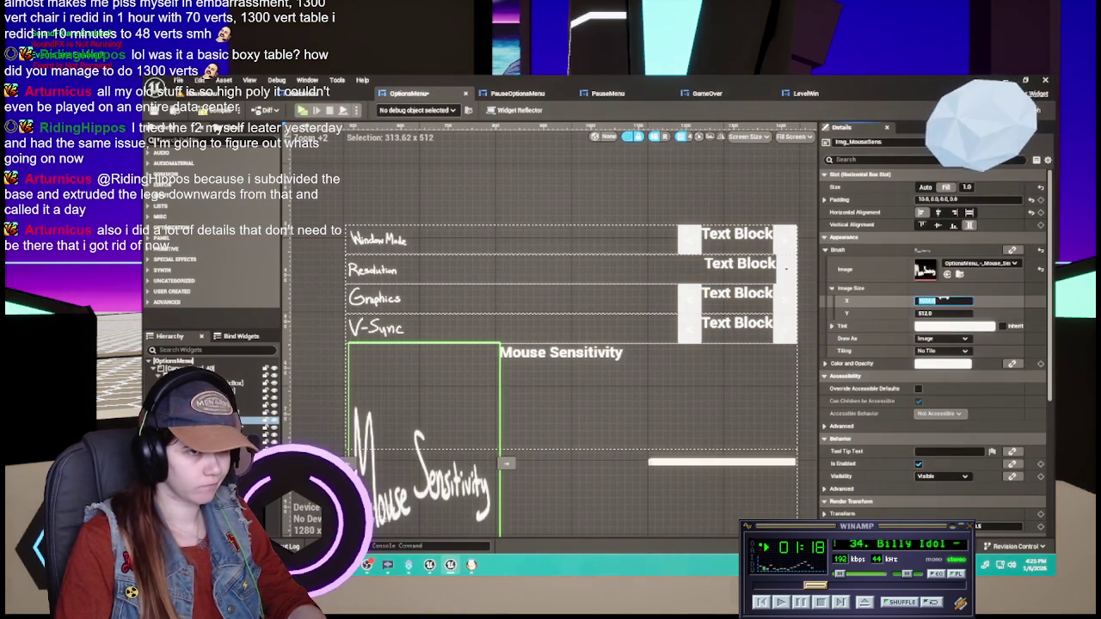
{"action": "type", "text": "128"}
{"action": "key", "text": "Tab"}
{"action": "type", "text": "64"}
{"action": "key", "text": "Return"}
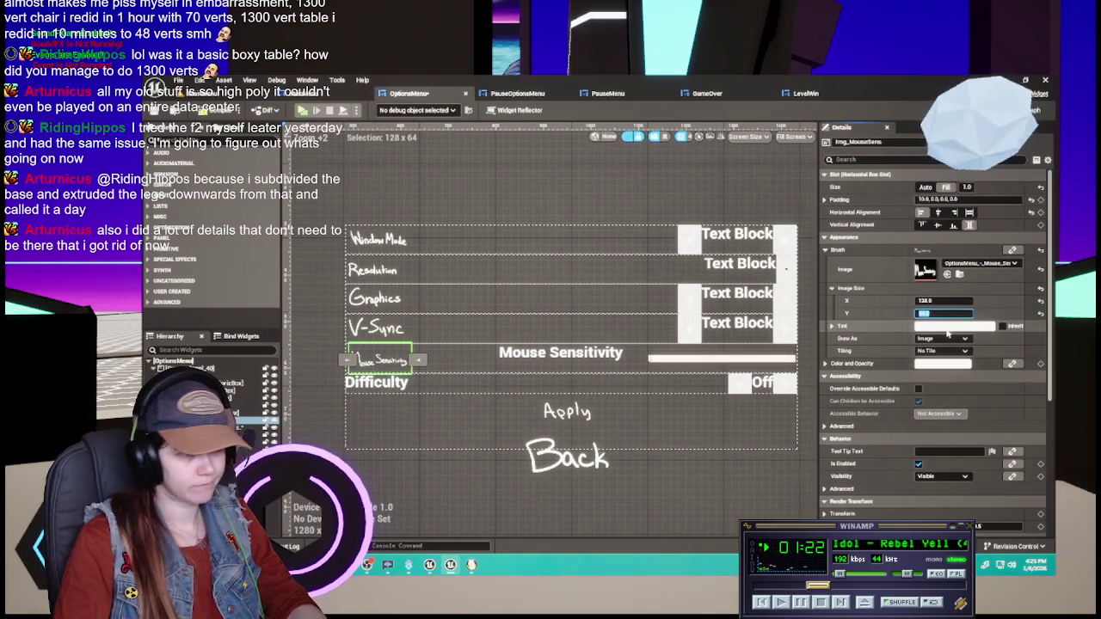
- Remove the plain Mouse Sensitivity text from the row and select the Difficulty label
{"action": "left_click", "coordinate": [525, 370]}
{"action": "mouse_move", "coordinate": [524, 369]}
{"action": "left_mouse_down"}
{"action": "mouse_move", "coordinate": [542, 447]}
{"action": "mouse_move", "coordinate": [555, 452]}
{"action": "mouse_move", "coordinate": [567, 404]}
{"action": "mouse_move", "coordinate": [625, 343]}
{"action": "mouse_move", "coordinate": [357, 363]}
{"action": "left_mouse_up"}
{"action": "left_click", "coordinate": [379, 362]}
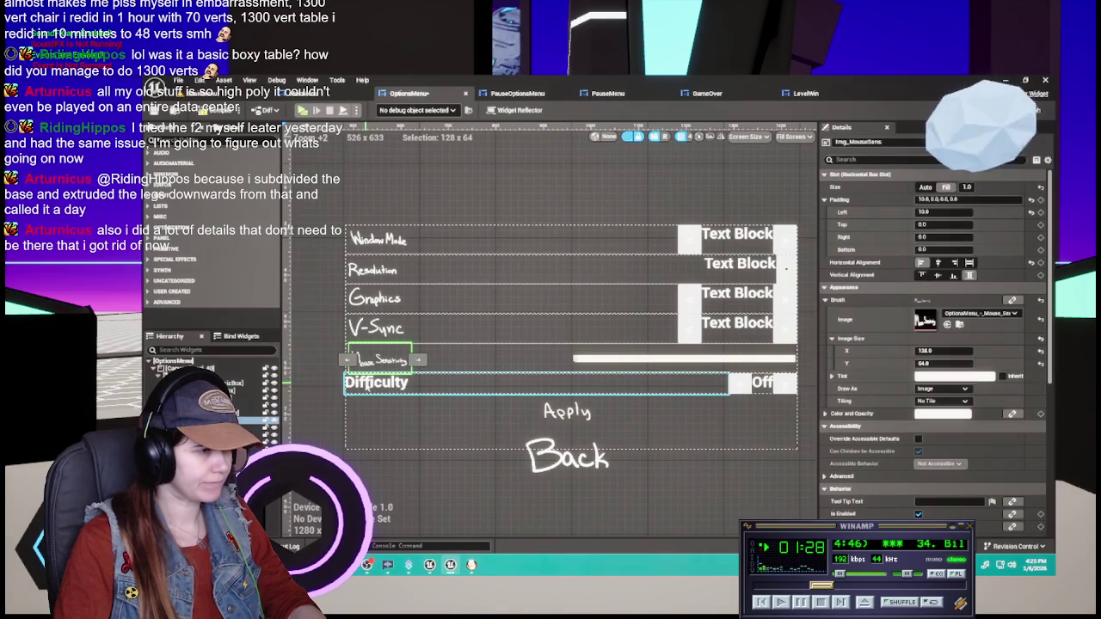
{"action": "left_click", "coordinate": [368, 385]}
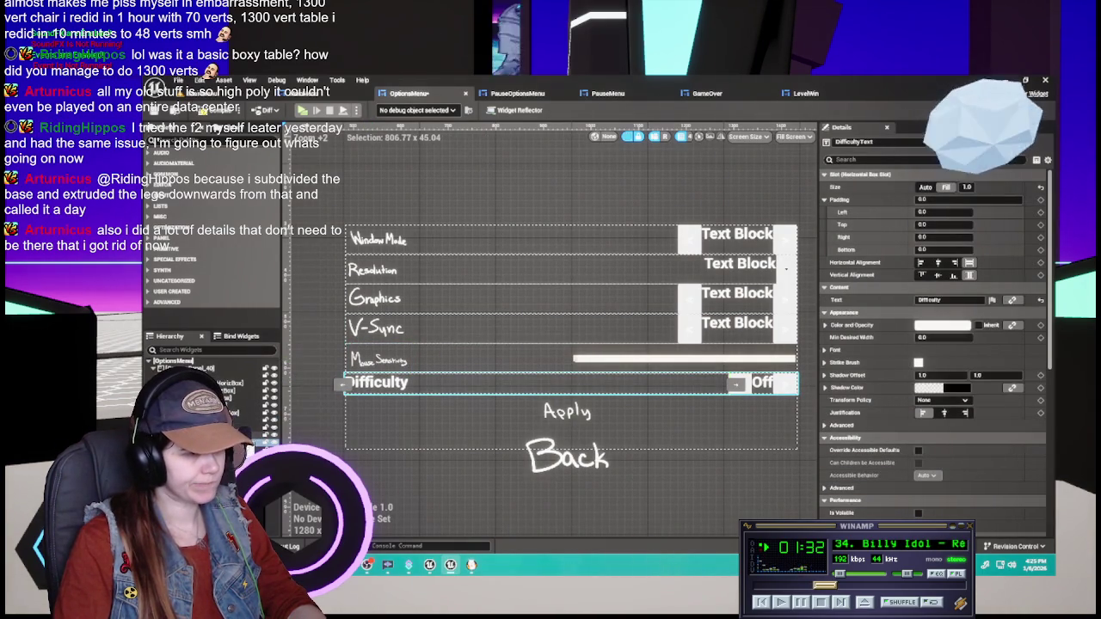
- Duplicate the Resolution image into the Difficulty row as Img_Difficulty, showing the Difficulty drawing
{"action": "left_click_drag", "start_coordinate": [737, 384], "coordinate": [379, 388]}
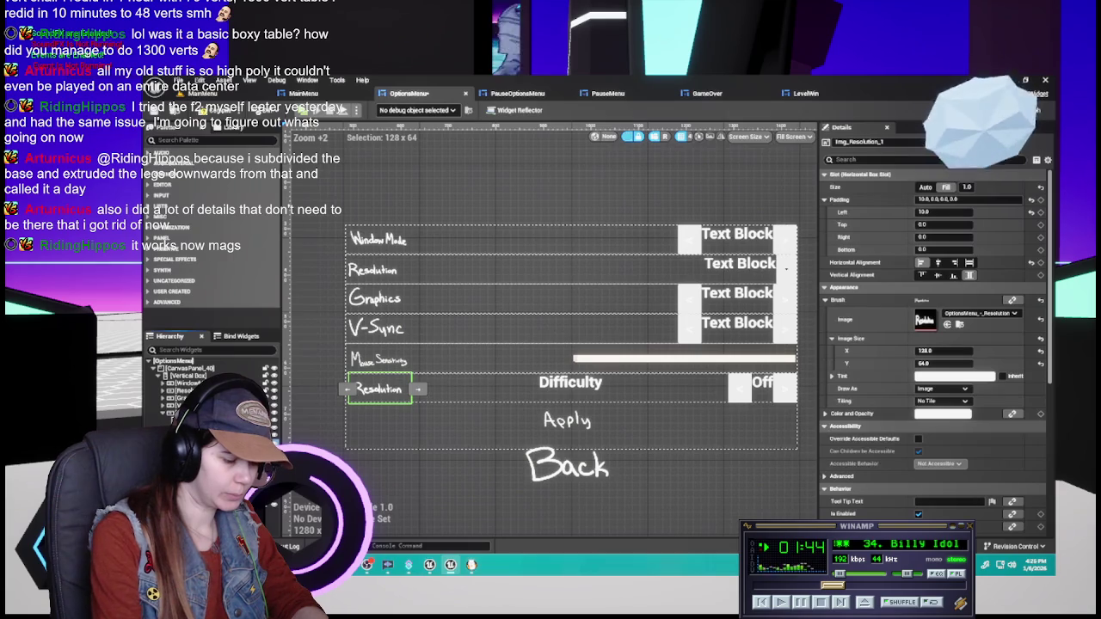
{"action": "type", "text": "Img_Difficulty"}
{"action": "key", "text": "Return"}
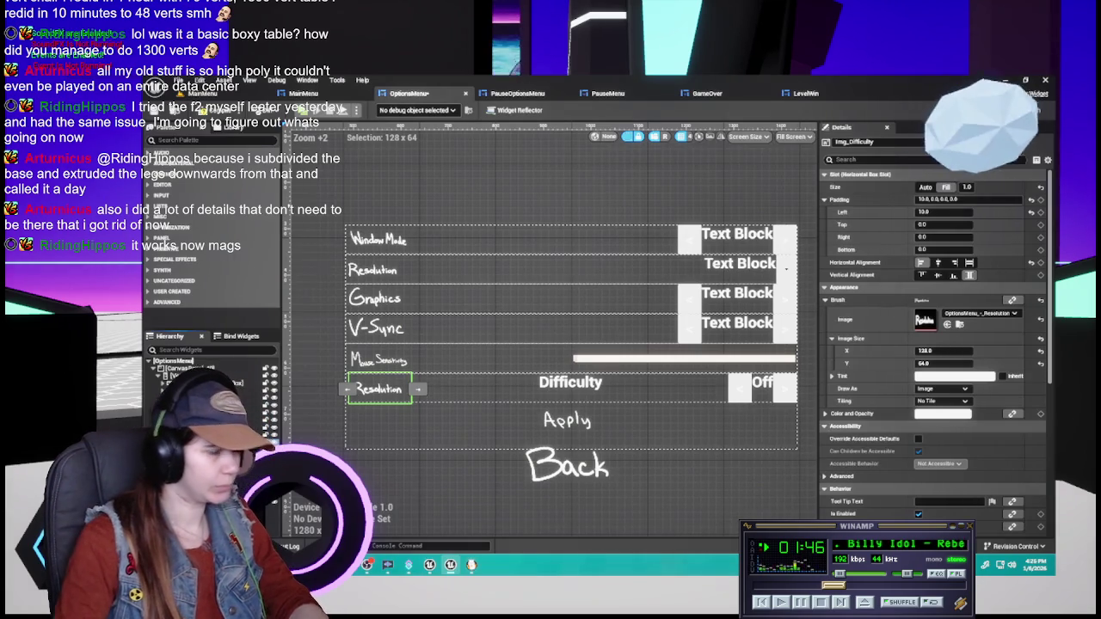
{"action": "left_click", "coordinate": [1004, 314]}
{"action": "type", "text": "diffic"}
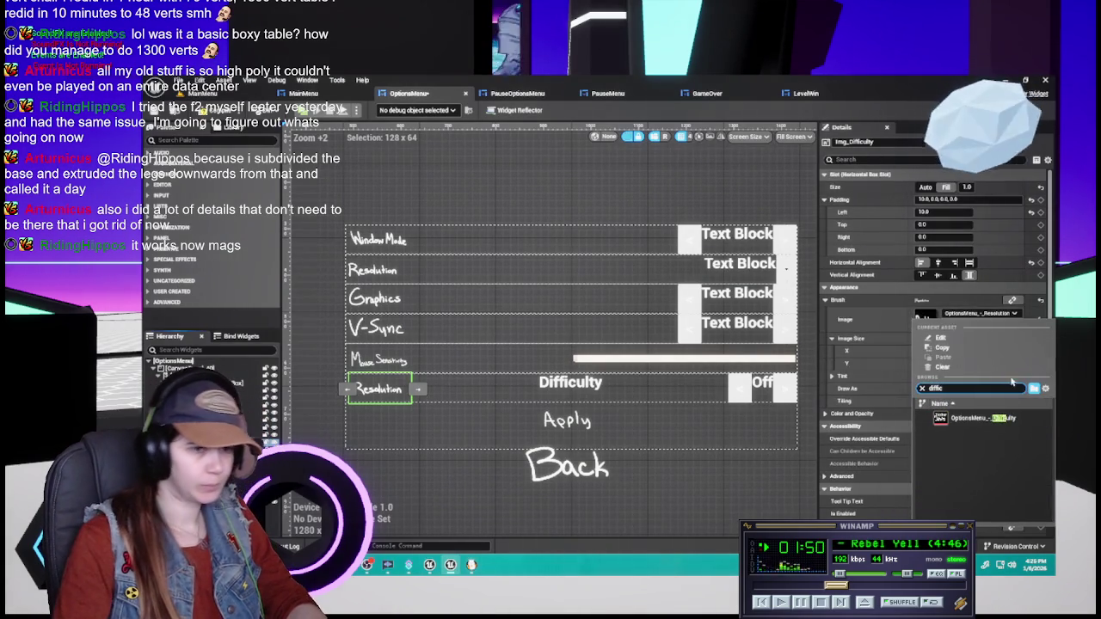
{"action": "left_click", "coordinate": [970, 415]}
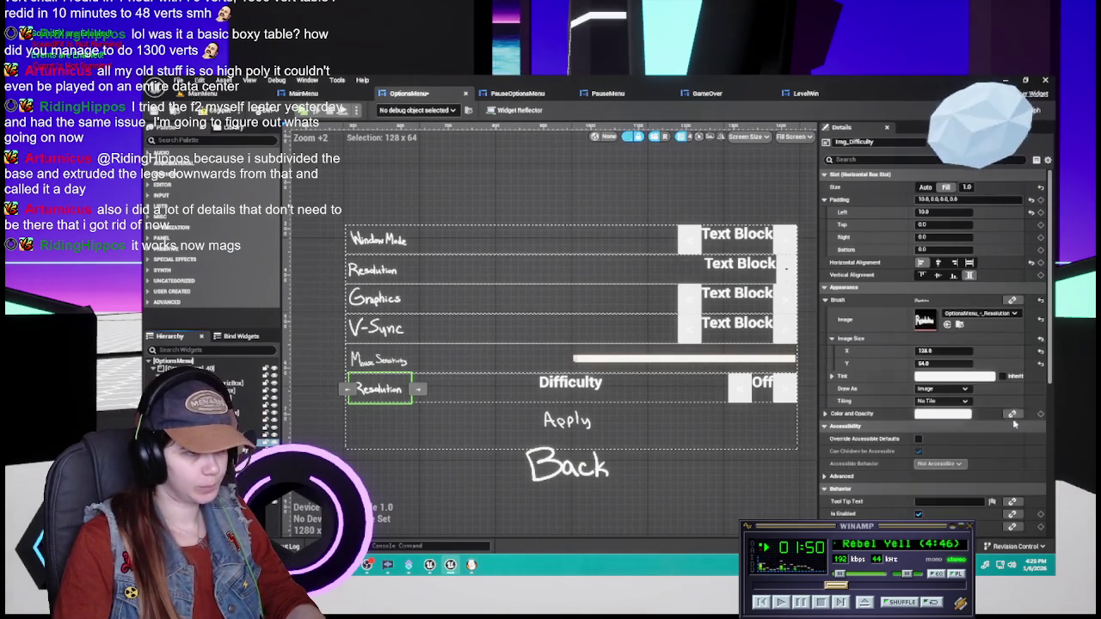
- Set the Img_Difficulty image size to 128 x 64
{"action": "left_click", "coordinate": [946, 351]}
{"action": "type", "text": "128"}
{"action": "key", "text": "Tab"}
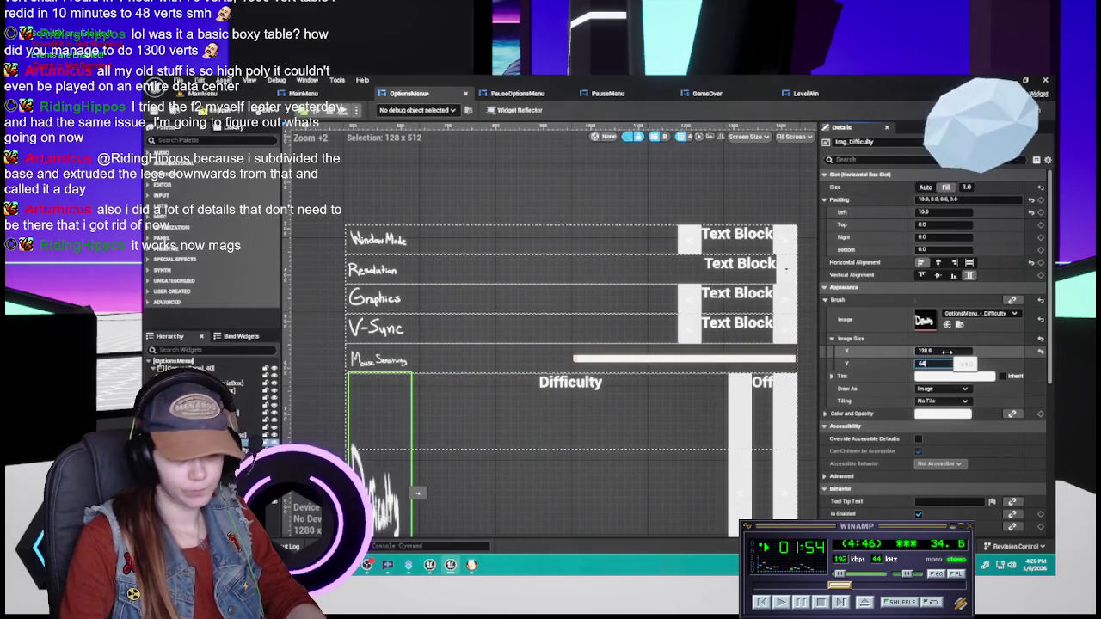
{"action": "type", "text": "64"}
{"action": "key", "text": "Return"}
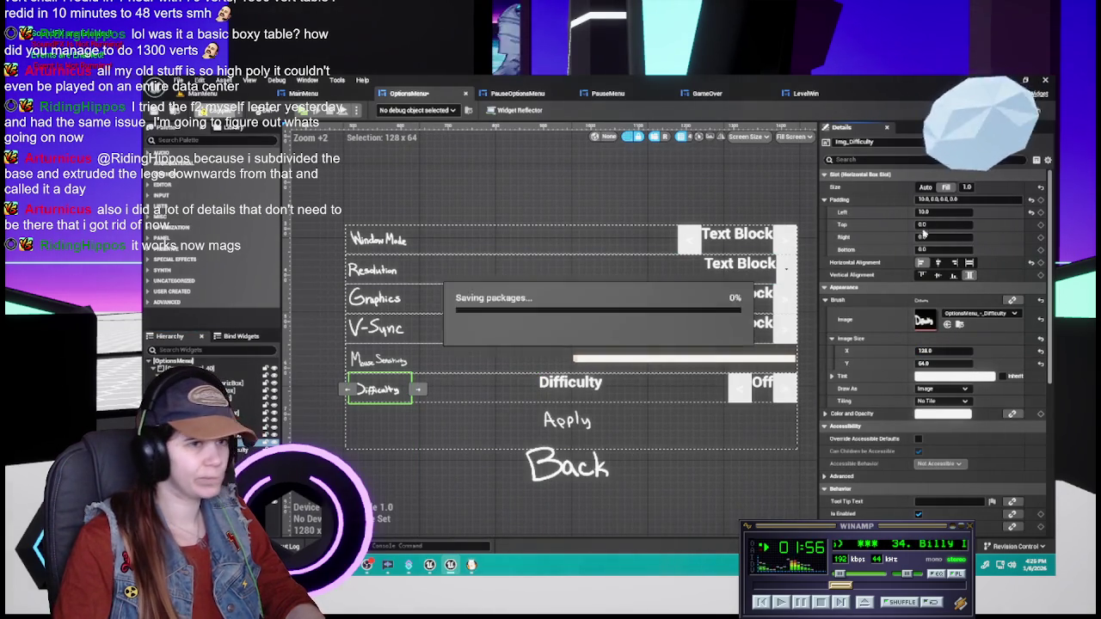
- Set the Difficulty image's left padding to 0 and save the options menu
{"action": "left_click", "coordinate": [944, 211]}
{"action": "type", "text": "0"}
{"action": "key", "text": "Return"}
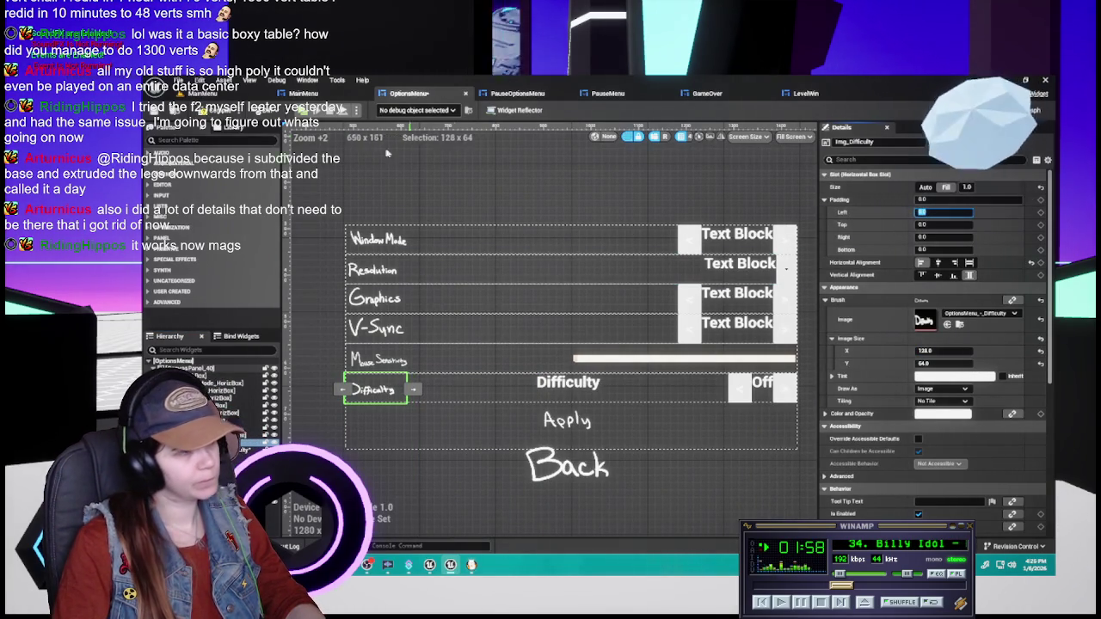
{"action": "key", "text": "ctrl+s"}
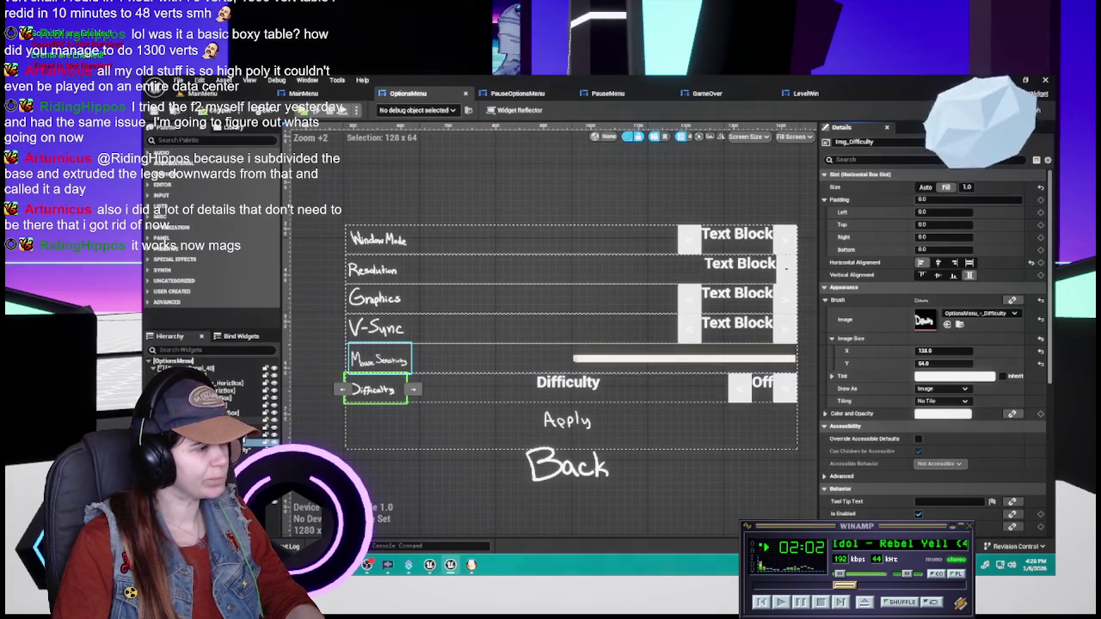
{"action": "left_click", "coordinate": [378, 359]}
- Zero the Mouse Sensitivity image's left padding, trying Auto size and then returning to Fill
{"action": "left_click", "coordinate": [935, 211]}
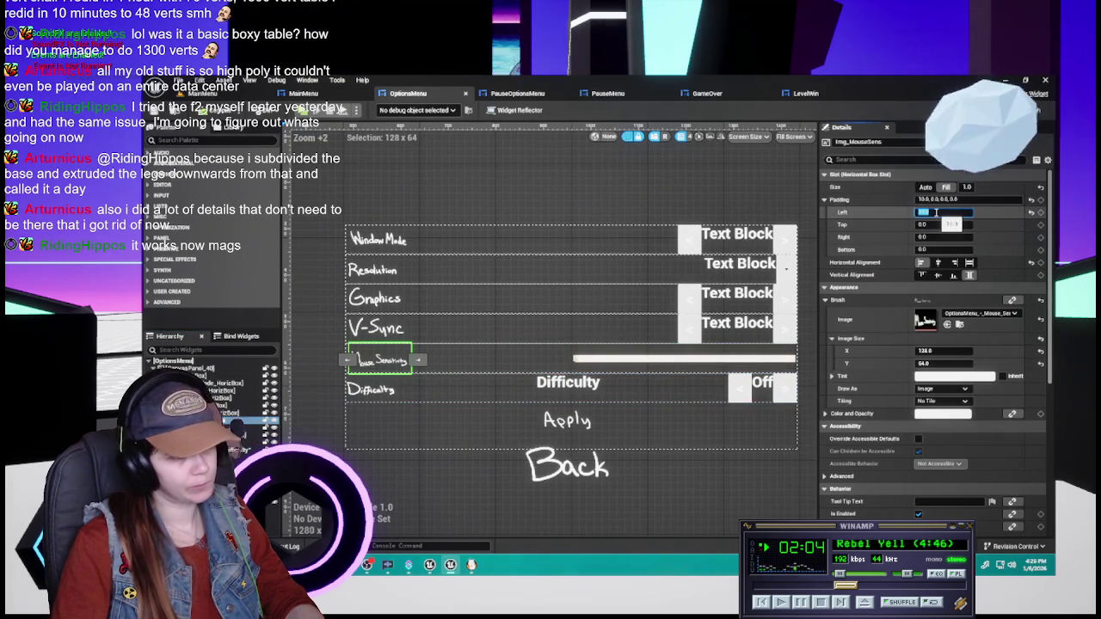
{"action": "type", "text": "0"}
{"action": "key", "text": "Return"}
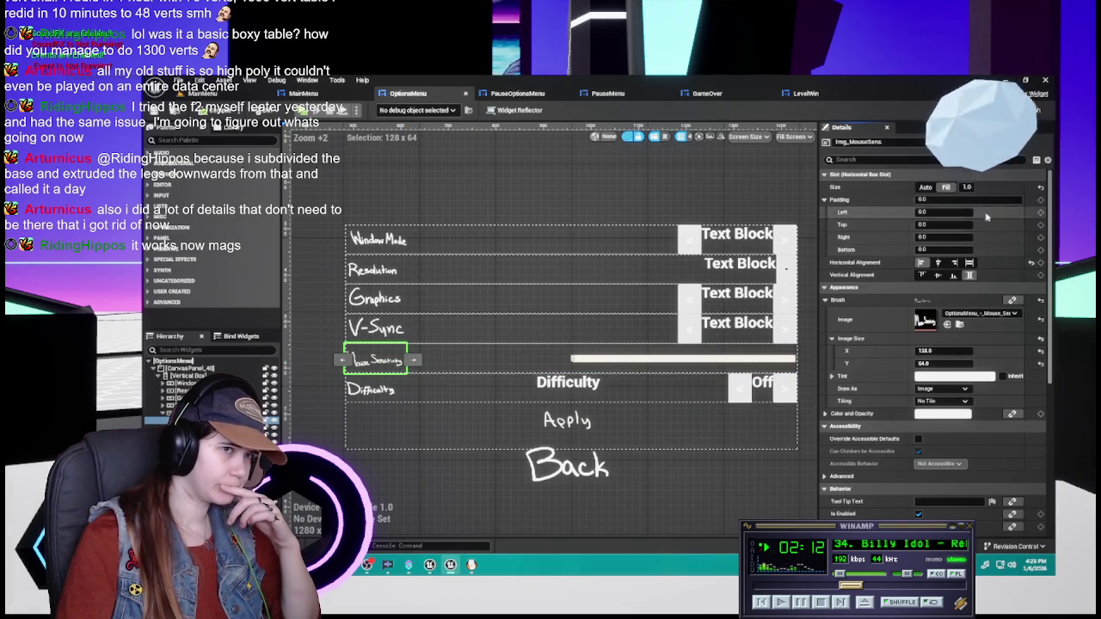
{"action": "left_click", "coordinate": [926, 186]}
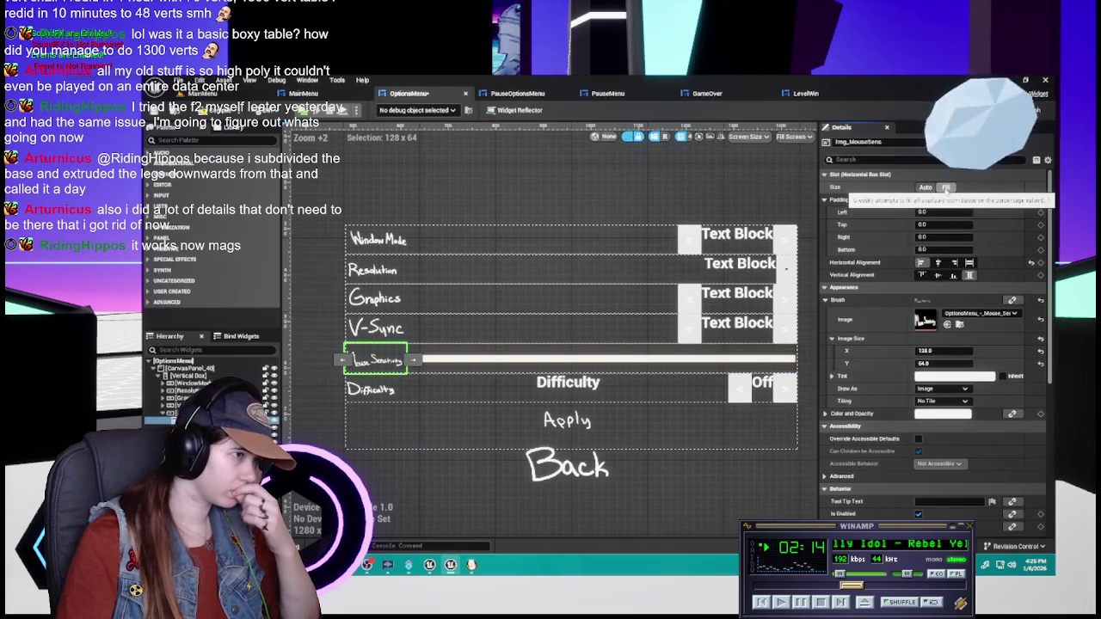
{"action": "left_click", "coordinate": [945, 187]}
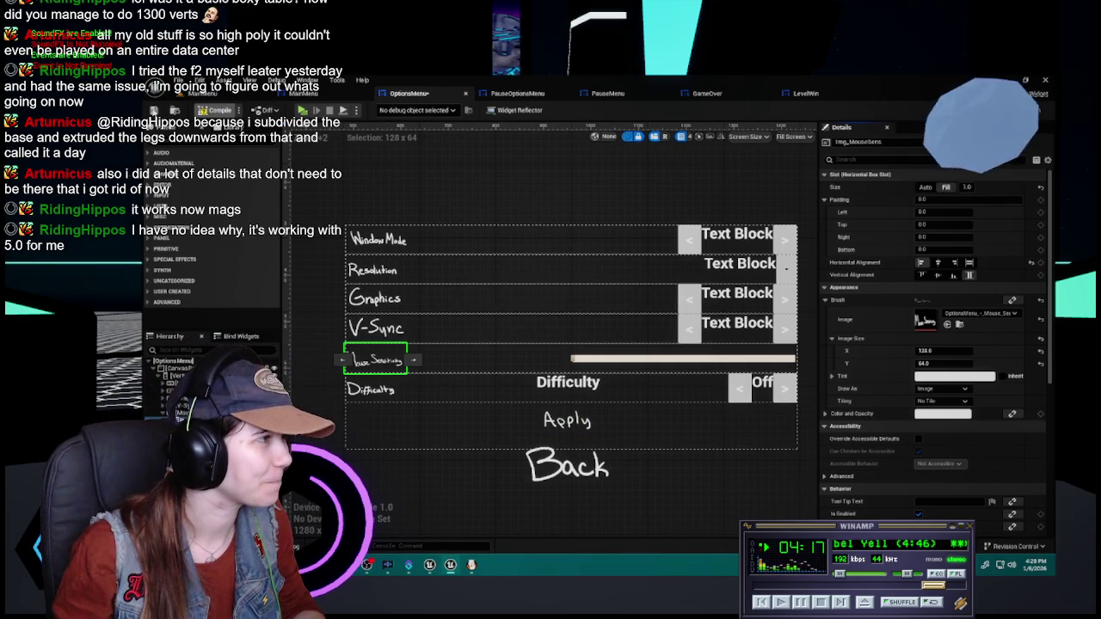
- Try the Mouse Sensitivity image at 256 x 128 and preview the layout
{"action": "left_click", "coordinate": [951, 353]}
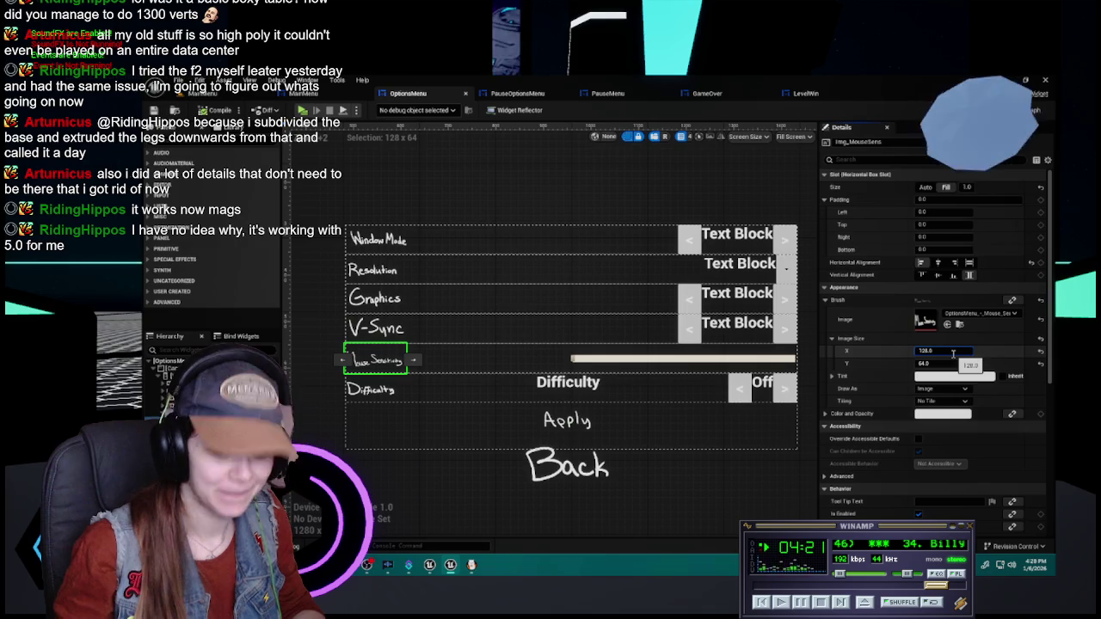
{"action": "type", "text": "256"}
{"action": "key", "text": "Tab"}
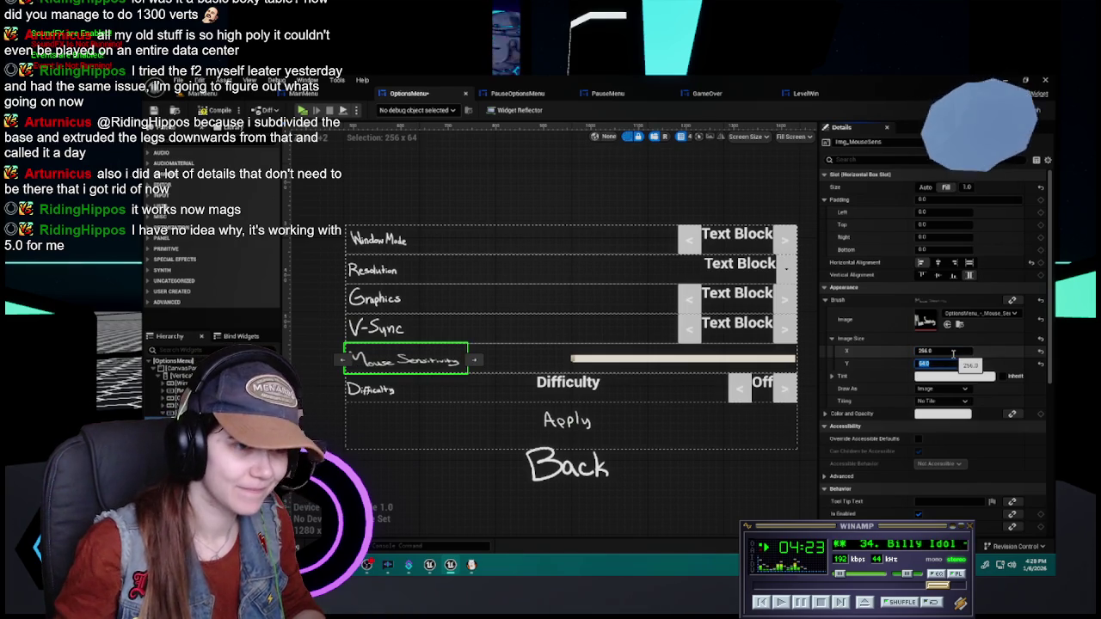
{"action": "type", "text": "*2128"}
{"action": "key", "text": "Return"}
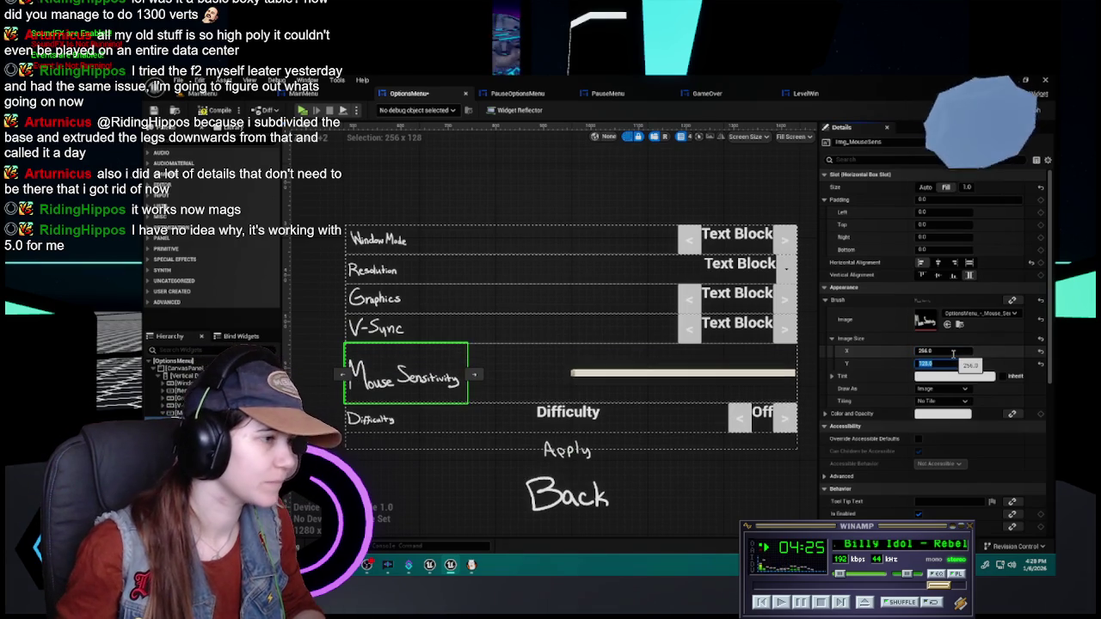
{"action": "left_click", "coordinate": [324, 300]}
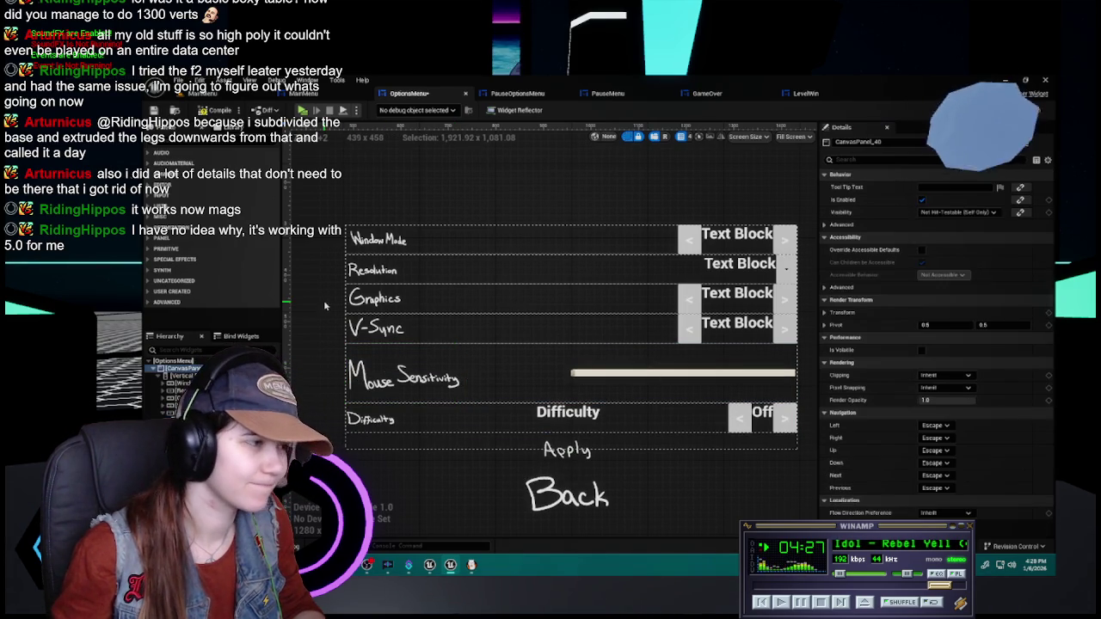
{"action": "left_click", "coordinate": [441, 387]}
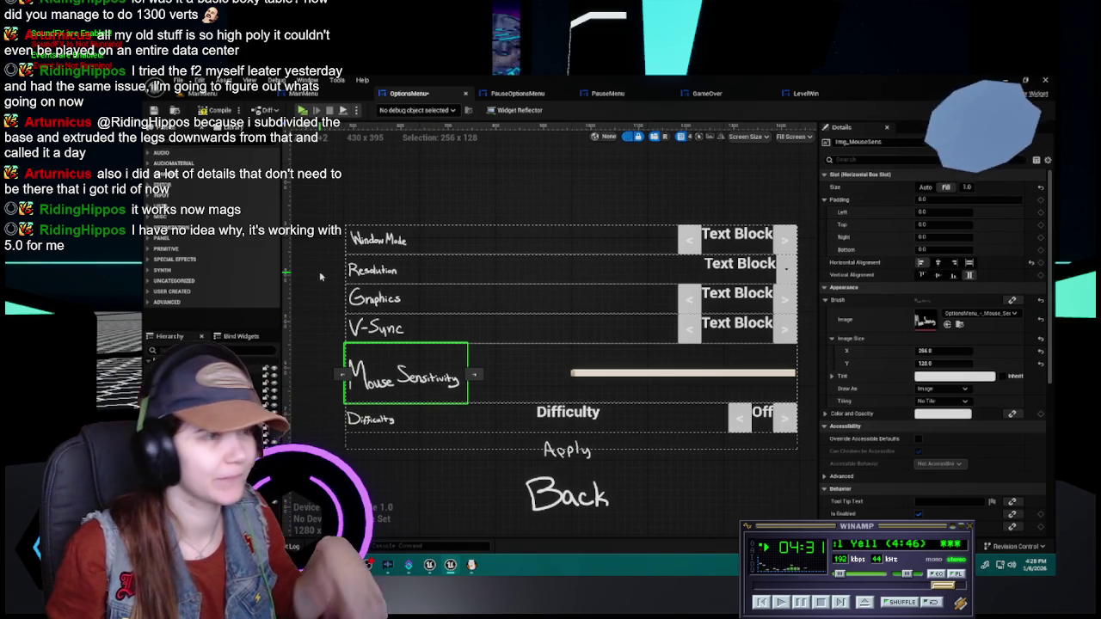
{"action": "scroll", "coordinate": [378, 396], "scroll_direction": "down", "scroll_amount": 1}
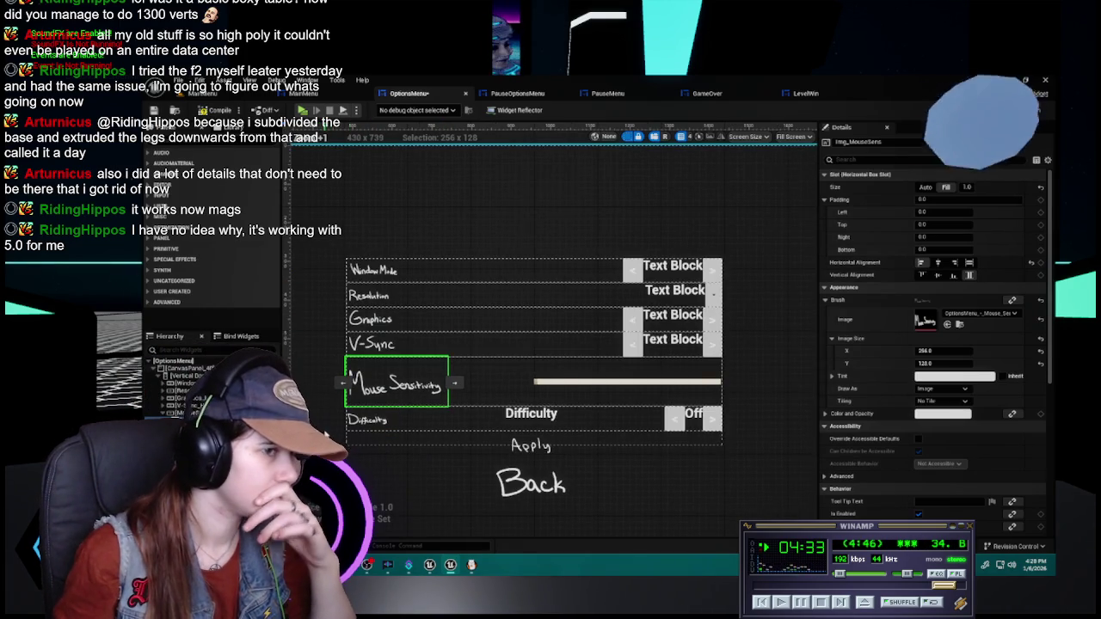
{"action": "scroll", "coordinate": [361, 404], "scroll_direction": "up", "scroll_amount": 1}
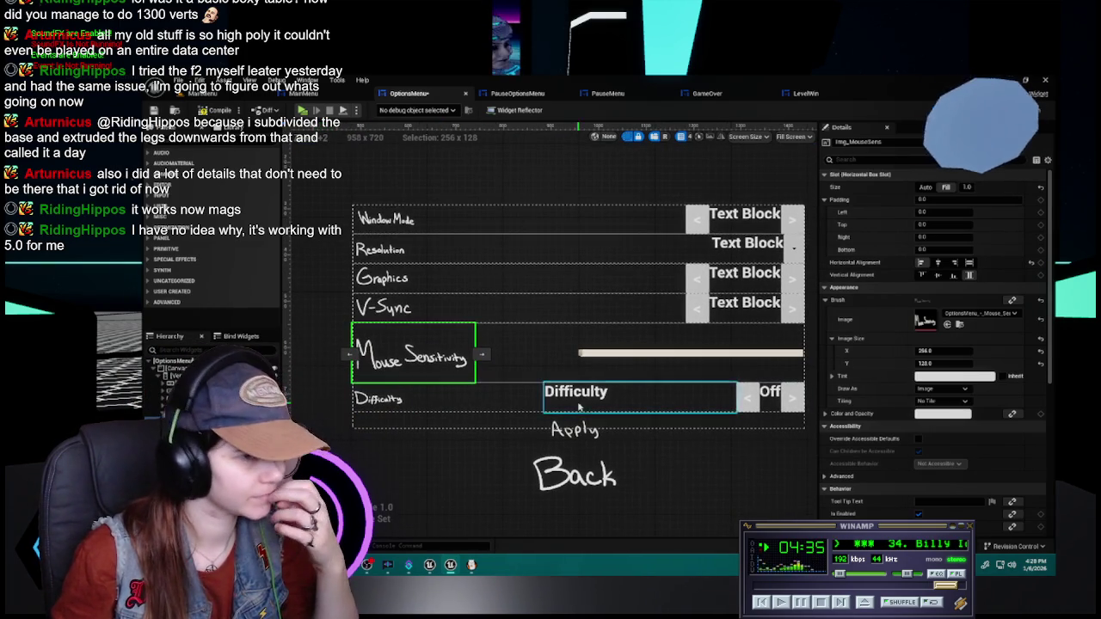
- Restore the image to 128 x 64, save the menu, and bring up Clip Studio Paint
{"action": "left_click", "coordinate": [959, 351]}
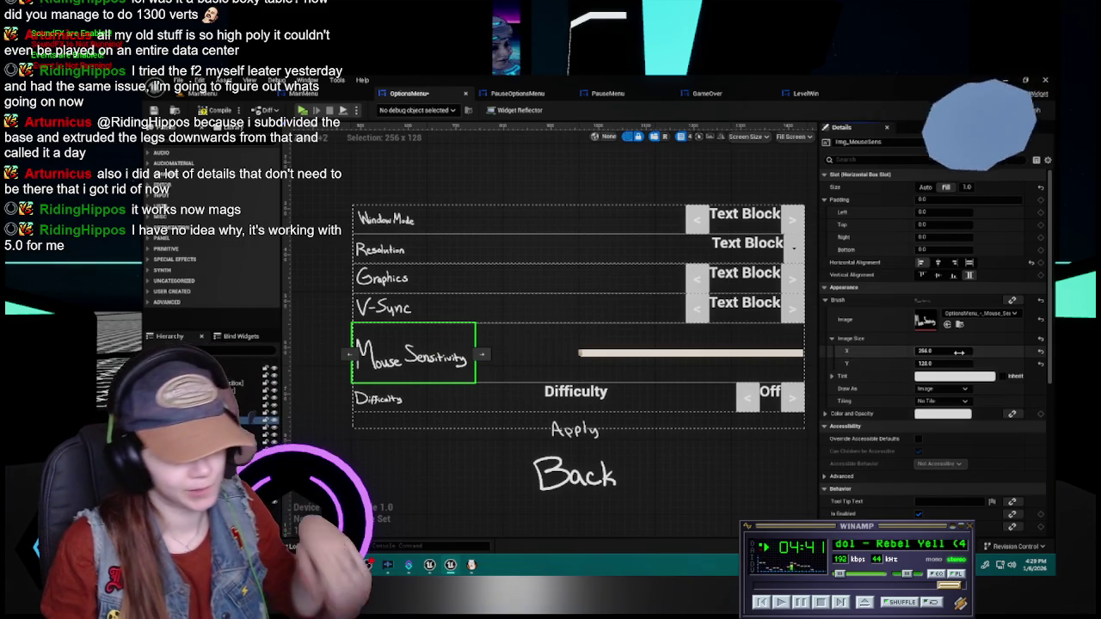
{"action": "type", "text": "128"}
{"action": "key", "text": "Return"}
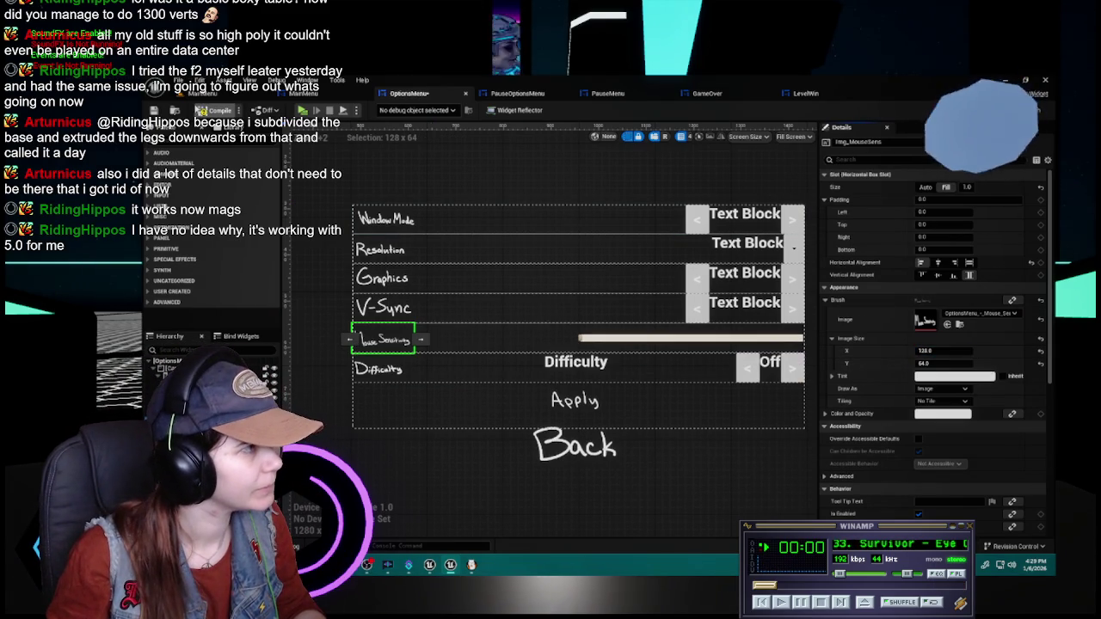
{"action": "key", "text": "ctrl+s"}
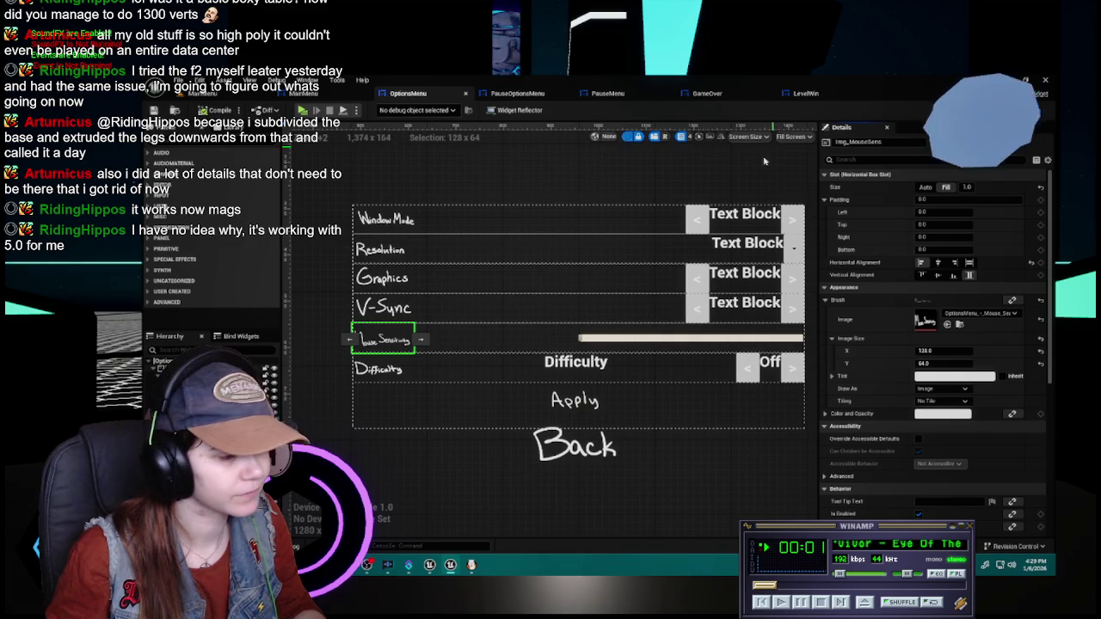
{"action": "left_click", "coordinate": [470, 565]}
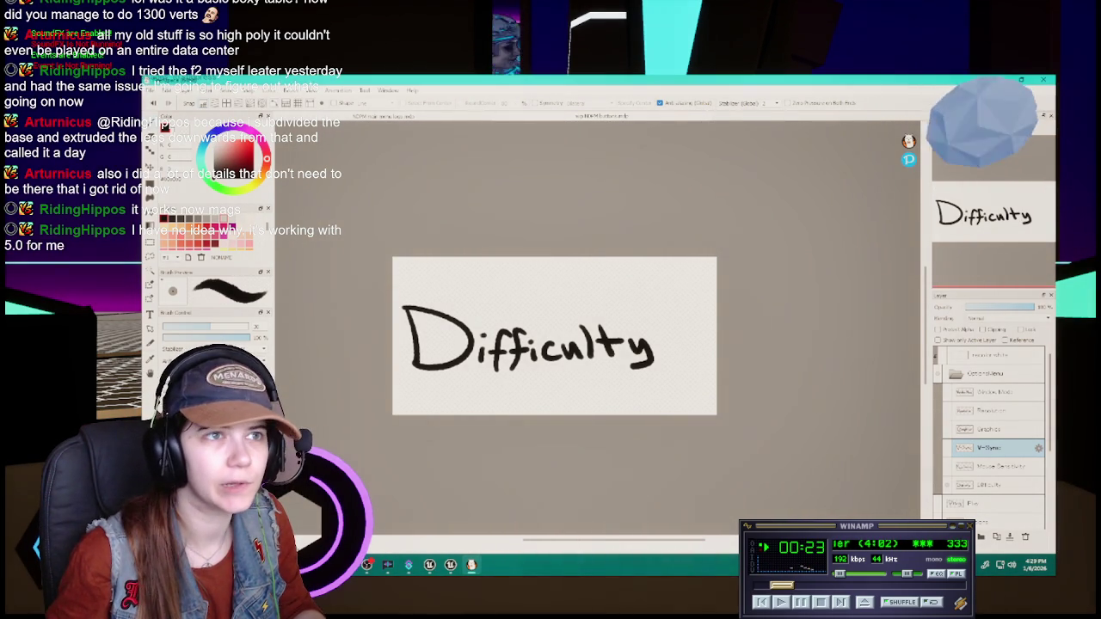
- Minimise Clip Studio Paint and the Unreal editor to reach the desktop
{"action": "left_click", "coordinate": [1000, 79]}
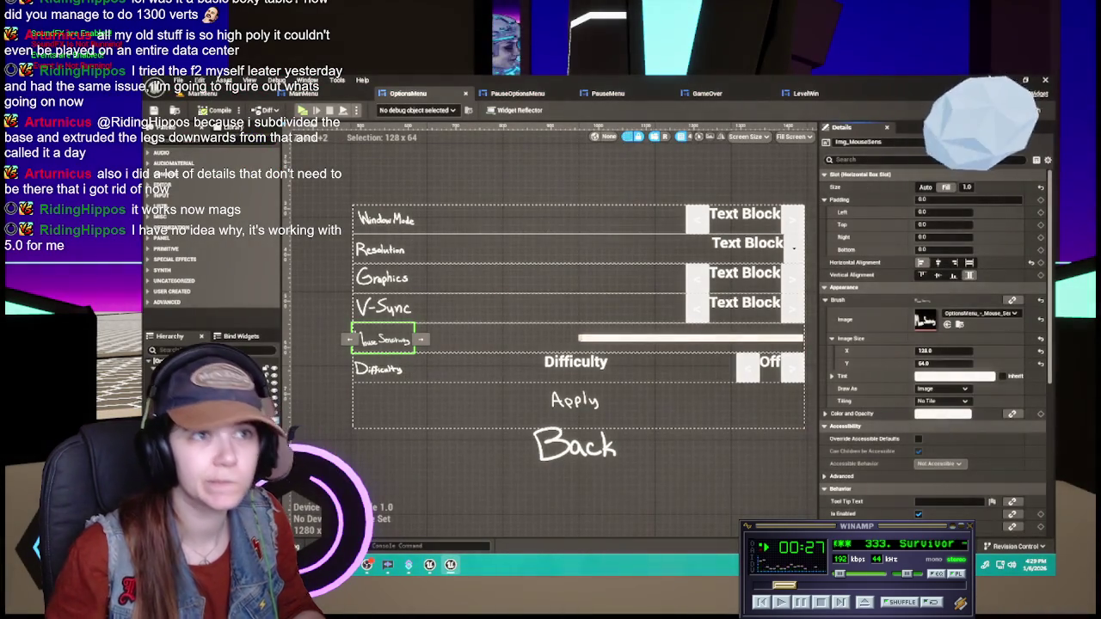
{"action": "left_click", "coordinate": [1003, 79]}
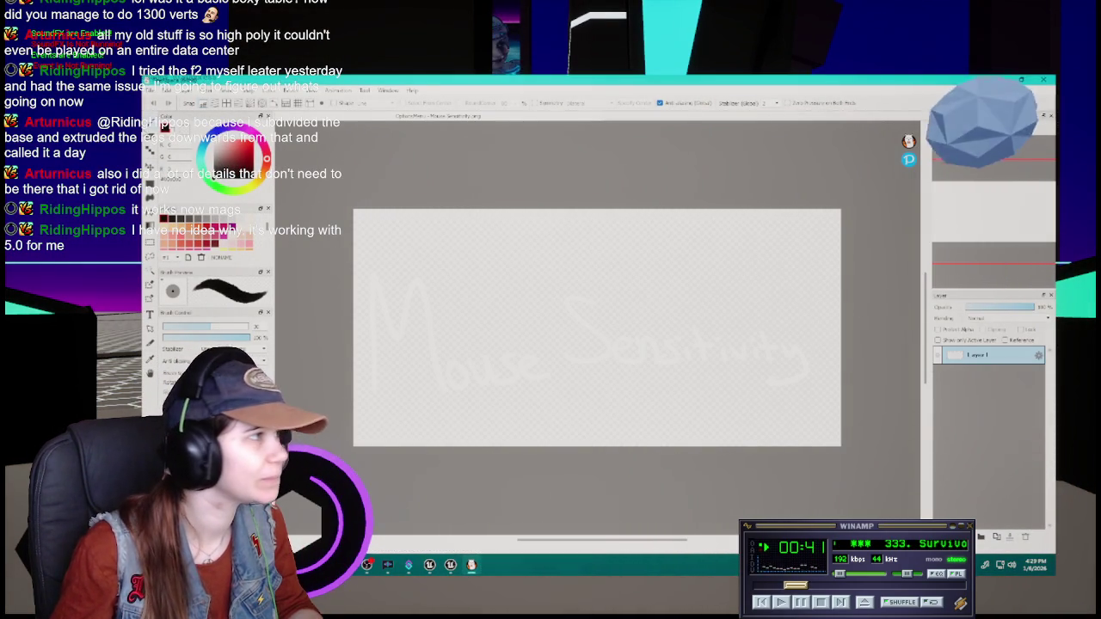
- Browse the File, Select and Layer menus, cancel Align Selected Layers, and close Clip Studio Paint
{"action": "left_click", "coordinate": [153, 90]}
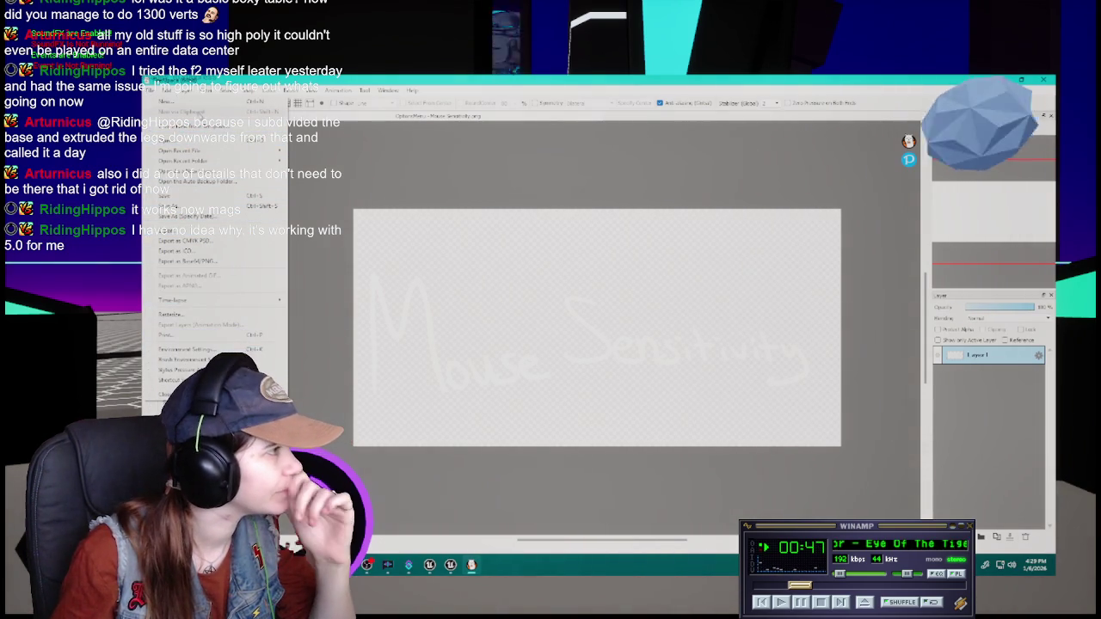
{"action": "left_click", "coordinate": [184, 92]}
{"action": "left_click", "coordinate": [153, 90]}
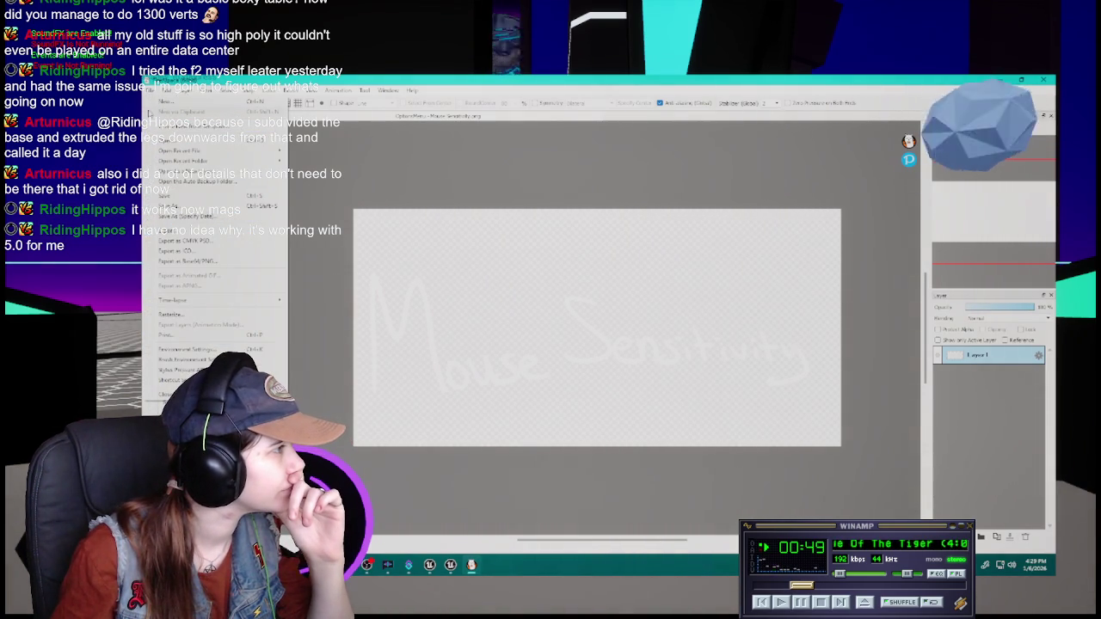
{"action": "left_click", "coordinate": [232, 90]}
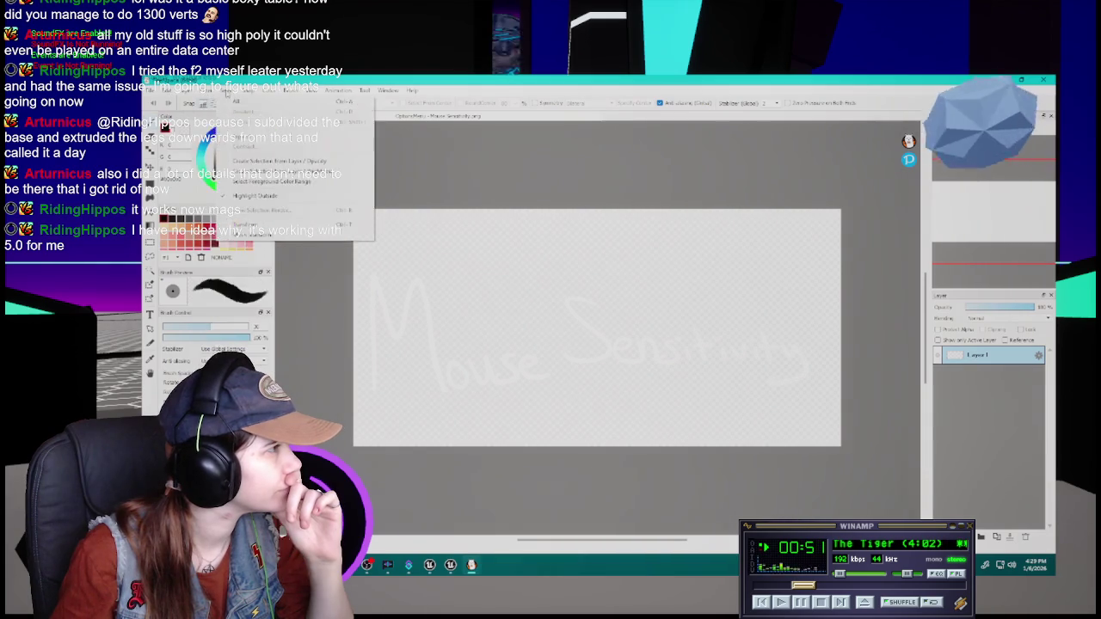
{"action": "mouse_move", "coordinate": [184, 93]}
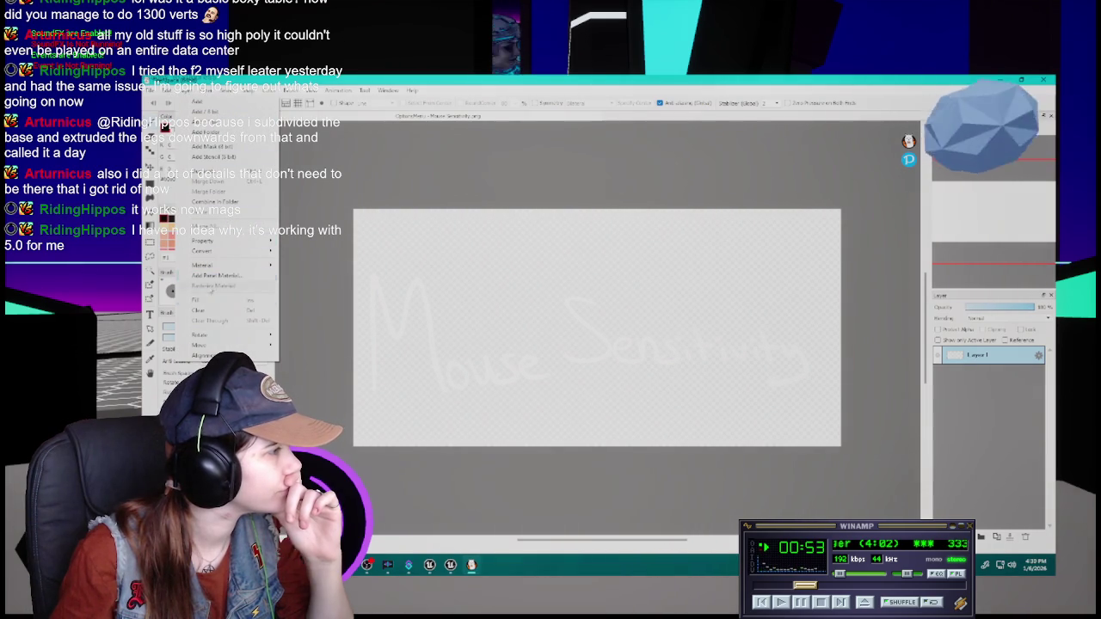
{"action": "left_click", "coordinate": [211, 355]}
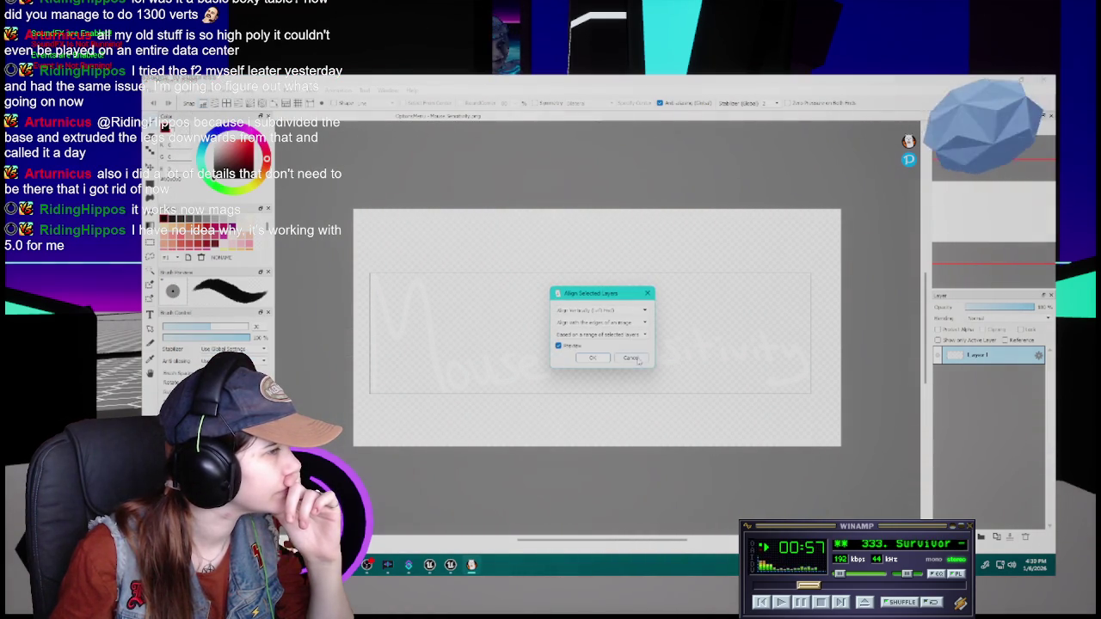
{"action": "left_click", "coordinate": [630, 357]}
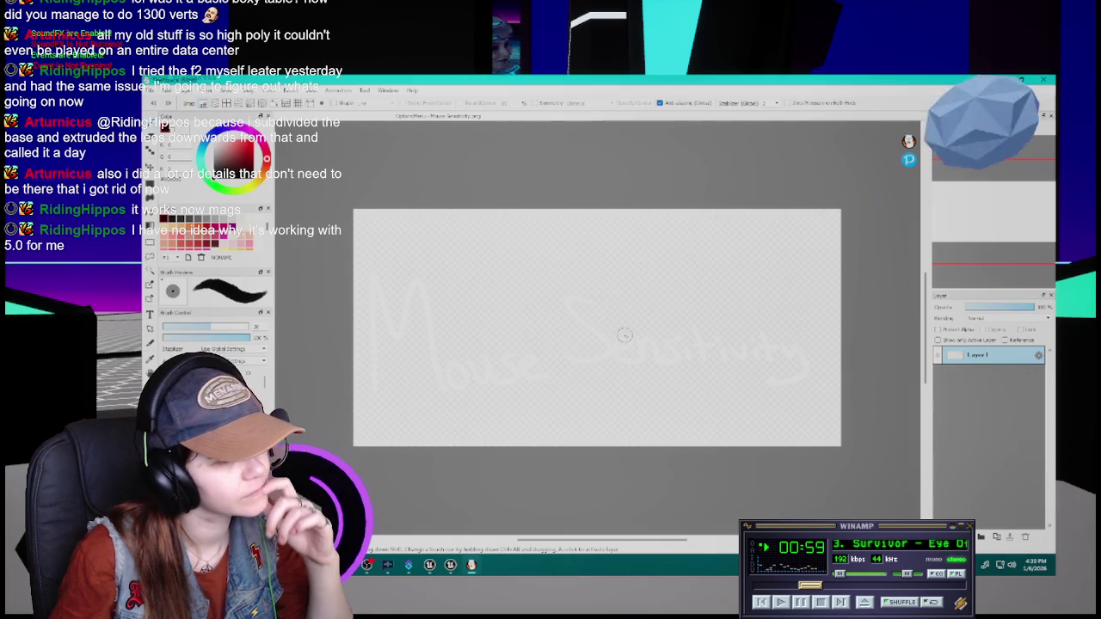
{"action": "left_click", "coordinate": [1043, 80]}
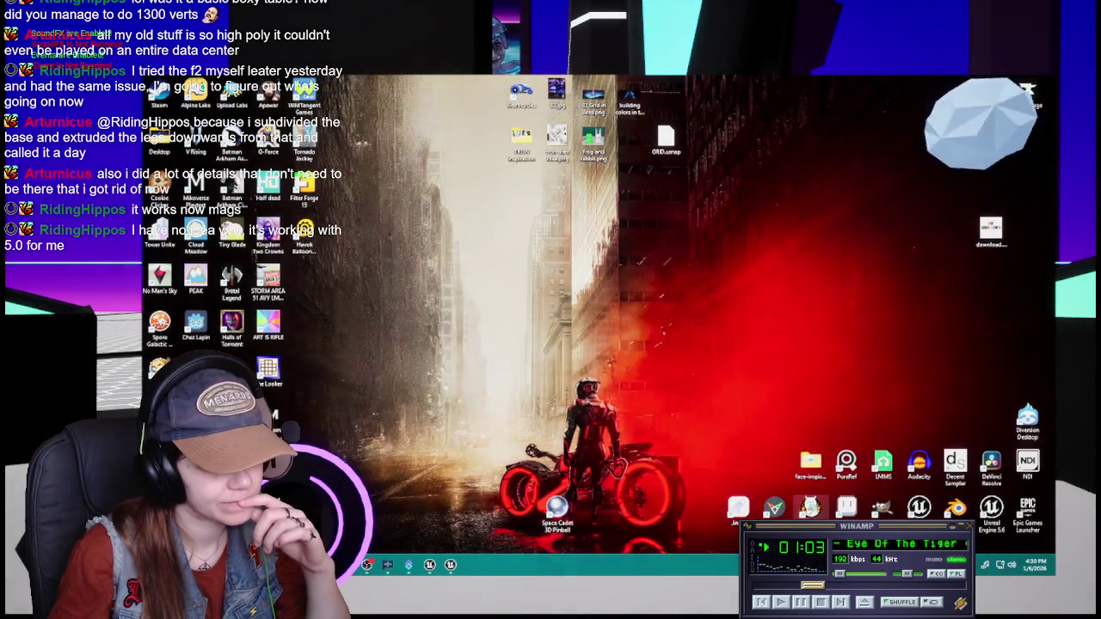
- Relaunch Clip Studio Paint and create a new 2048 x 512 canvas
{"action": "double_click", "coordinate": [810, 508]}
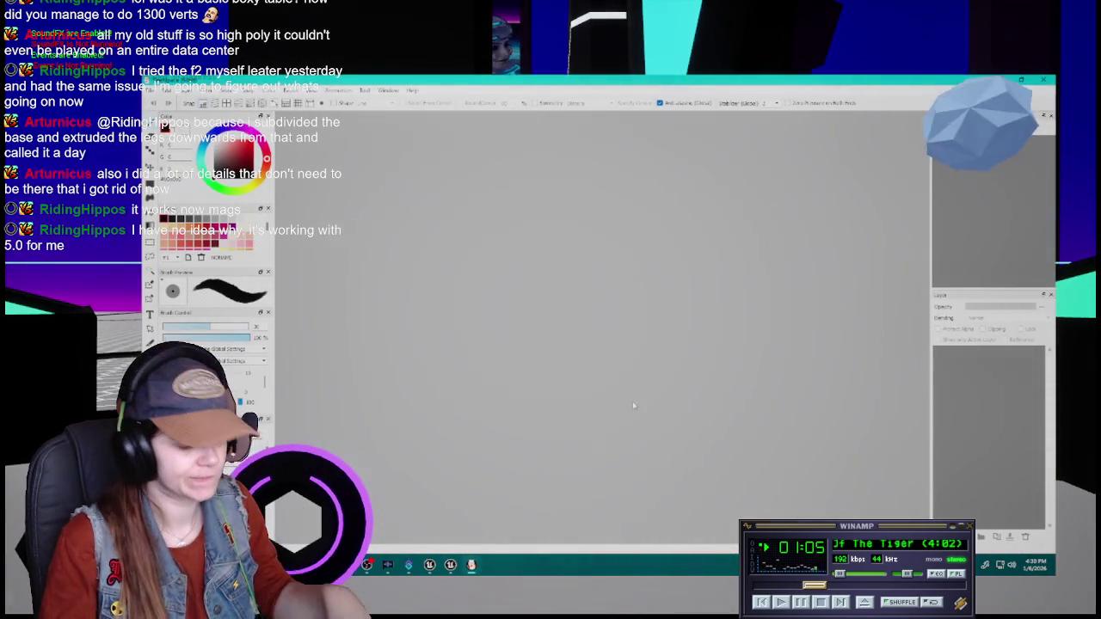
{"action": "left_click", "coordinate": [707, 184]}
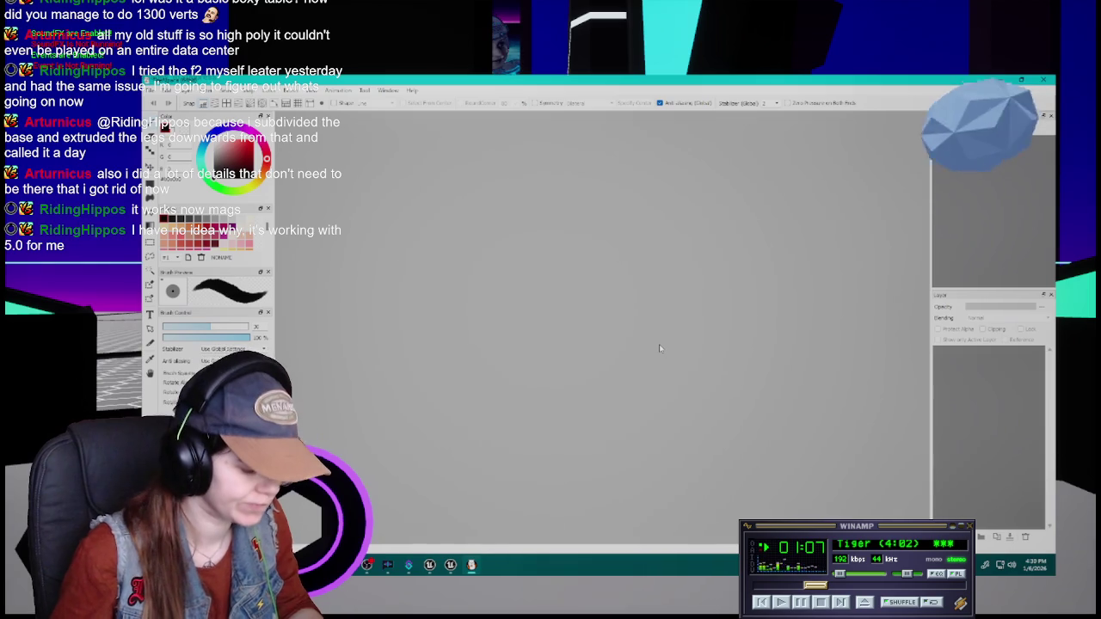
{"action": "key", "text": "ctrl+n"}
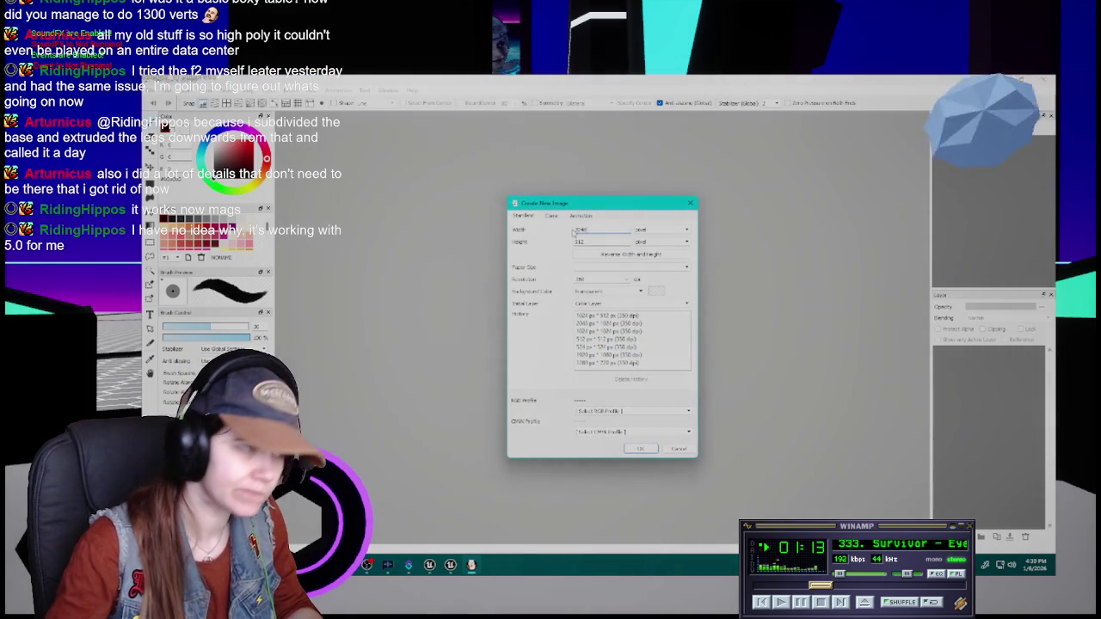
{"action": "key", "text": "Return"}
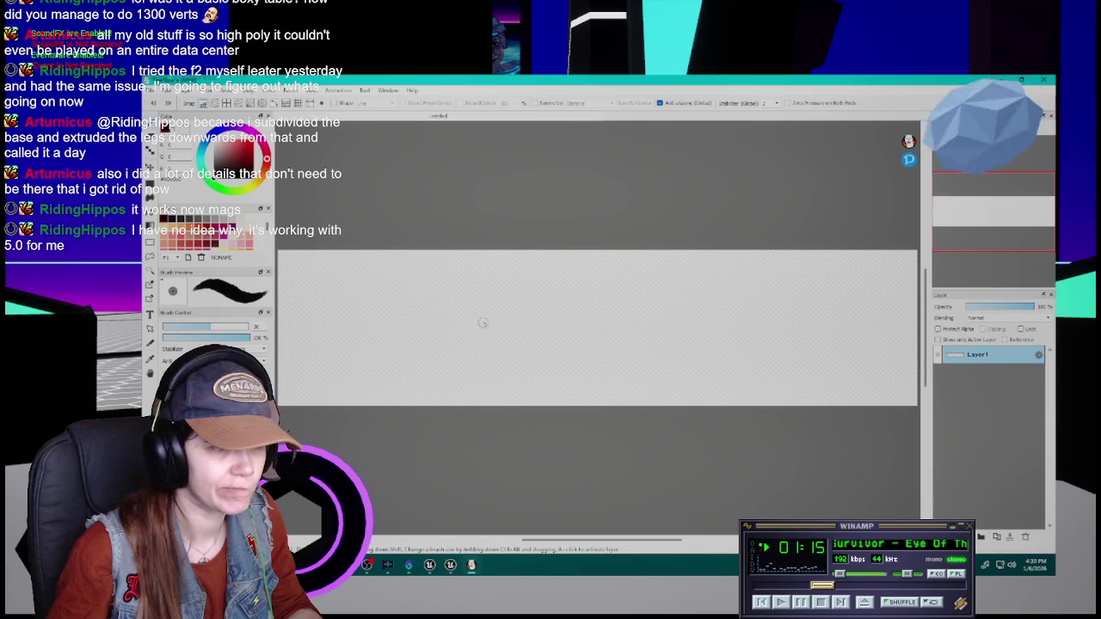
{"action": "scroll", "coordinate": [399, 318], "scroll_direction": "down", "scroll_amount": 1}
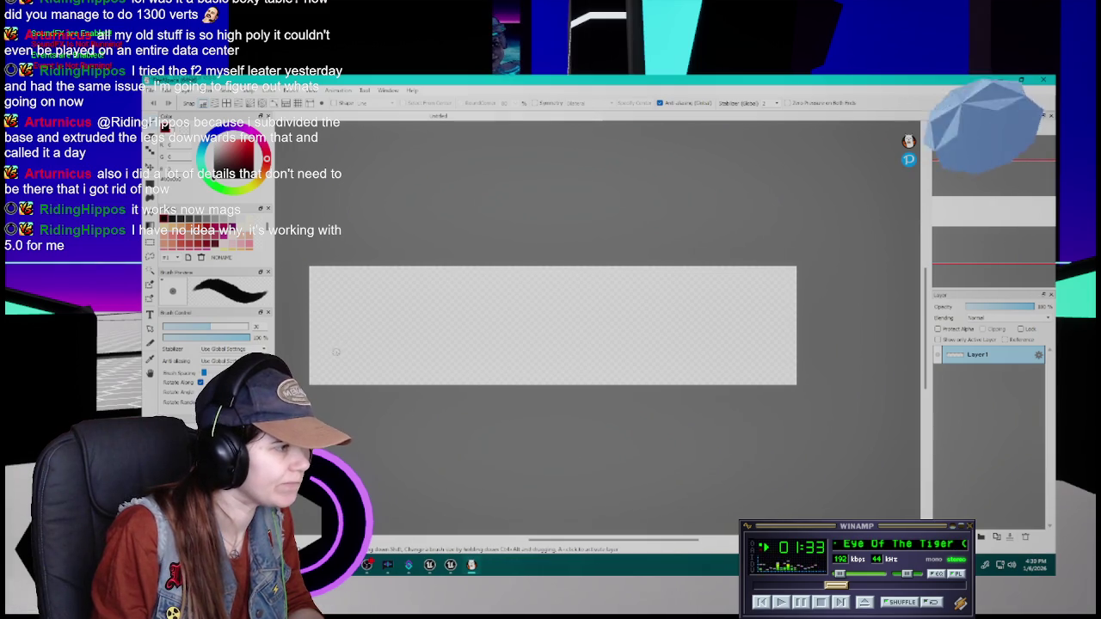
- Draw trial M strokes on the canvas and undo them all
{"action": "mouse_move", "coordinate": [328, 358]}
{"action": "left_mouse_down"}
{"action": "mouse_move", "coordinate": [335, 298]}
{"action": "mouse_move", "coordinate": [382, 352]}
{"action": "mouse_move", "coordinate": [331, 294]}
{"action": "mouse_move", "coordinate": [387, 354]}
{"action": "mouse_move", "coordinate": [326, 294]}
{"action": "mouse_move", "coordinate": [384, 359]}
{"action": "mouse_move", "coordinate": [400, 336]}
{"action": "left_mouse_up"}
{"action": "key", "text": "ctrl+z"}
{"action": "key", "text": "ctrl+z"}
{"action": "key", "text": "ctrl+z"}
{"action": "key", "text": "ctrl+z"}
{"action": "key", "text": "ctrl+z"}
{"action": "key", "text": "ctrl+z"}
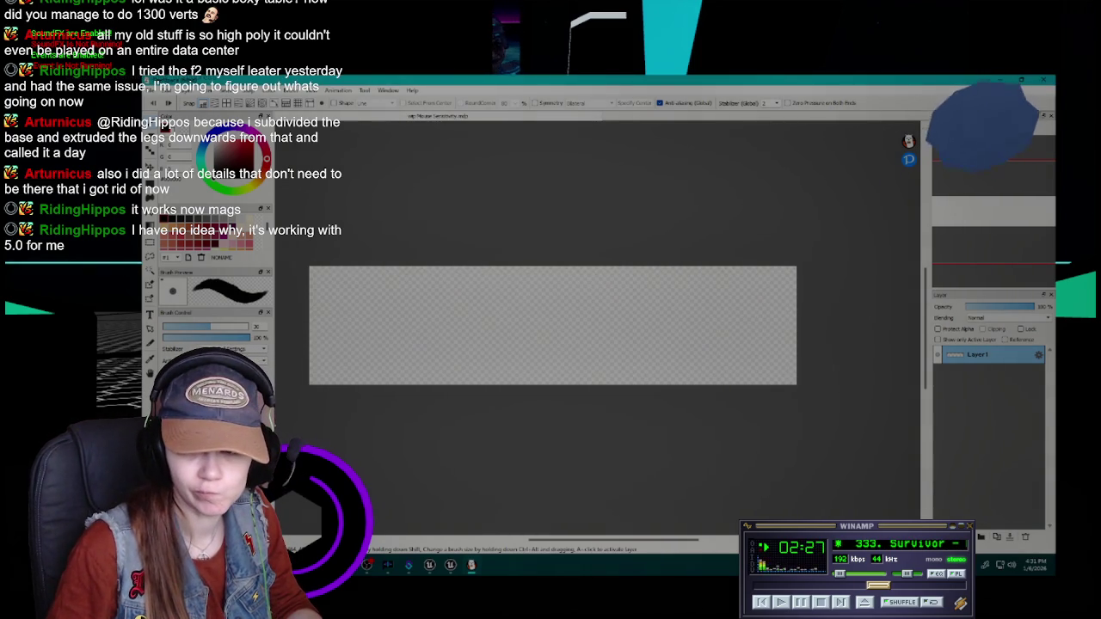
{"action": "left_click", "coordinate": [785, 81]}
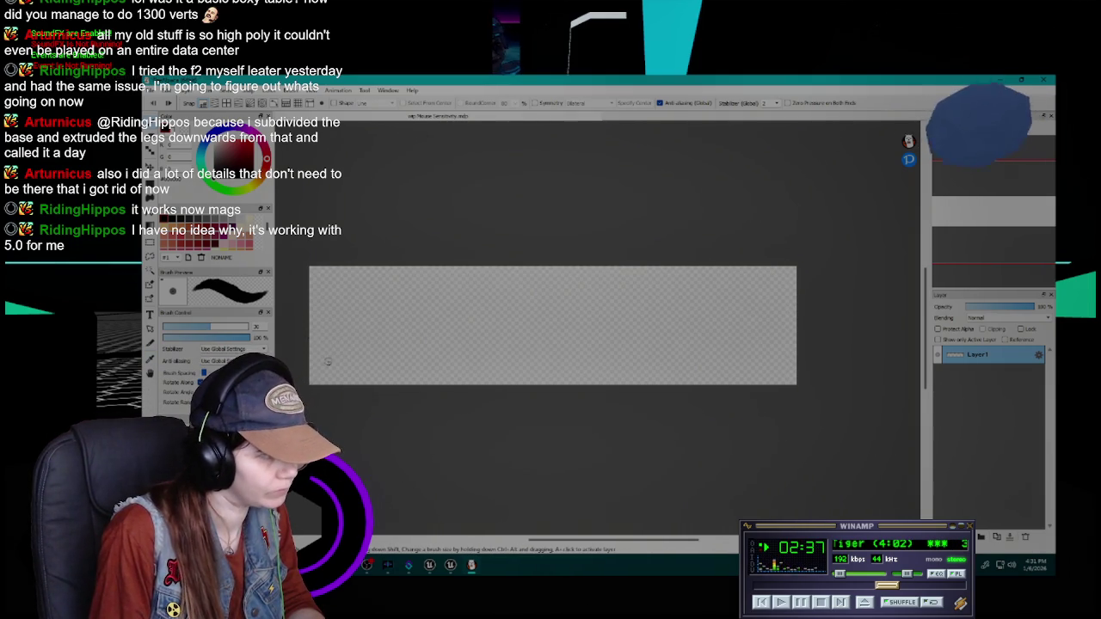
{"action": "mouse_move", "coordinate": [323, 368]}
{"action": "left_mouse_down"}
{"action": "mouse_move", "coordinate": [345, 327]}
{"action": "mouse_move", "coordinate": [373, 356]}
{"action": "mouse_move", "coordinate": [394, 342]}
{"action": "left_mouse_up"}
{"action": "key", "text": "Delete"}
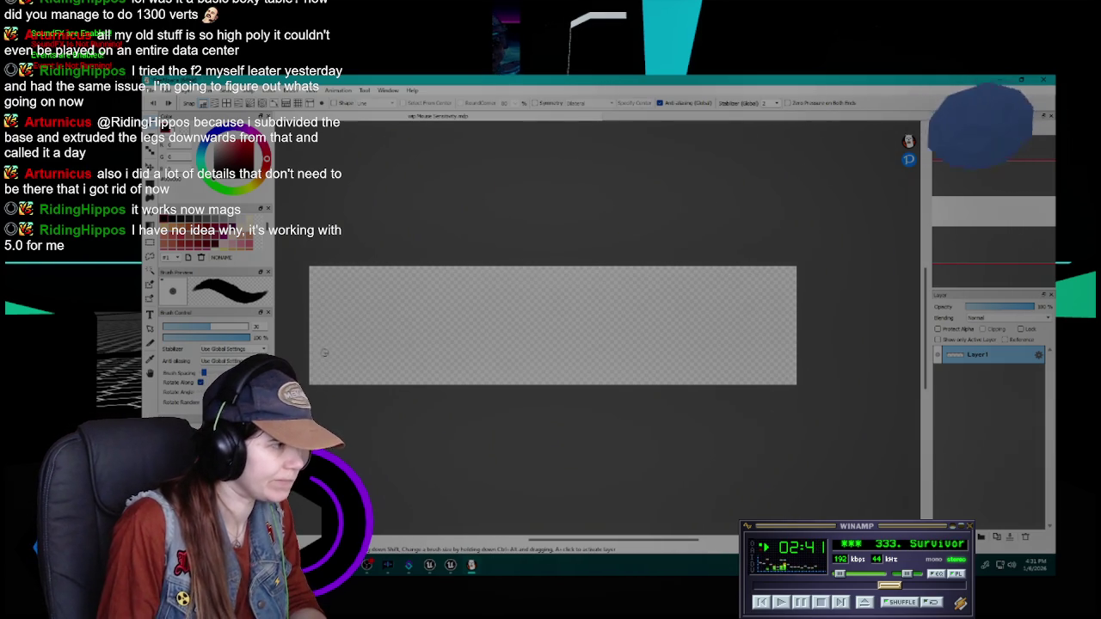
{"action": "mouse_move", "coordinate": [321, 352]}
{"action": "left_mouse_down"}
{"action": "mouse_move", "coordinate": [352, 303]}
{"action": "mouse_move", "coordinate": [365, 350]}
{"action": "left_mouse_up"}
{"action": "key", "text": "Delete"}
{"action": "key", "text": "Delete"}
- Drag the panel splitter right to widen the canvas area
{"action": "scroll", "coordinate": [340, 334], "scroll_direction": "down", "scroll_amount": 1}
{"action": "scroll", "coordinate": [340, 334], "scroll_direction": "up", "scroll_amount": 2}
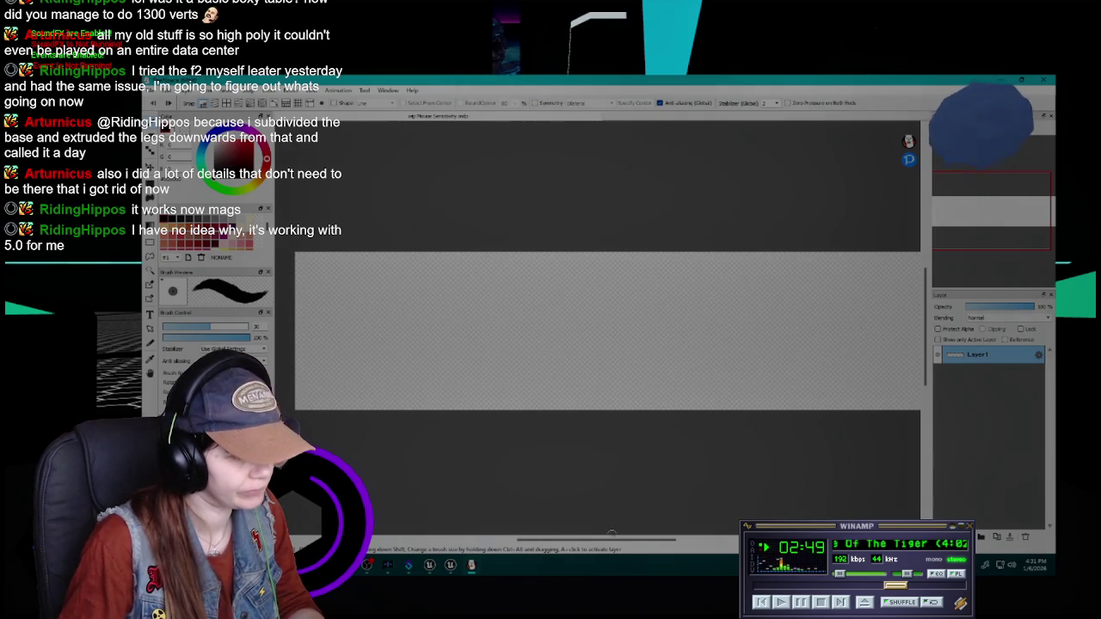
{"action": "left_click_drag", "start_coordinate": [612, 537], "coordinate": [616, 540]}
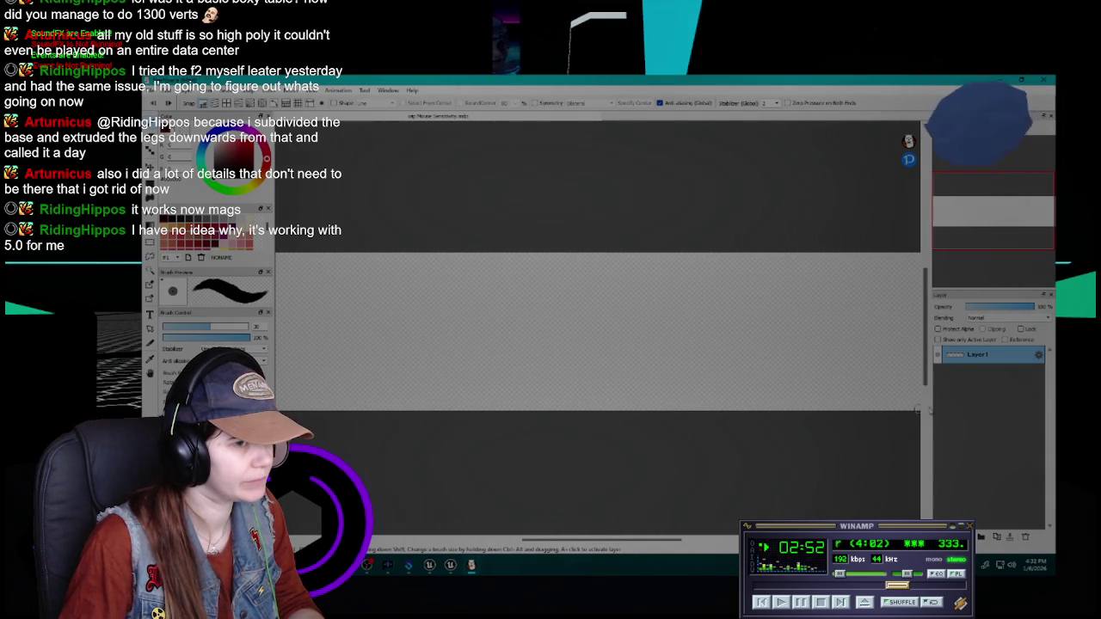
{"action": "left_click_drag", "start_coordinate": [927, 388], "coordinate": [977, 384]}
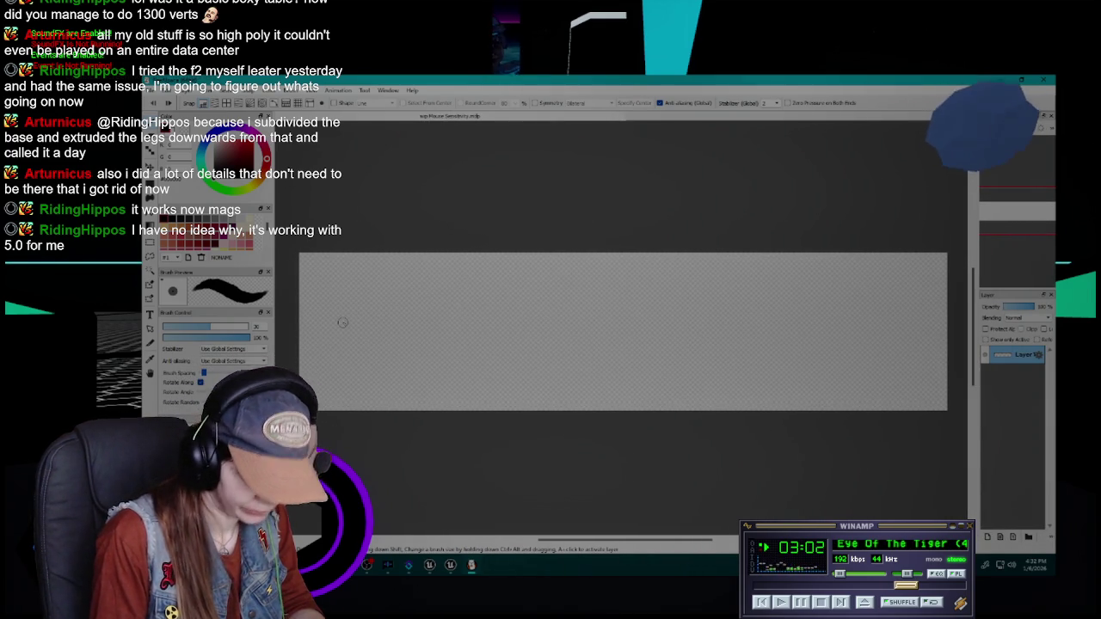
- Handwrite 'Mouse Sensitivity' in black across the canvas, dotting the i
{"action": "mouse_move", "coordinate": [326, 383]}
{"action": "left_mouse_down"}
{"action": "mouse_move", "coordinate": [345, 311]}
{"action": "mouse_move", "coordinate": [381, 369]}
{"action": "mouse_move", "coordinate": [408, 343]}
{"action": "mouse_move", "coordinate": [450, 363]}
{"action": "left_mouse_up"}
{"action": "left_click_drag", "start_coordinate": [478, 351], "coordinate": [505, 361]}
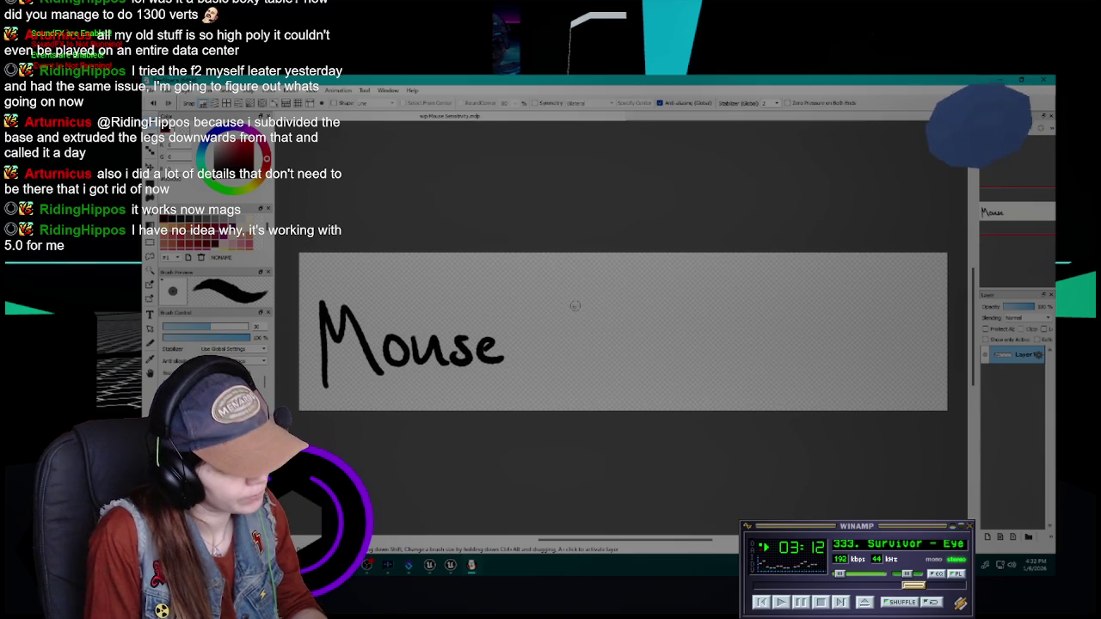
{"action": "mouse_move", "coordinate": [579, 301]}
{"action": "left_mouse_down"}
{"action": "mouse_move", "coordinate": [526, 351]}
{"action": "mouse_move", "coordinate": [606, 352]}
{"action": "mouse_move", "coordinate": [616, 335]}
{"action": "mouse_move", "coordinate": [639, 357]}
{"action": "left_mouse_up"}
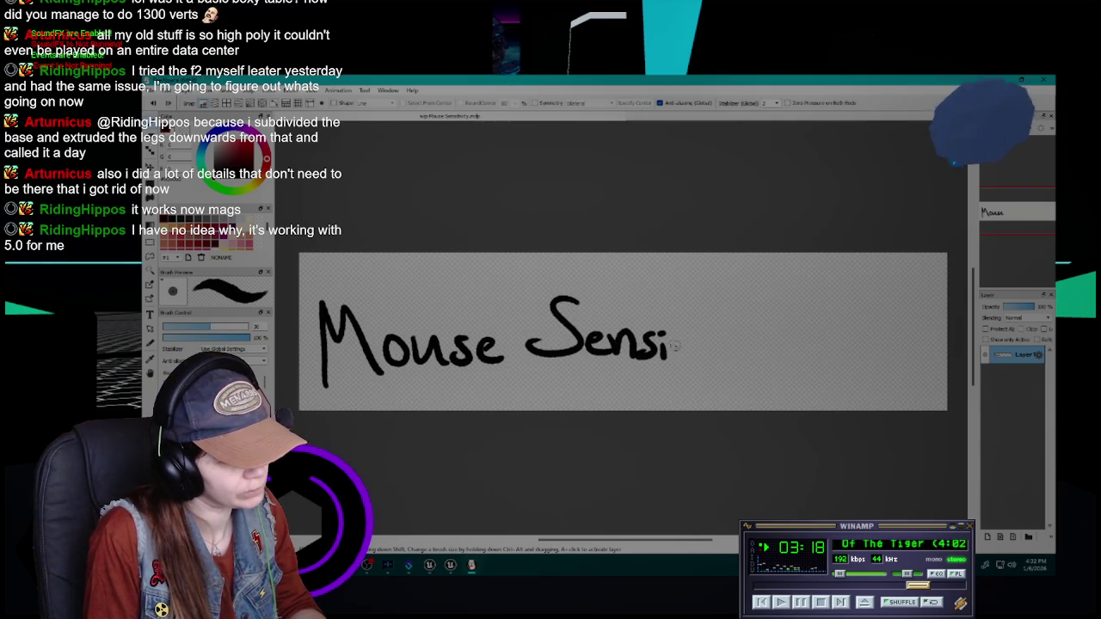
{"action": "mouse_move", "coordinate": [676, 320]}
{"action": "left_mouse_down"}
{"action": "mouse_move", "coordinate": [679, 362]}
{"action": "mouse_move", "coordinate": [696, 344]}
{"action": "left_mouse_up"}
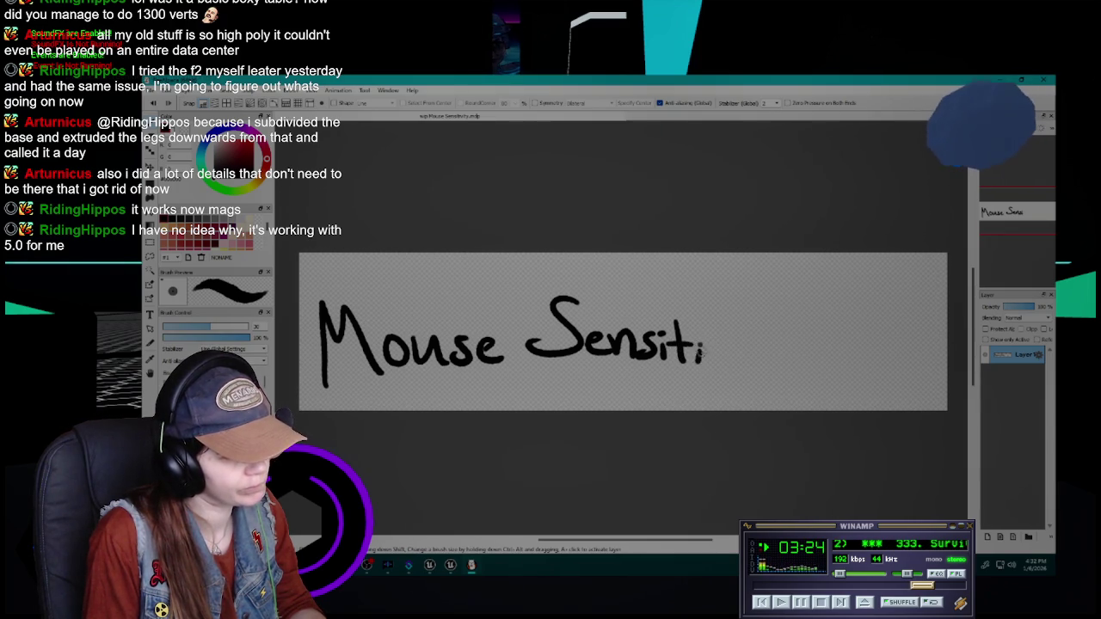
{"action": "mouse_move", "coordinate": [706, 344]}
{"action": "left_mouse_down"}
{"action": "mouse_move", "coordinate": [725, 342]}
{"action": "mouse_move", "coordinate": [729, 366]}
{"action": "mouse_move", "coordinate": [749, 368]}
{"action": "mouse_move", "coordinate": [761, 347]}
{"action": "mouse_move", "coordinate": [796, 344]}
{"action": "mouse_move", "coordinate": [804, 372]}
{"action": "left_mouse_up"}
{"action": "left_click", "coordinate": [732, 341]}
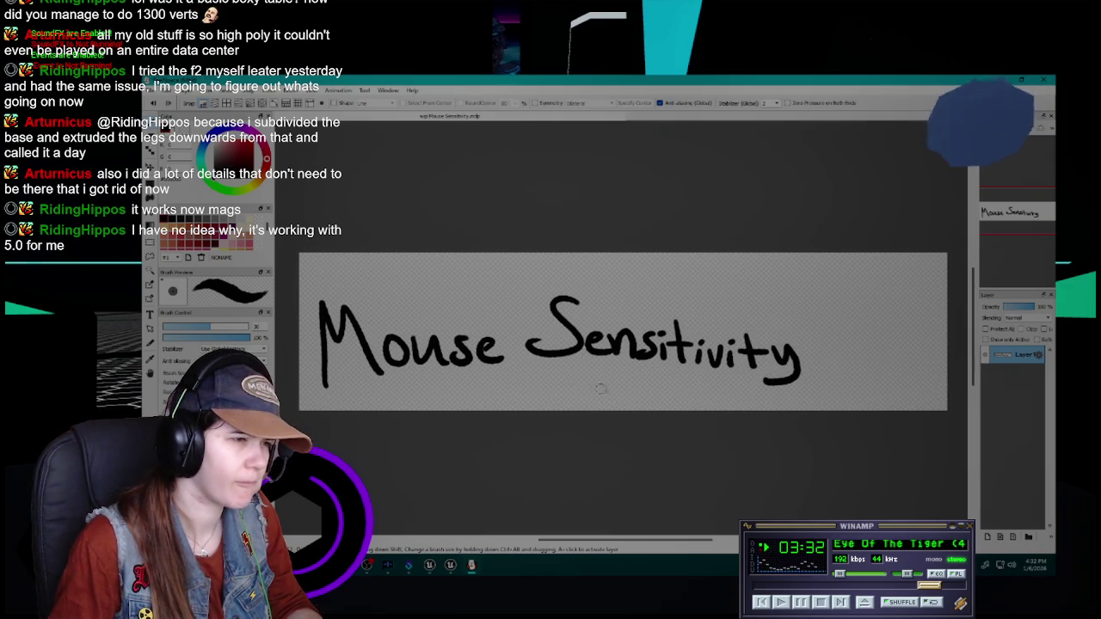
- Adjust the zoom and widen the navigator and layer panels
{"action": "scroll", "coordinate": [595, 387], "scroll_direction": "up", "scroll_amount": 2}
{"action": "scroll", "coordinate": [592, 388], "scroll_direction": "down", "scroll_amount": 4}
{"action": "scroll", "coordinate": [587, 389], "scroll_direction": "up", "scroll_amount": 2}
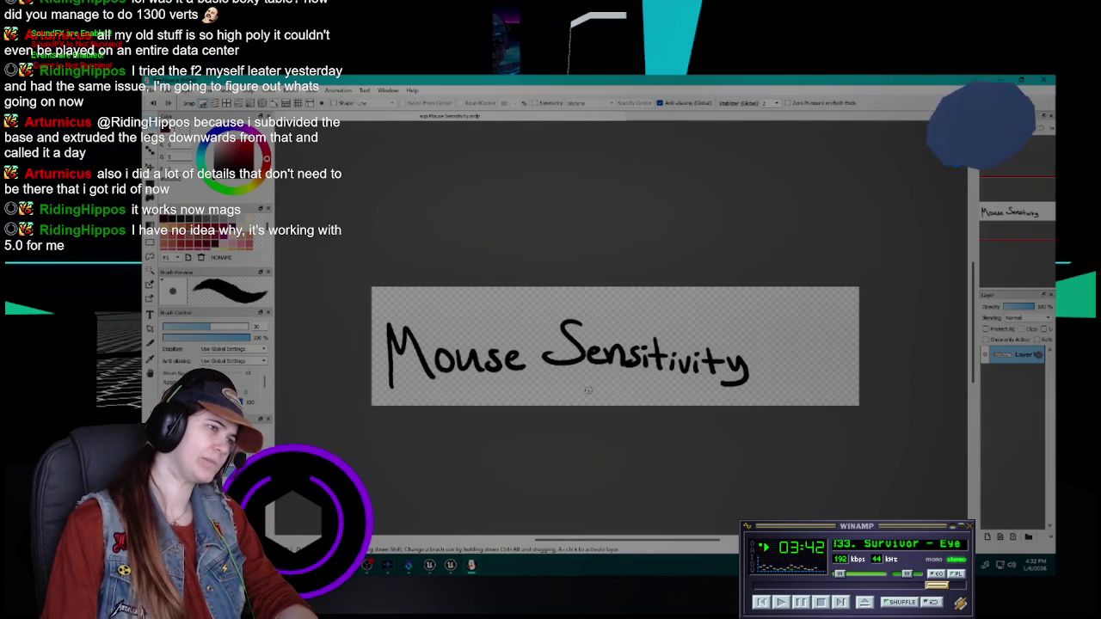
{"action": "left_click_drag", "start_coordinate": [977, 378], "coordinate": [874, 378]}
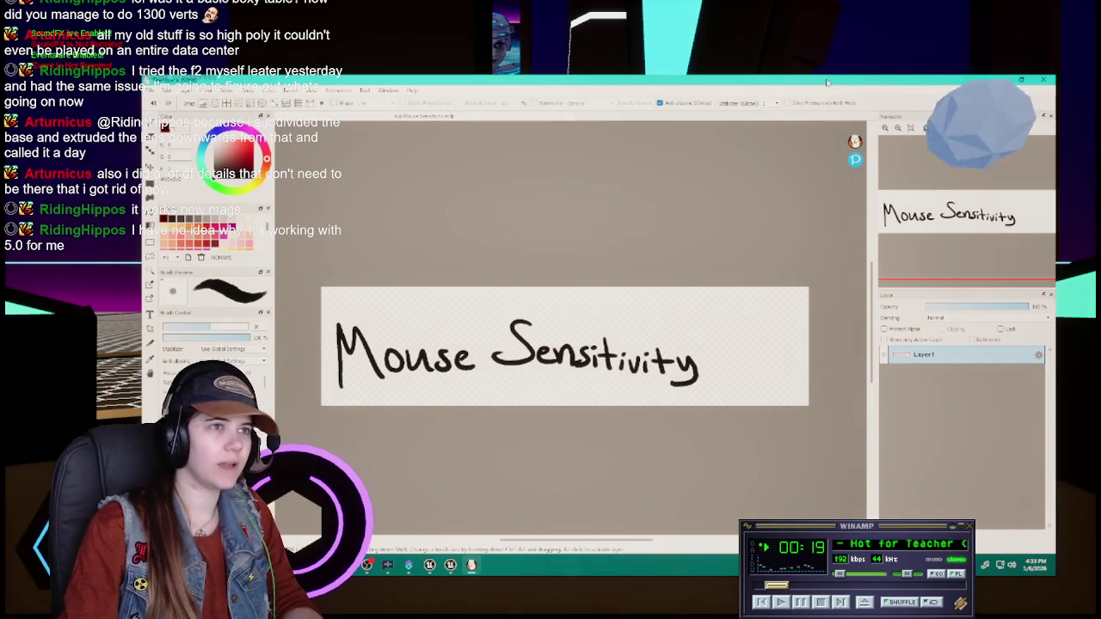
- Clear the layer and redraw 'Mouse', starting Sensitivity with the S and t
{"action": "key", "text": "Delete"}
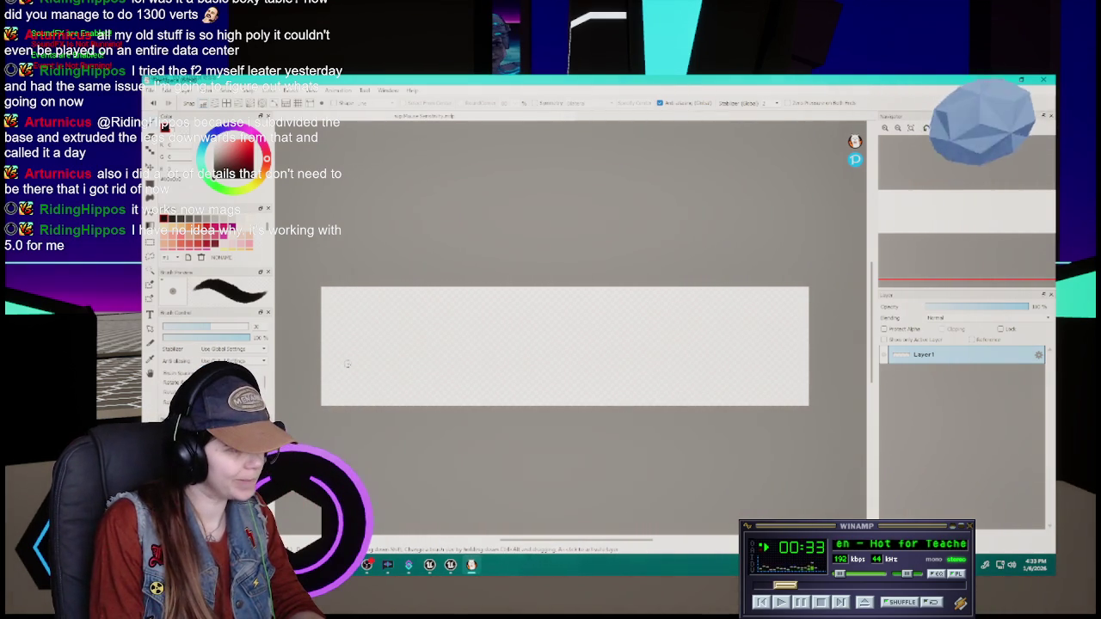
{"action": "mouse_move", "coordinate": [336, 392]}
{"action": "left_mouse_down"}
{"action": "mouse_move", "coordinate": [364, 325]}
{"action": "mouse_move", "coordinate": [389, 378]}
{"action": "mouse_move", "coordinate": [373, 317]}
{"action": "mouse_move", "coordinate": [384, 369]}
{"action": "mouse_move", "coordinate": [409, 348]}
{"action": "mouse_move", "coordinate": [430, 353]}
{"action": "mouse_move", "coordinate": [433, 368]}
{"action": "left_mouse_up"}
{"action": "key", "text": "ctrl+z"}
{"action": "key", "text": "ctrl+z"}
{"action": "mouse_move", "coordinate": [461, 346]}
{"action": "left_mouse_down"}
{"action": "mouse_move", "coordinate": [443, 367]}
{"action": "mouse_move", "coordinate": [493, 364]}
{"action": "left_mouse_up"}
{"action": "mouse_move", "coordinate": [540, 320]}
{"action": "left_mouse_down"}
{"action": "mouse_move", "coordinate": [509, 353]}
{"action": "mouse_move", "coordinate": [592, 355]}
{"action": "left_mouse_up"}
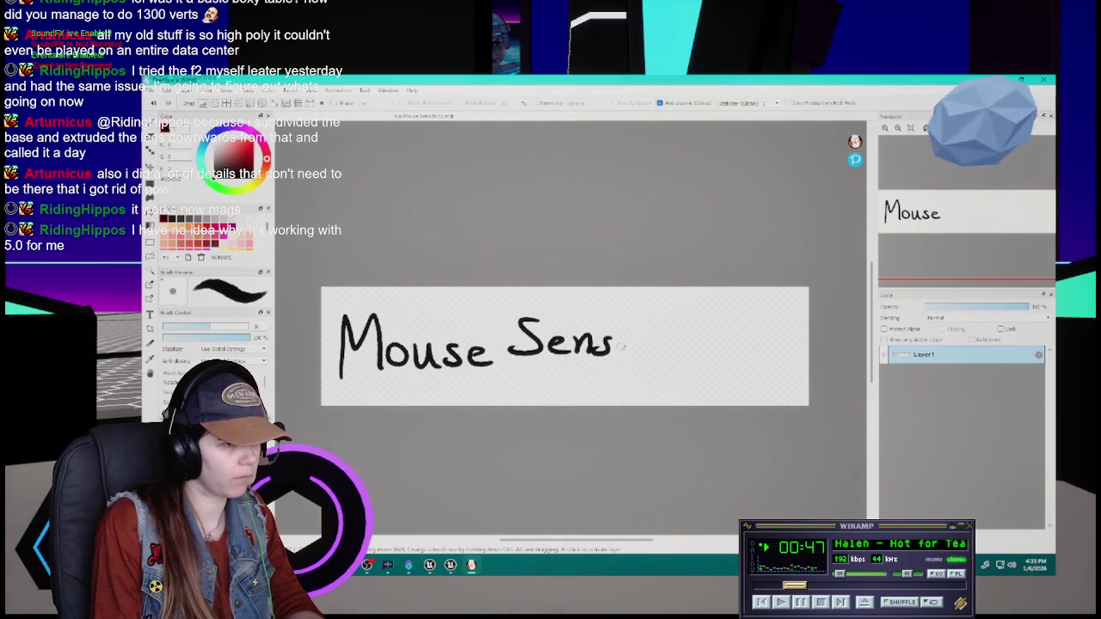
{"action": "mouse_move", "coordinate": [640, 327]}
{"action": "left_mouse_down"}
{"action": "mouse_move", "coordinate": [643, 354]}
{"action": "mouse_move", "coordinate": [682, 353]}
{"action": "left_mouse_up"}
{"action": "key", "text": "ctrl+z"}
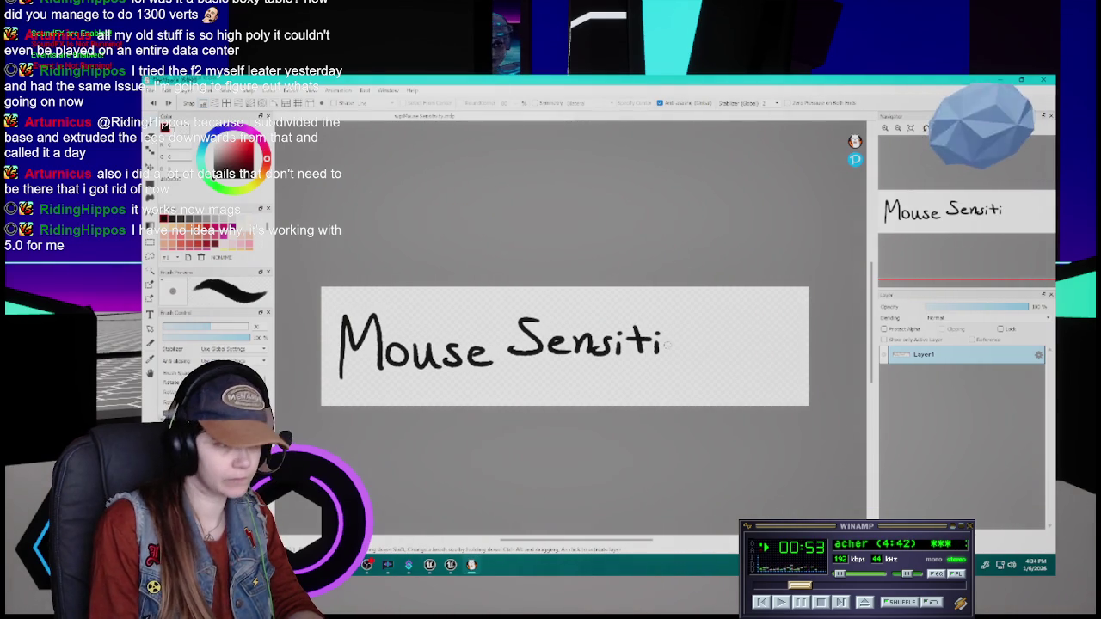
- Finish the v, i, t and y of Sensitivity, undoing unsatisfying strokes
{"action": "left_click_drag", "start_coordinate": [660, 340], "coordinate": [676, 341]}
{"action": "key", "text": "ctrl+z"}
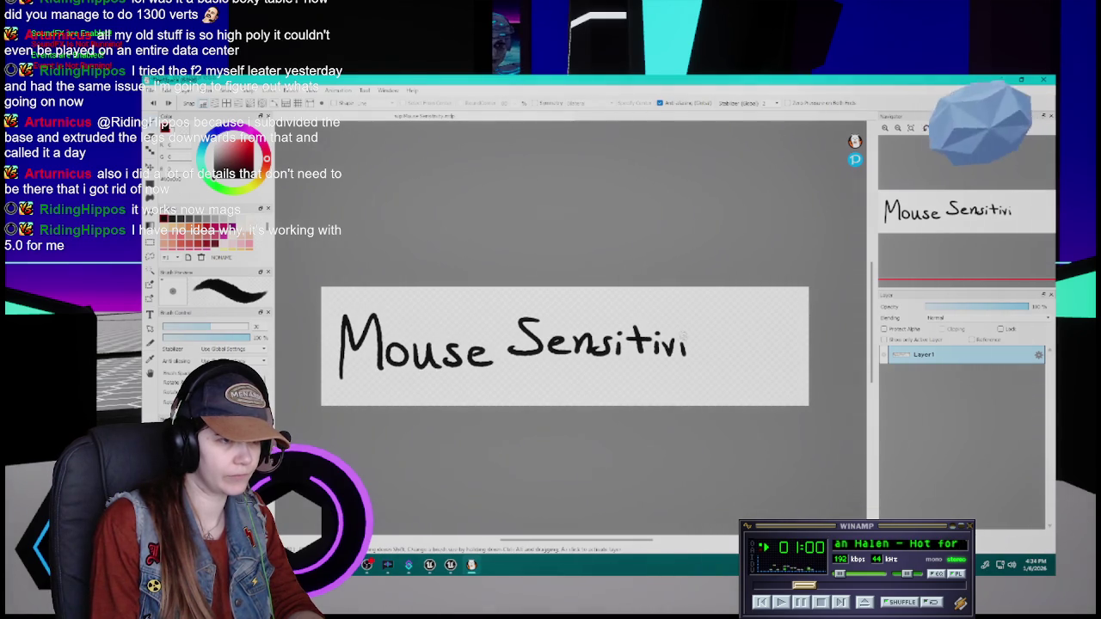
{"action": "left_click_drag", "start_coordinate": [702, 327], "coordinate": [702, 357]}
{"action": "left_click_drag", "start_coordinate": [686, 341], "coordinate": [726, 369]}
{"action": "key", "text": "ctrl+z"}
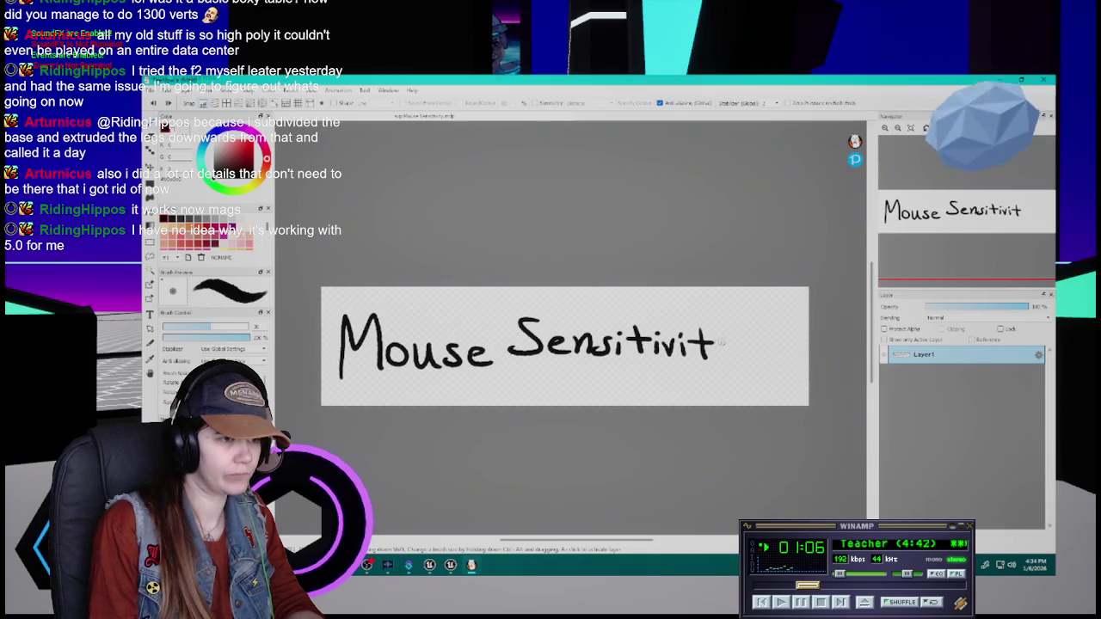
{"action": "mouse_move", "coordinate": [719, 342]}
{"action": "left_mouse_down"}
{"action": "mouse_move", "coordinate": [732, 342]}
{"action": "mouse_move", "coordinate": [726, 375]}
{"action": "mouse_move", "coordinate": [733, 344]}
{"action": "mouse_move", "coordinate": [738, 375]}
{"action": "left_mouse_up"}
{"action": "key", "text": "ctrl+z"}
{"action": "key", "text": "ctrl+z"}
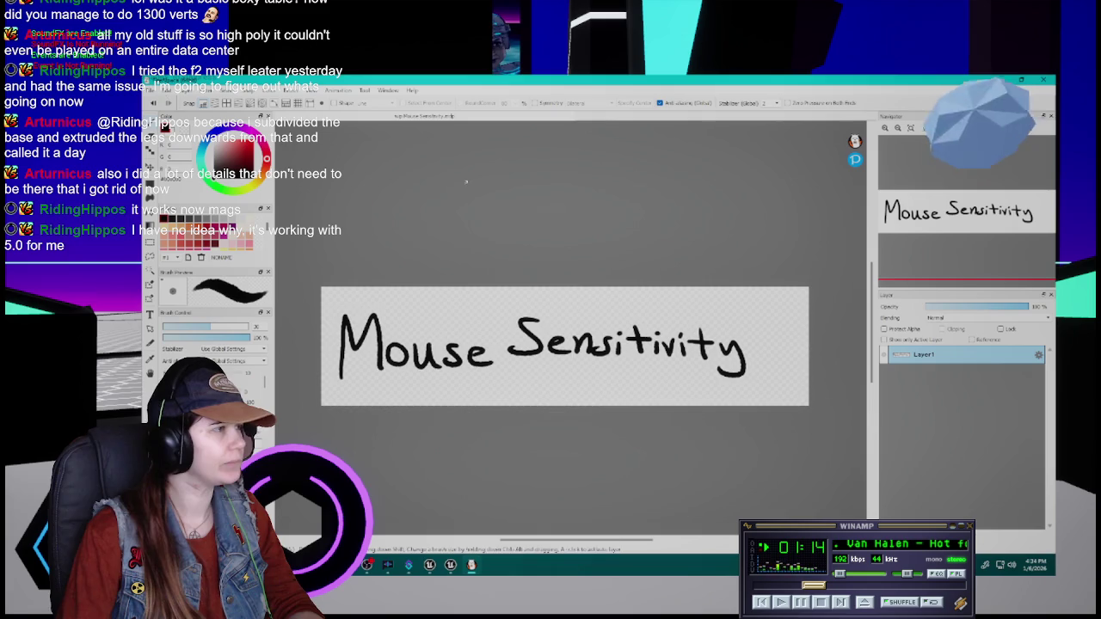
- Add a new layer above the lettering and name it 'white recolor'
{"action": "key", "text": "ctrl+shift+n"}
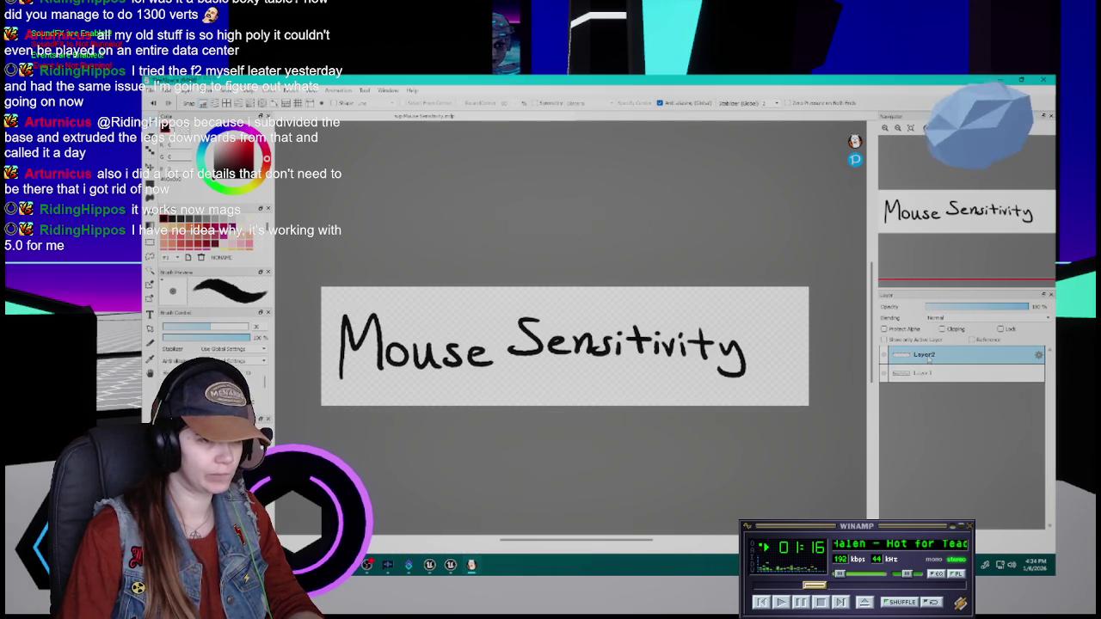
{"action": "double_click", "coordinate": [928, 360]}
{"action": "type", "text": "ink"}
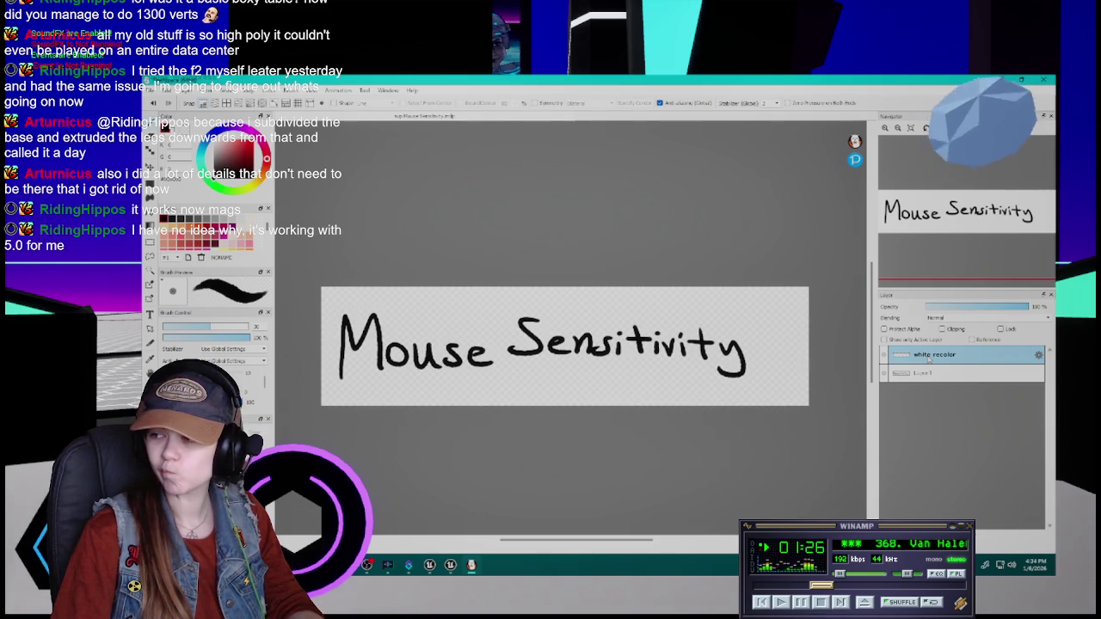
- Rename the lettering layer to 'Mouse Sensitivity'
{"action": "double_click", "coordinate": [914, 375]}
{"action": "type", "text": "Mouse"}
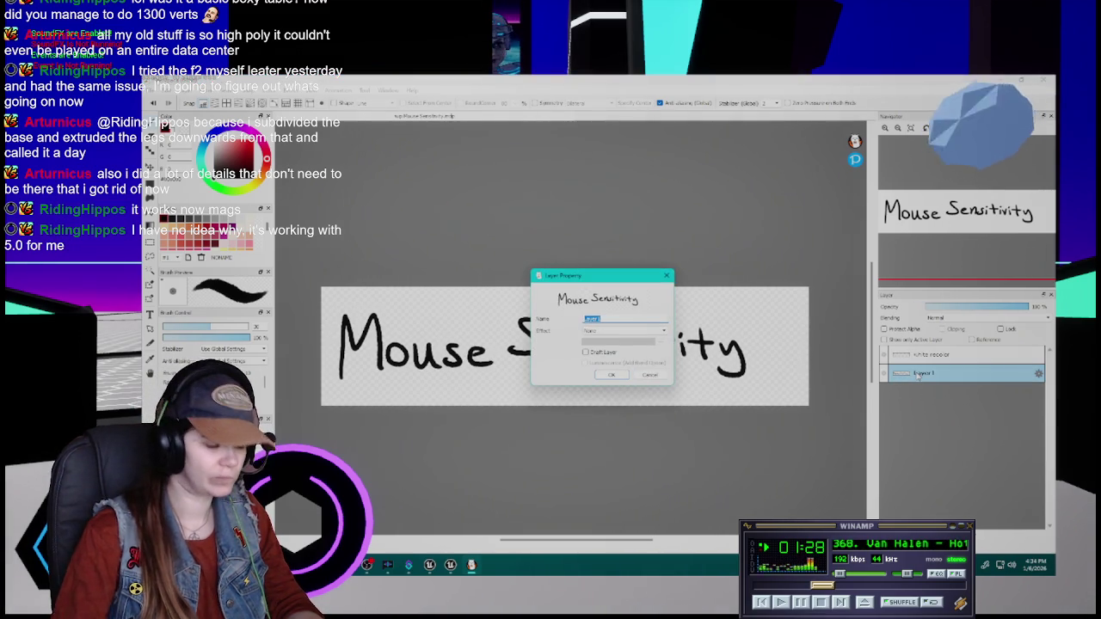
{"action": "type", "text": " Sensitivit"}
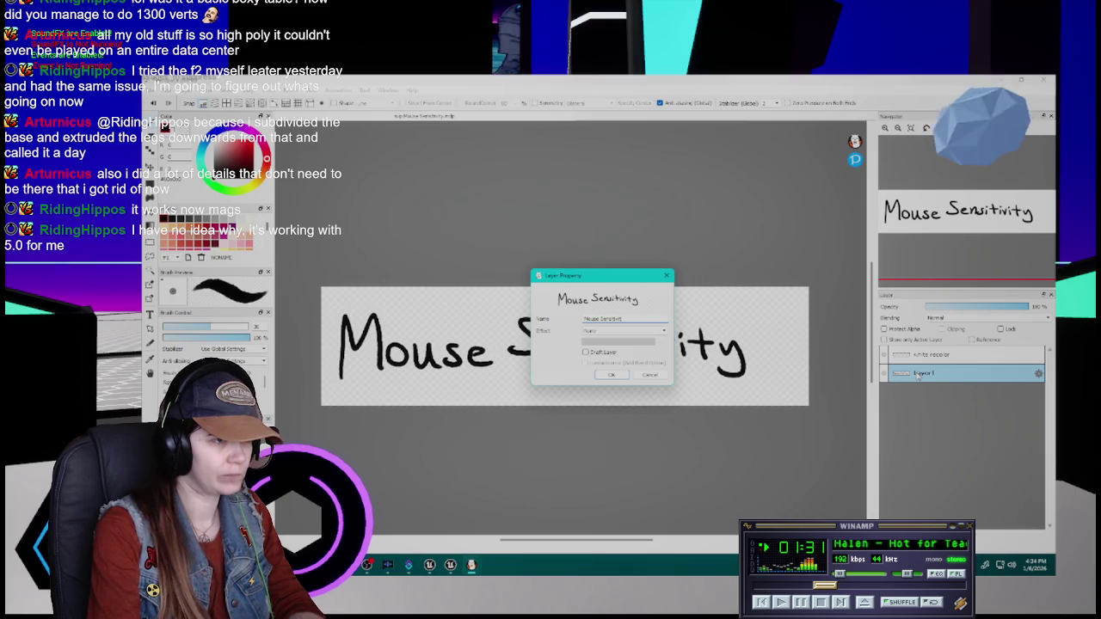
{"action": "key", "text": "Return"}
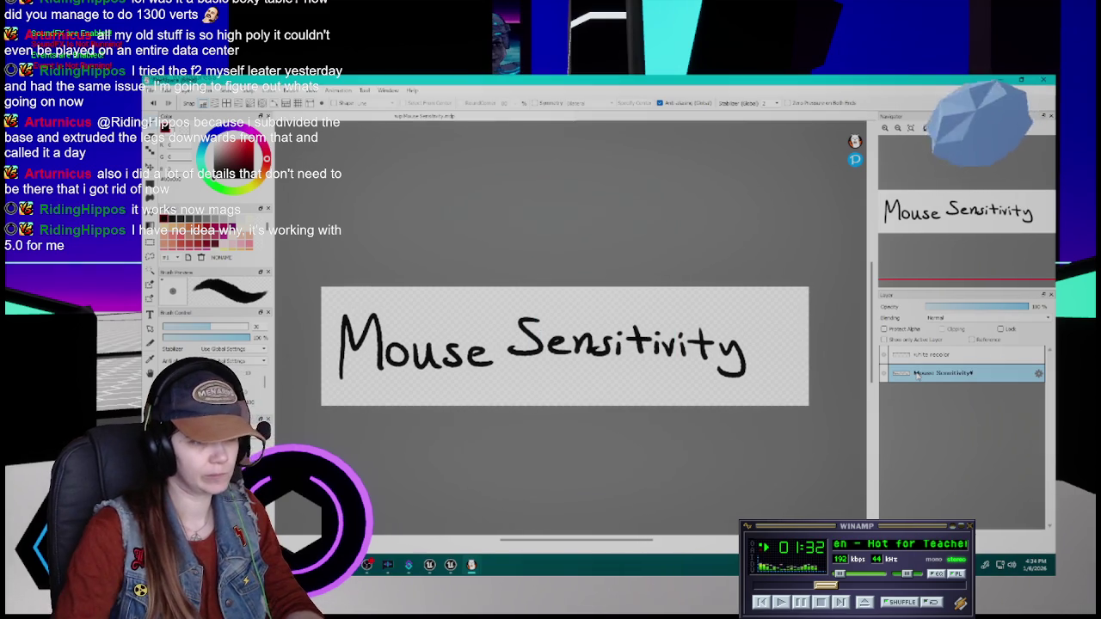
{"action": "double_click", "coordinate": [960, 373]}
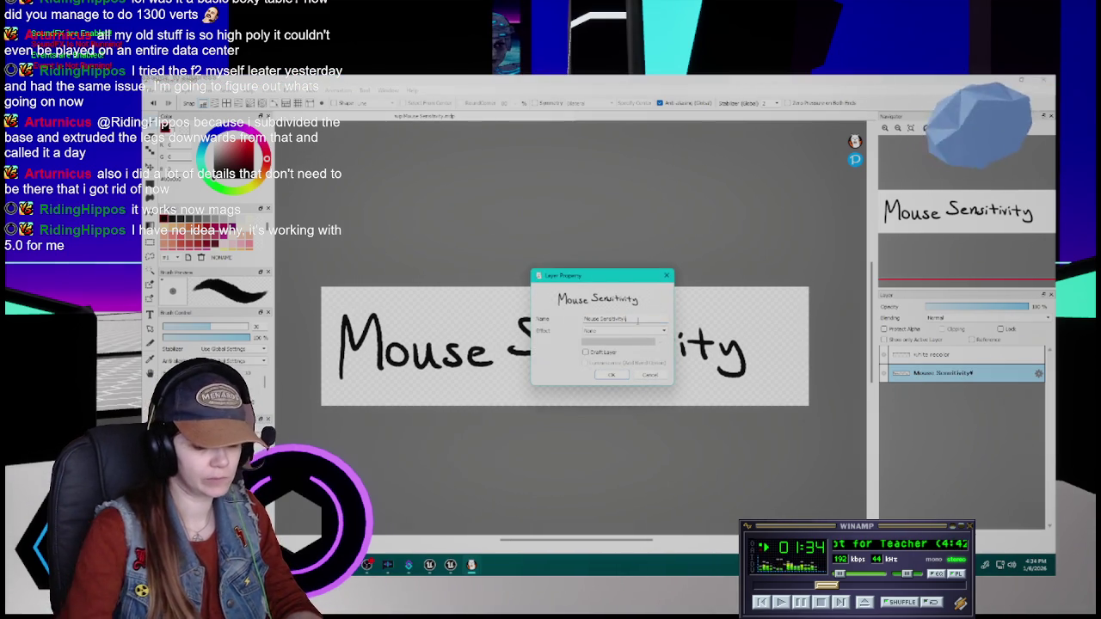
{"action": "key", "text": "Return"}
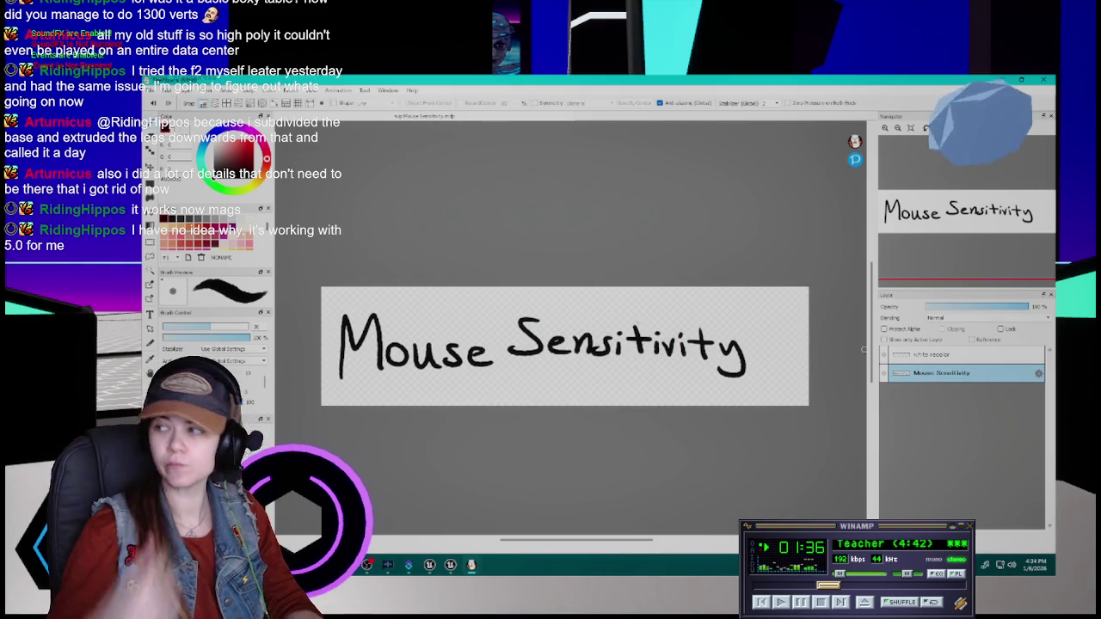
{"action": "left_click", "coordinate": [961, 355]}
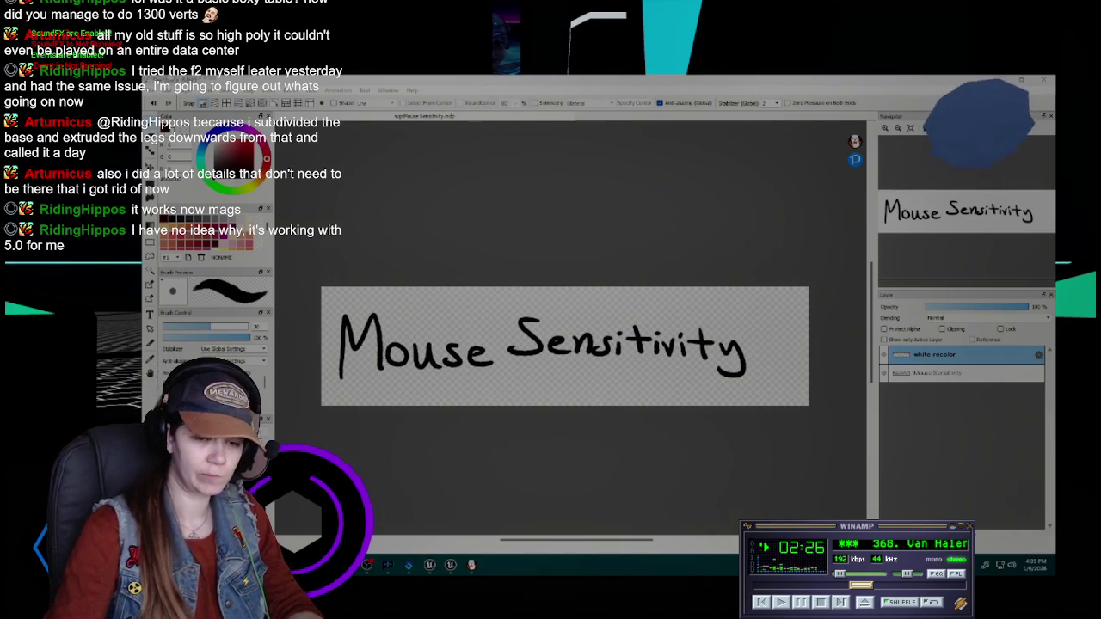
{"action": "left_click", "coordinate": [1019, 191]}
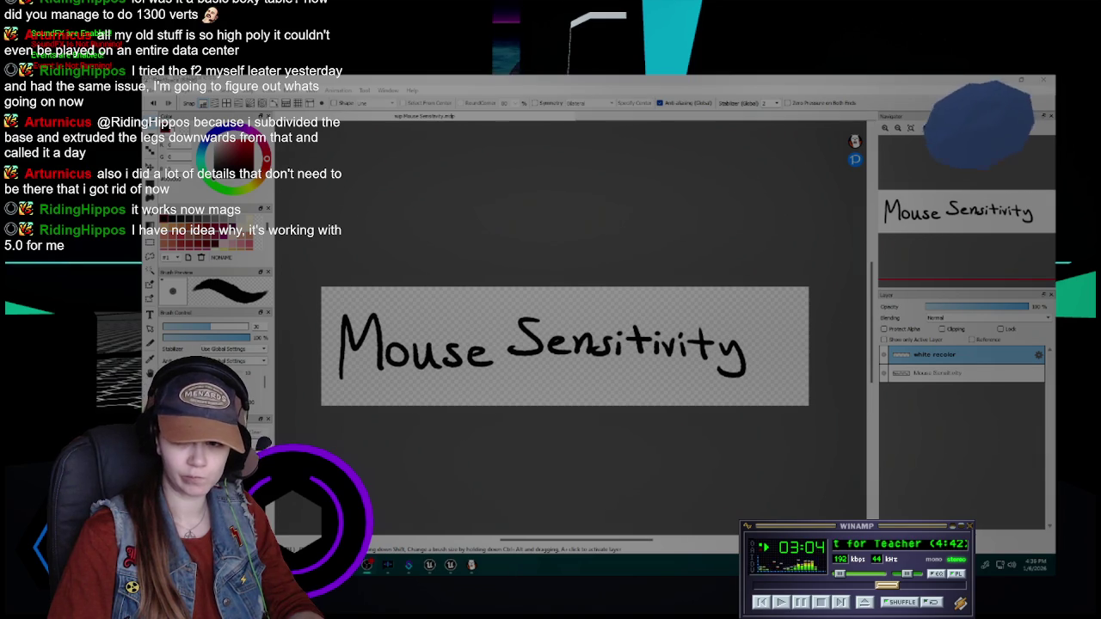
{"action": "left_click", "coordinate": [919, 441]}
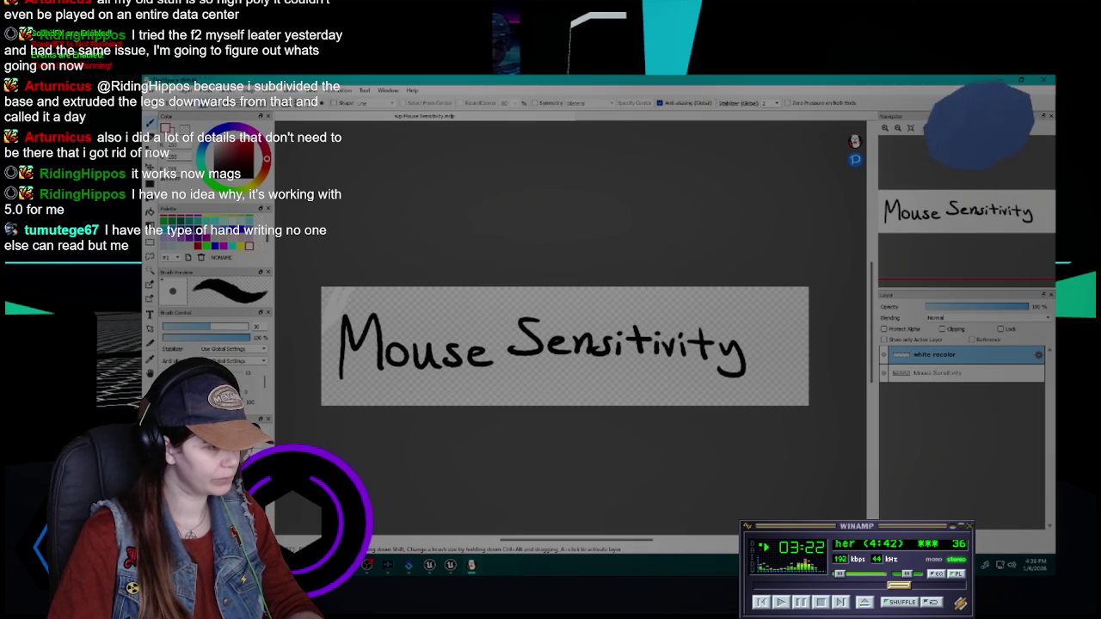
- Enlarge the brush and paint white over the Mouse lettering on the recolor layer
{"action": "key", "text": "bracketright"}
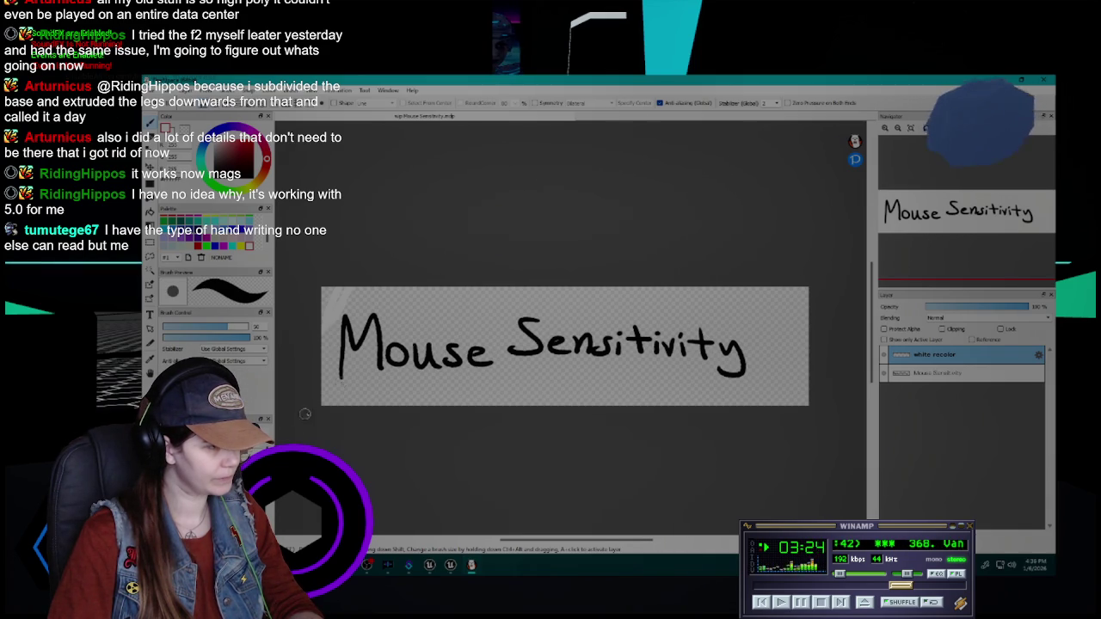
{"action": "mouse_move", "coordinate": [340, 314]}
{"action": "left_mouse_down"}
{"action": "mouse_move", "coordinate": [344, 352]}
{"action": "mouse_move", "coordinate": [311, 382]}
{"action": "left_mouse_up"}
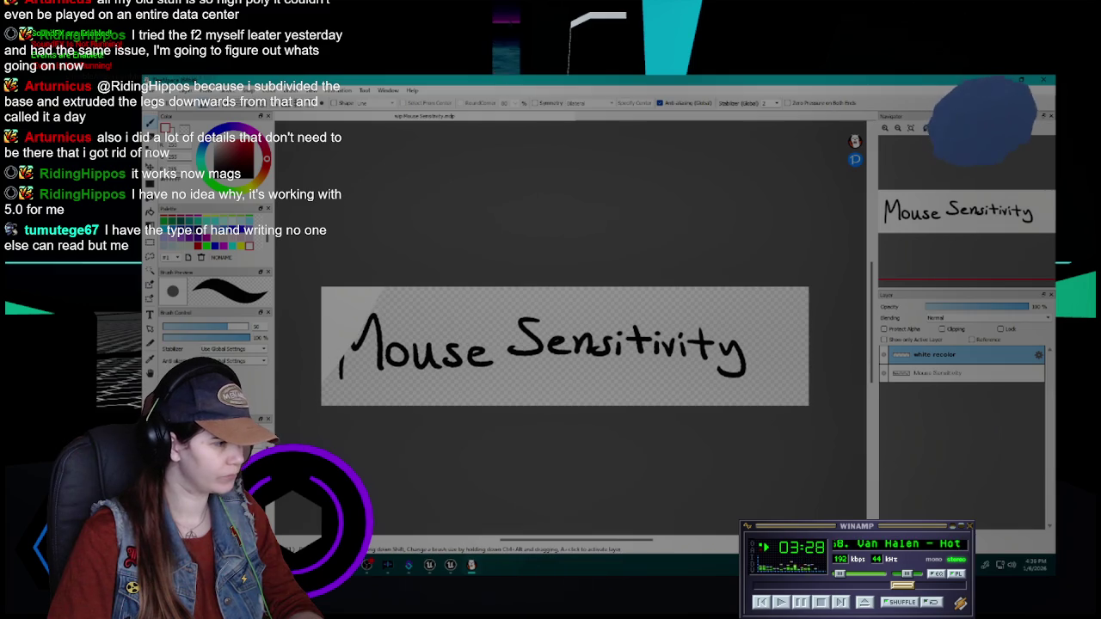
{"action": "key", "text": "bracketleft"}
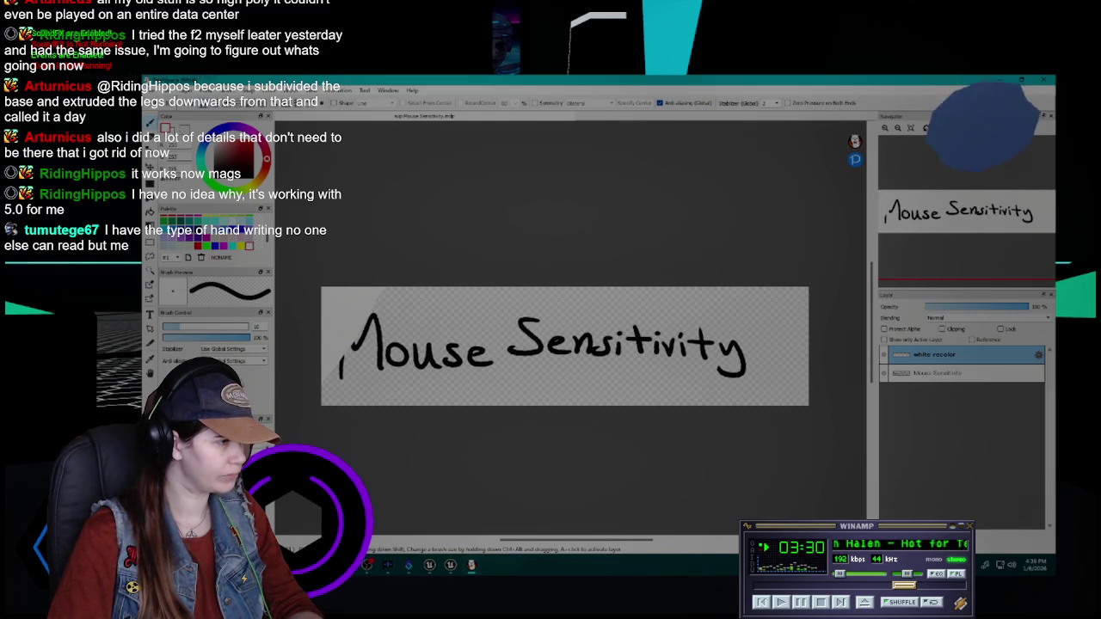
{"action": "key", "text": "bracketright"}
{"action": "key", "text": "bracketright"}
{"action": "key", "text": "bracketright"}
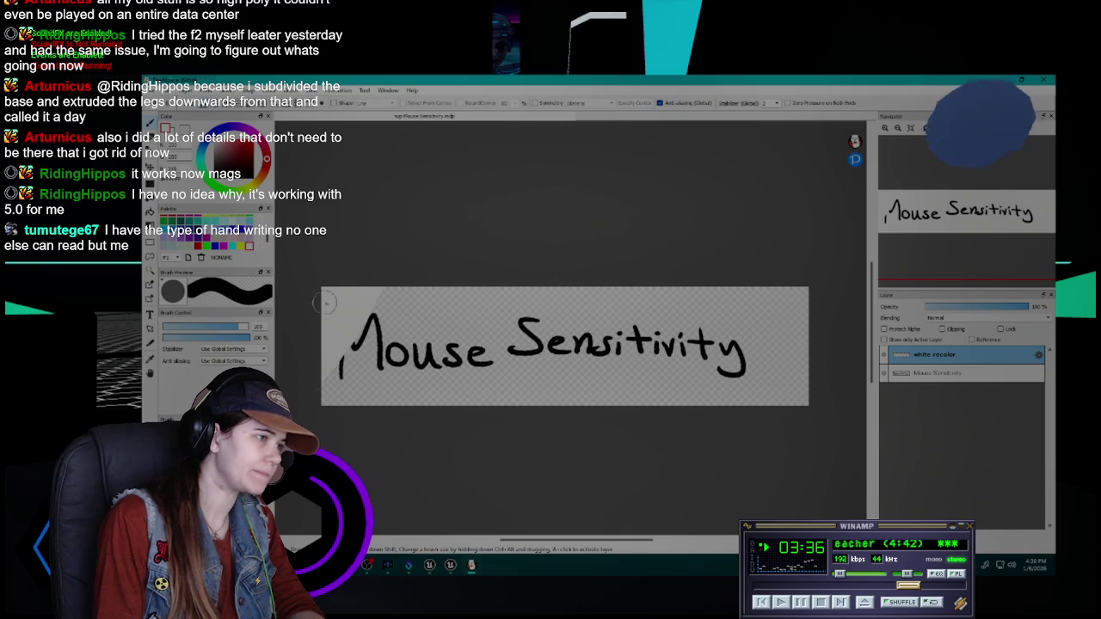
{"action": "mouse_move", "coordinate": [325, 323]}
{"action": "left_mouse_down"}
{"action": "mouse_move", "coordinate": [323, 354]}
{"action": "mouse_move", "coordinate": [351, 375]}
{"action": "mouse_move", "coordinate": [364, 418]}
{"action": "mouse_move", "coordinate": [387, 387]}
{"action": "mouse_move", "coordinate": [503, 340]}
{"action": "mouse_move", "coordinate": [589, 266]}
{"action": "mouse_move", "coordinate": [627, 270]}
{"action": "mouse_move", "coordinate": [521, 341]}
{"action": "mouse_move", "coordinate": [576, 344]}
{"action": "mouse_move", "coordinate": [516, 395]}
{"action": "mouse_move", "coordinate": [680, 318]}
{"action": "mouse_move", "coordinate": [724, 322]}
{"action": "mouse_move", "coordinate": [601, 438]}
{"action": "mouse_move", "coordinate": [760, 381]}
{"action": "mouse_move", "coordinate": [847, 377]}
{"action": "mouse_move", "coordinate": [764, 427]}
{"action": "left_mouse_up"}
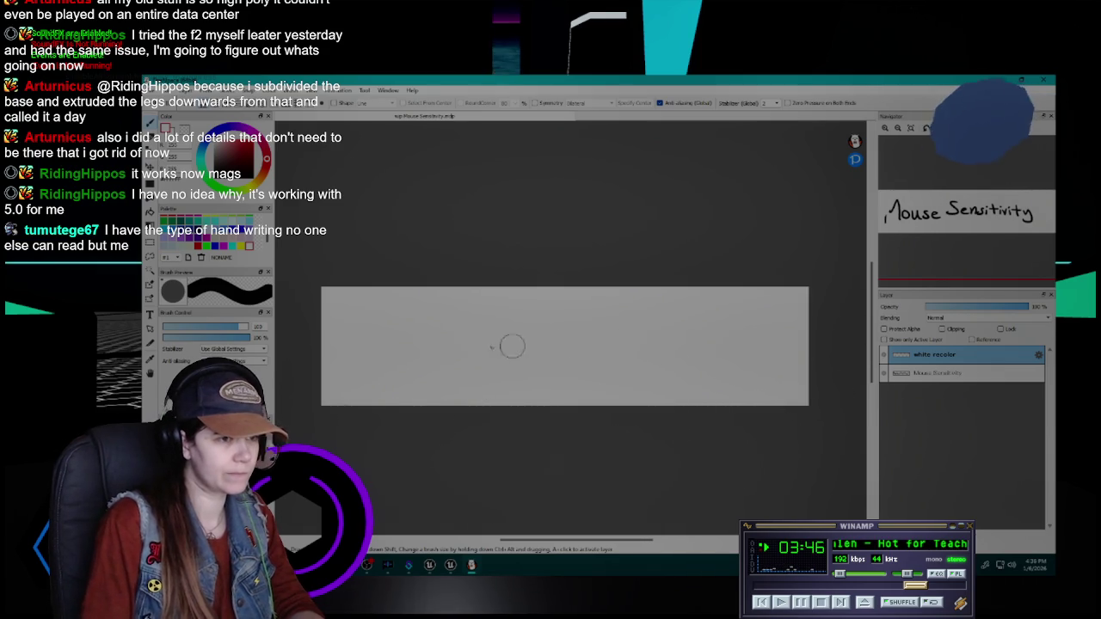
- Clip the white layer to the Mouse Sensitivity lettering and export it as a PNG
{"action": "left_click", "coordinate": [942, 328]}
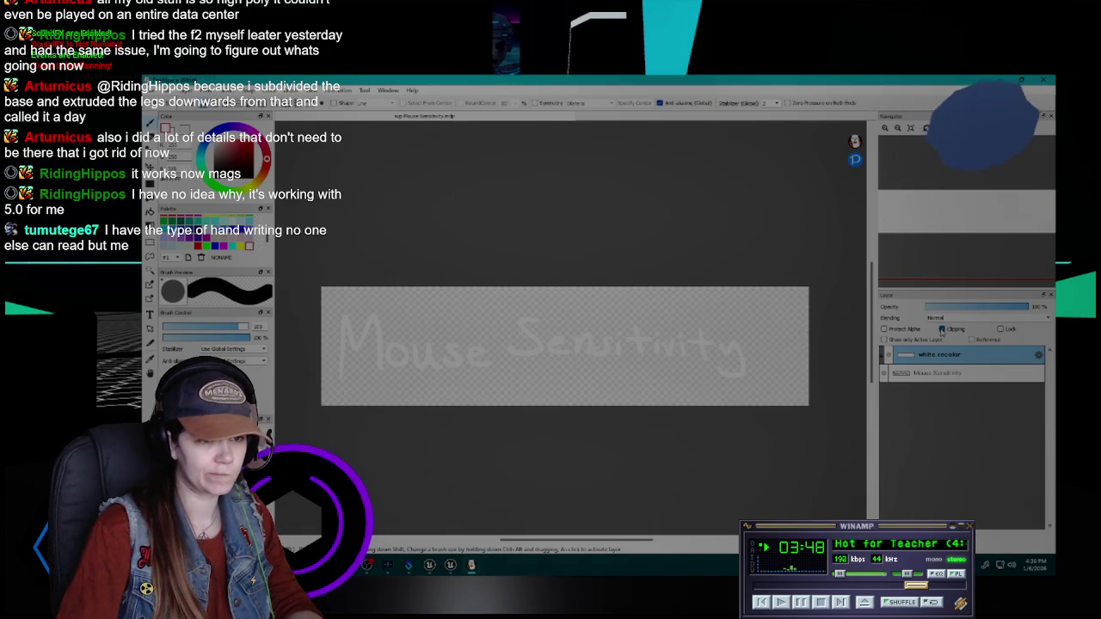
{"action": "left_click", "coordinate": [156, 91]}
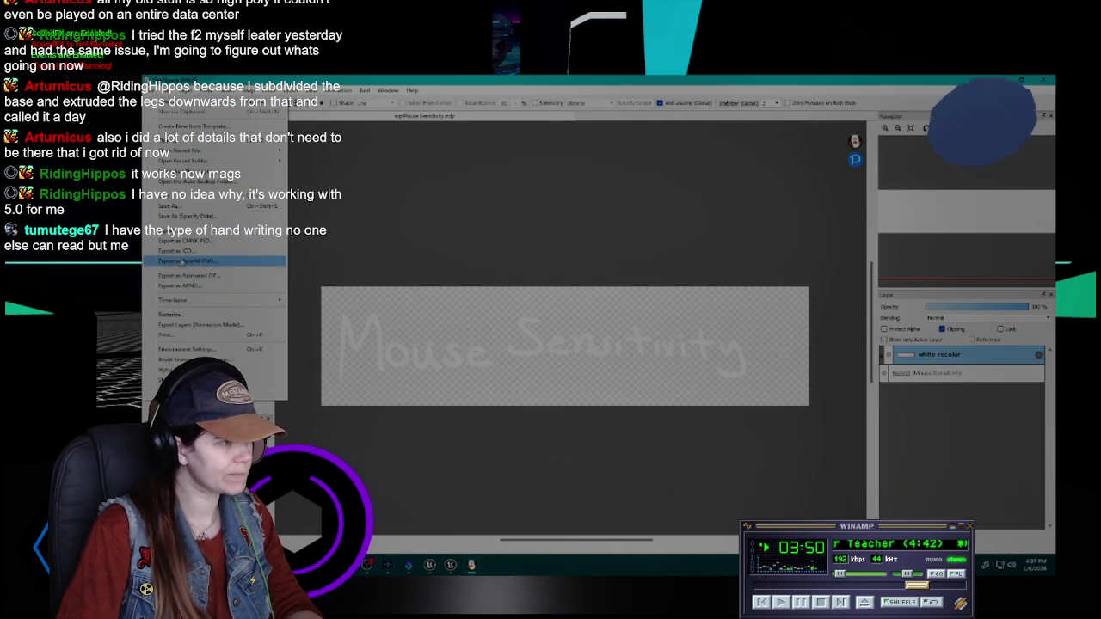
{"action": "left_click", "coordinate": [198, 242]}
{"action": "left_click", "coordinate": [619, 305]}
{"action": "left_click", "coordinate": [615, 315]}
{"action": "left_click", "coordinate": [599, 362]}
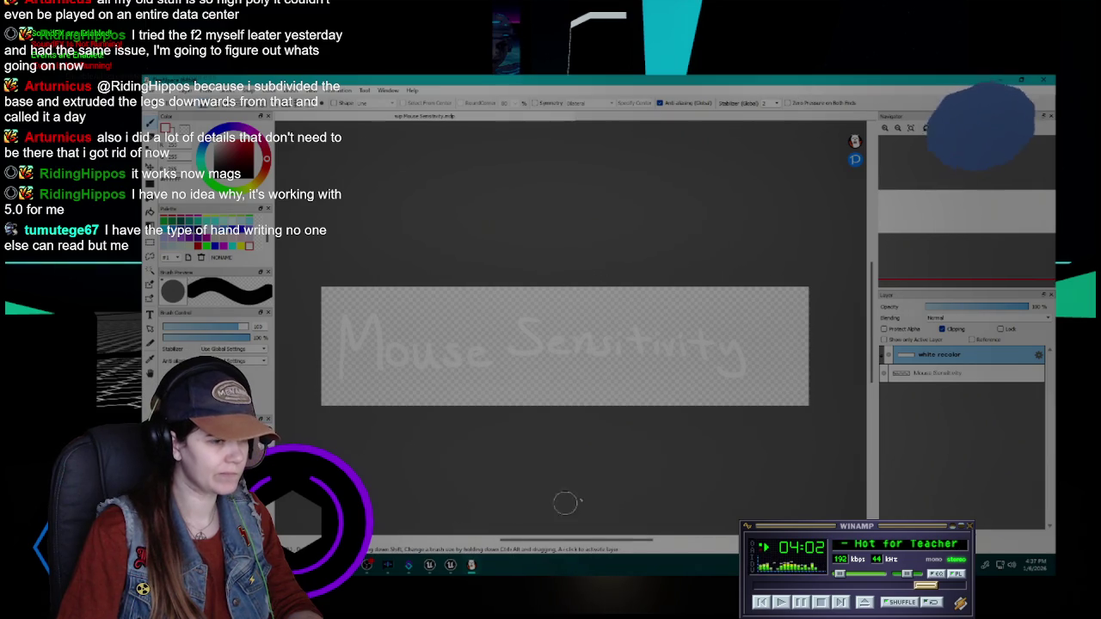
{"action": "left_click", "coordinate": [454, 568]}
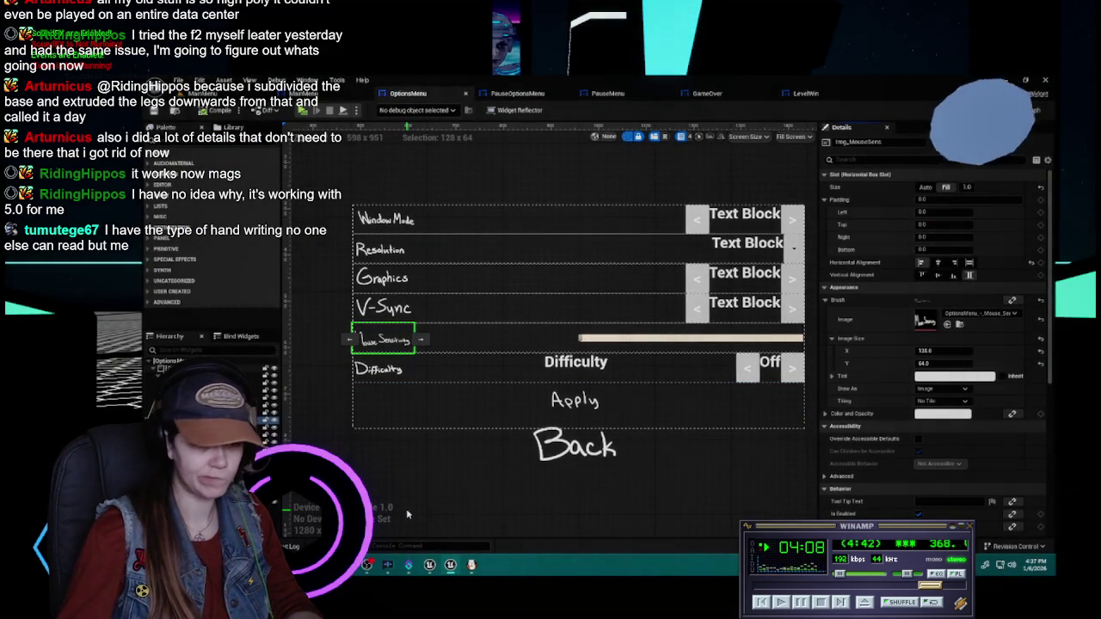
- Reimport the Mouse Sensitivity texture from the Content Drawer
{"action": "key", "text": "ctrl+space"}
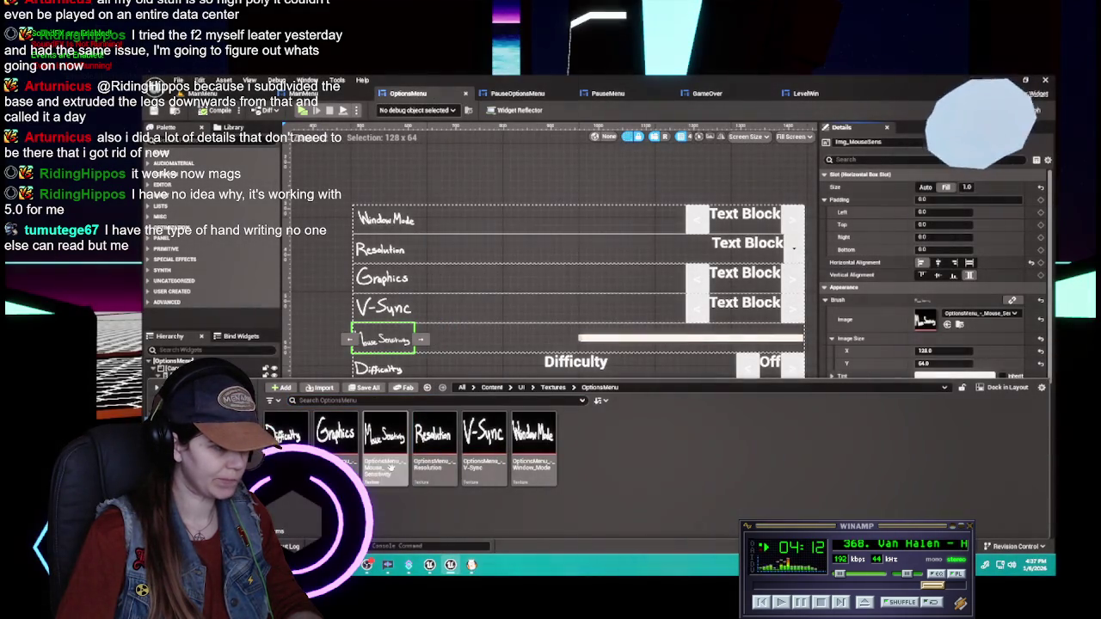
{"action": "right_click", "coordinate": [393, 469]}
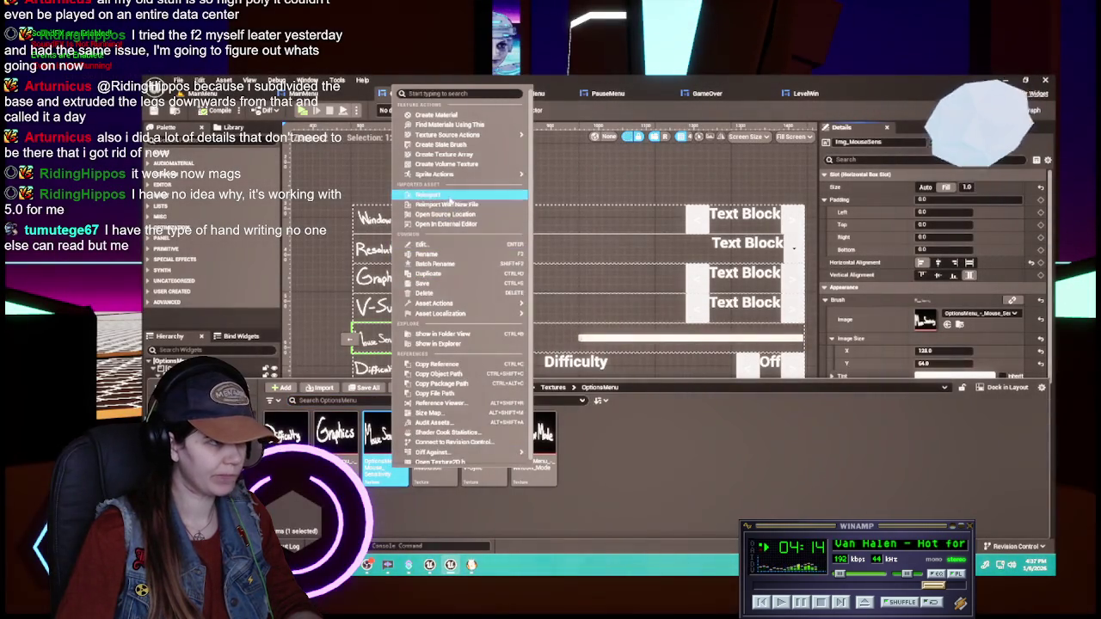
{"action": "left_click", "coordinate": [450, 196]}
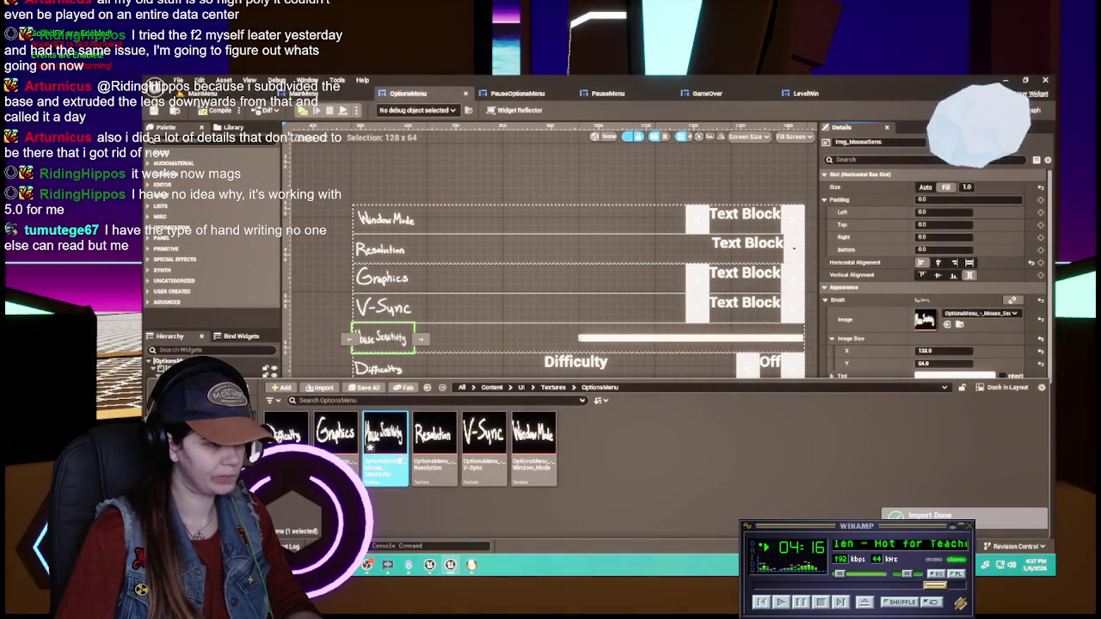
{"action": "left_click", "coordinate": [946, 350]}
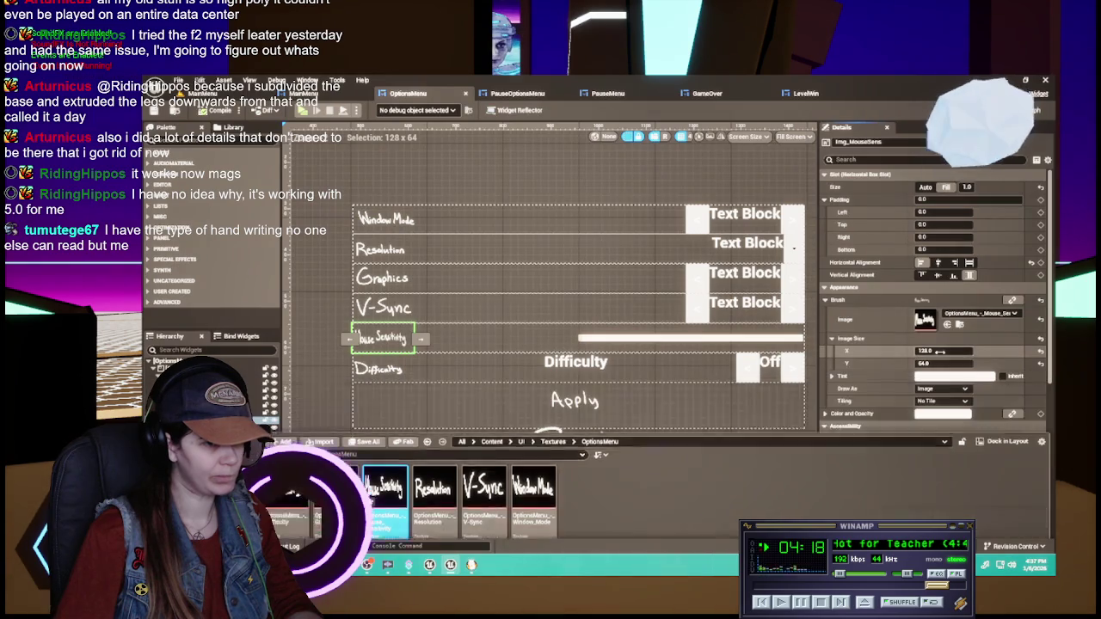
- Set the Mouse Sensitivity image's width (Size X) to 256
{"action": "type", "text": "256"}
{"action": "key", "text": "Return"}
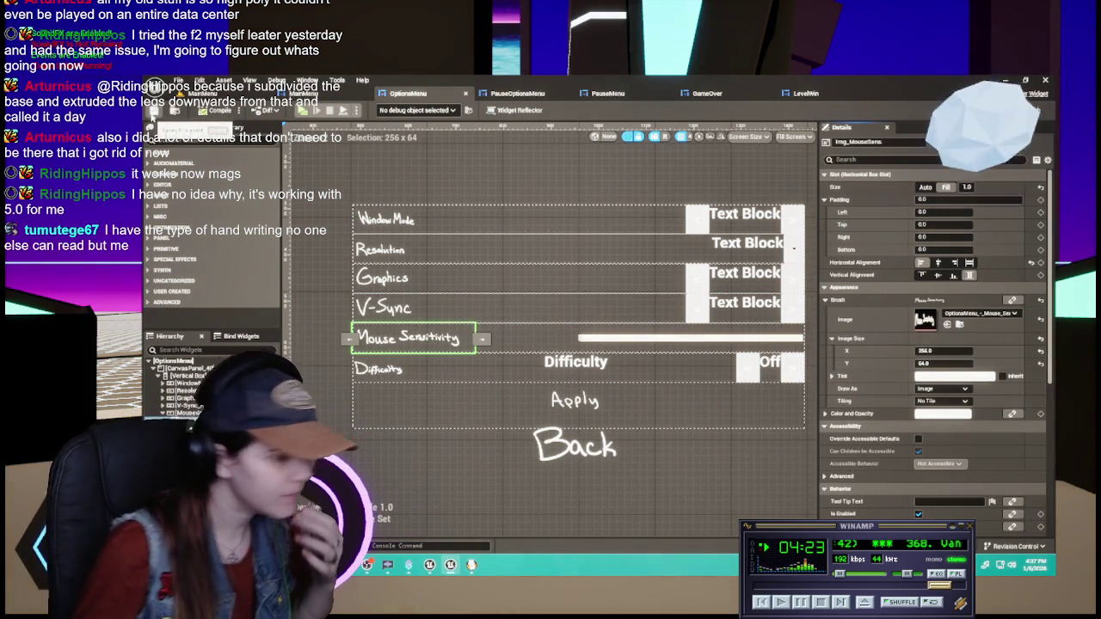
{"action": "left_click", "coordinate": [332, 207]}
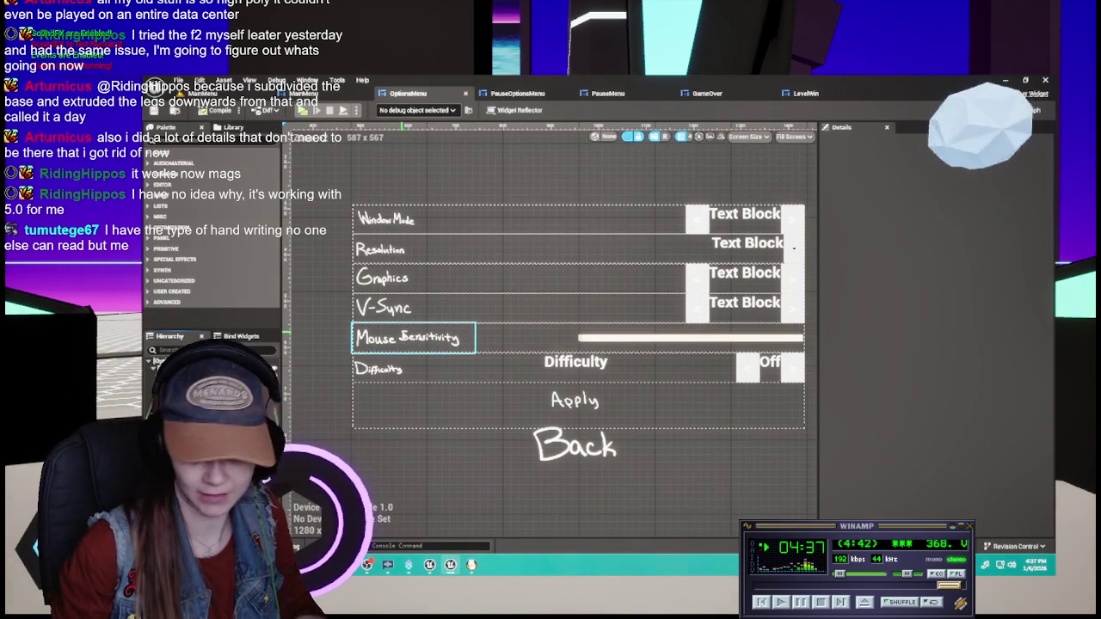
- Delete the Difficulty text block and compile the options menu widget
{"action": "left_click", "coordinate": [607, 362]}
{"action": "key", "text": "Delete"}
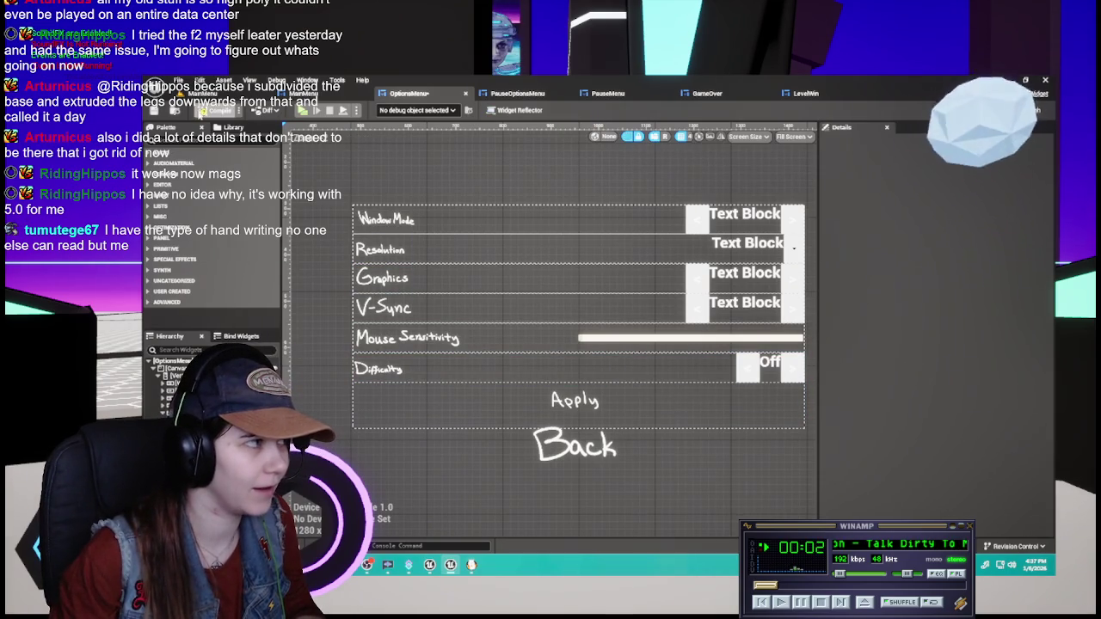
{"action": "left_click", "coordinate": [216, 110]}
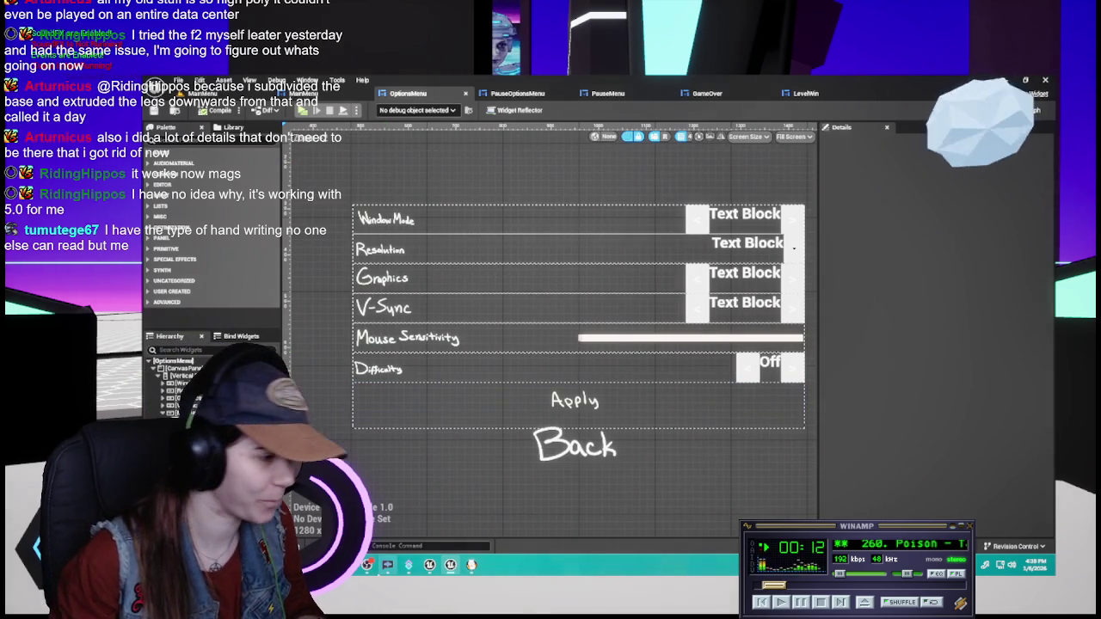
{"action": "left_click", "coordinate": [471, 564]}
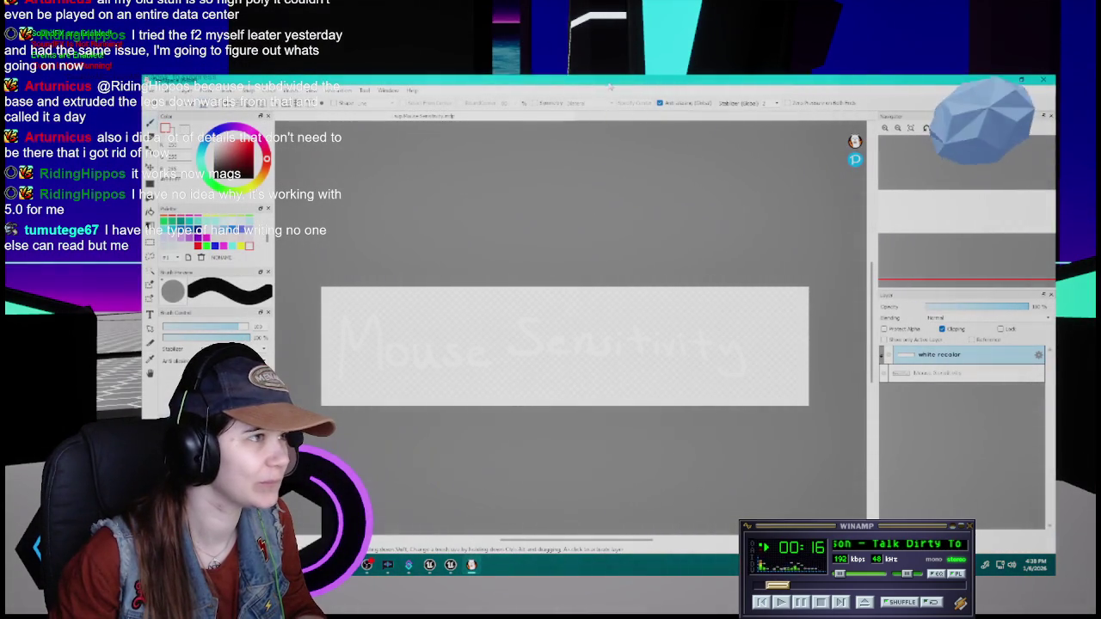
- Close Clip Studio Paint, minimize Unreal, and create a new wide canvas in FireAlpaca
{"action": "left_click", "coordinate": [1043, 79]}
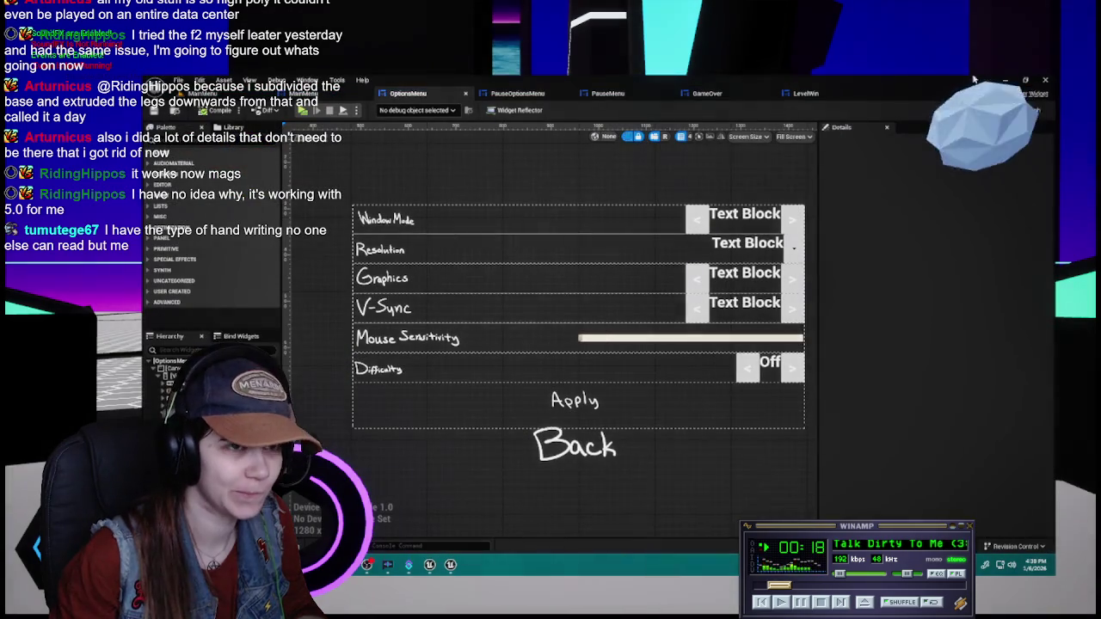
{"action": "left_click", "coordinate": [1004, 80]}
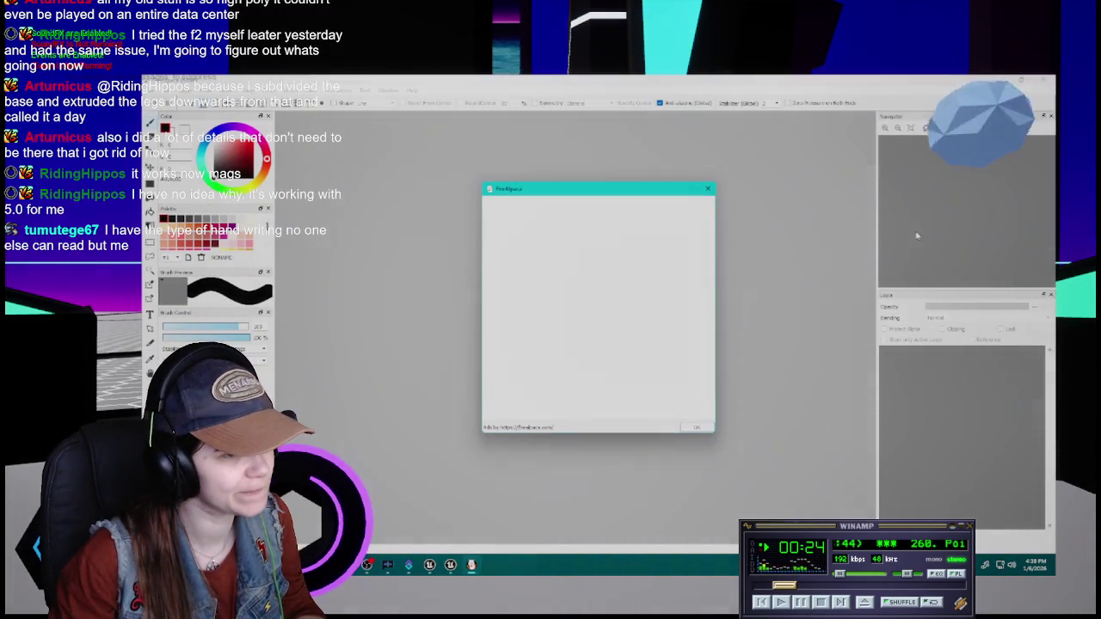
{"action": "key", "text": "ctrl+n"}
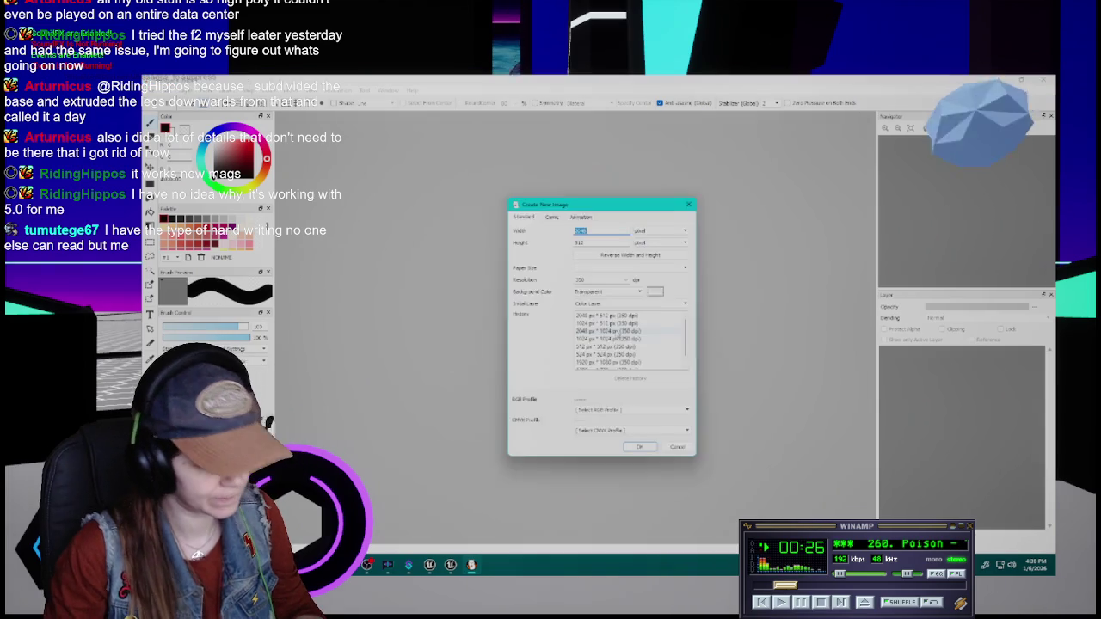
{"action": "left_click", "coordinate": [639, 448]}
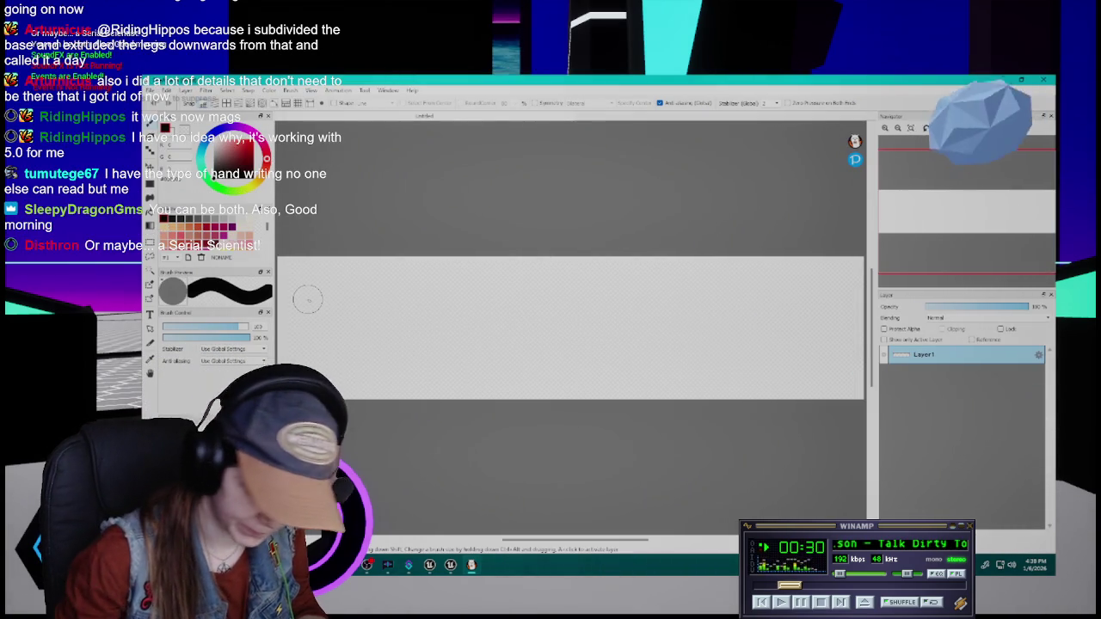
- Set the brush size to 10 and begin handwriting the word 'This'
{"action": "double_click", "coordinate": [257, 327]}
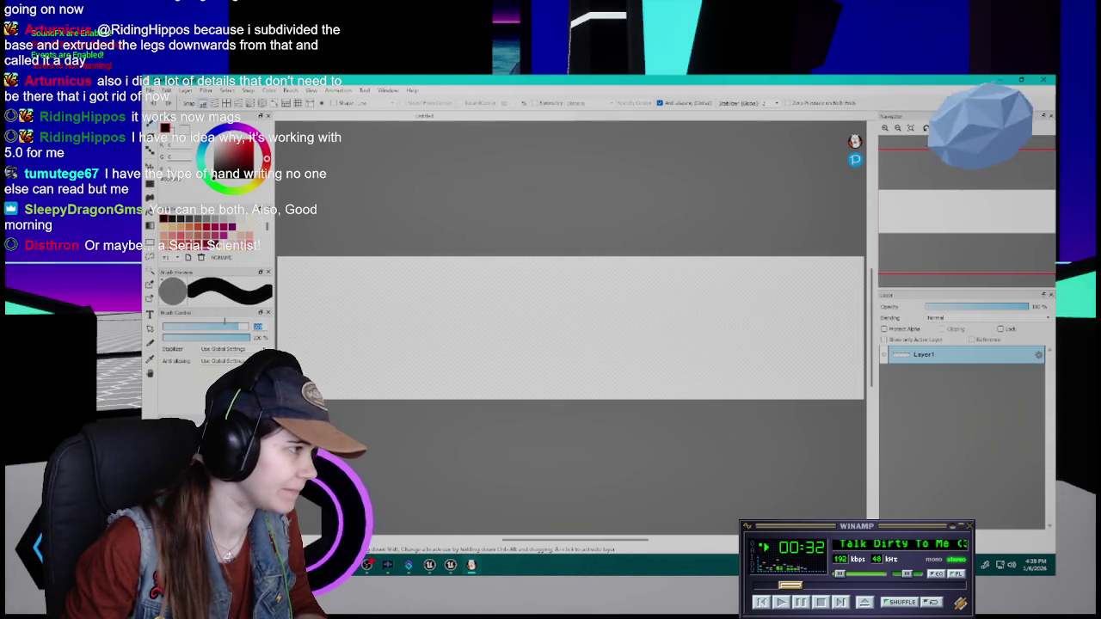
{"action": "type", "text": "10"}
{"action": "key", "text": "Return"}
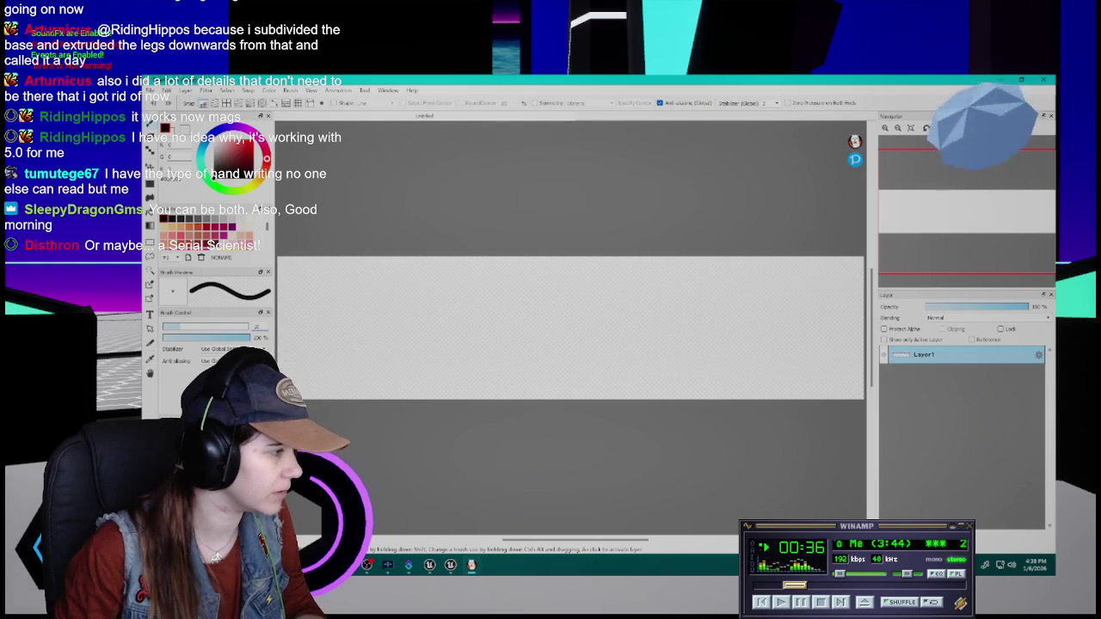
{"action": "left_click", "coordinate": [239, 327]}
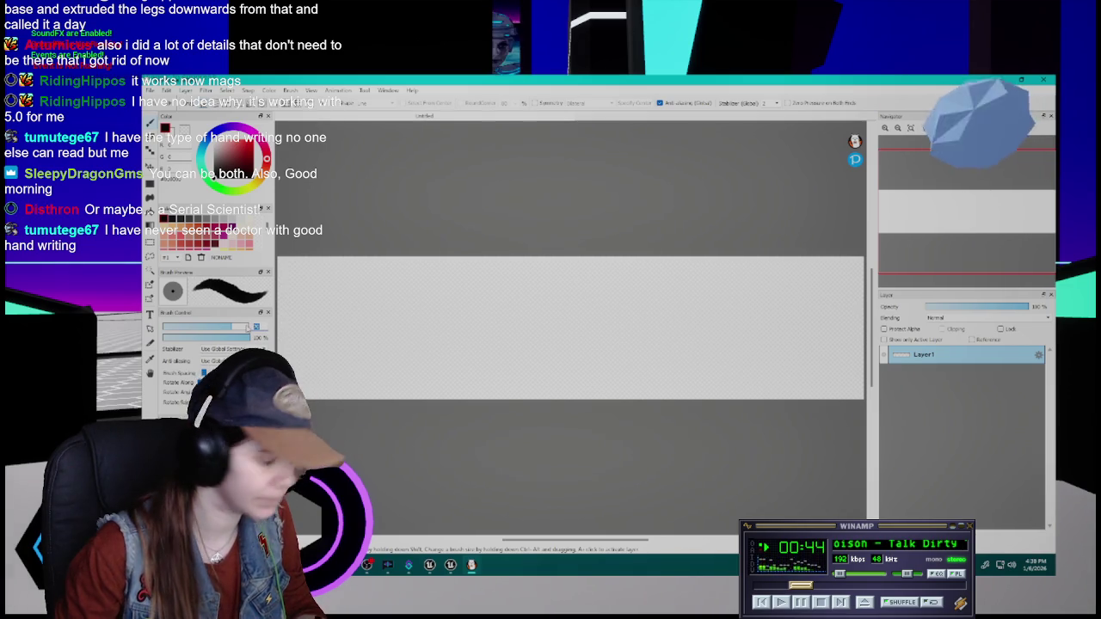
{"action": "type", "text": "10"}
{"action": "key", "text": "Return"}
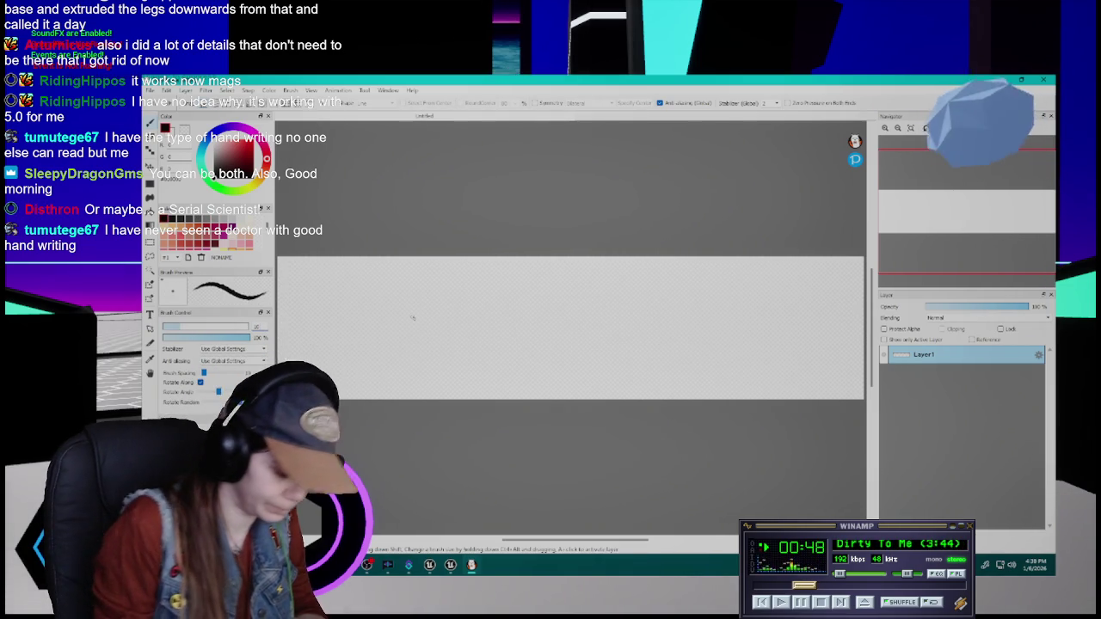
{"action": "mouse_move", "coordinate": [353, 279]}
{"action": "left_mouse_down"}
{"action": "mouse_move", "coordinate": [356, 295]}
{"action": "mouse_move", "coordinate": [455, 293]}
{"action": "left_mouse_up"}
- Handwrite 'This is my actual handwriting. because taking fast notes is hard.' and close FireAlpaca
{"action": "key", "text": "ctrl+z"}
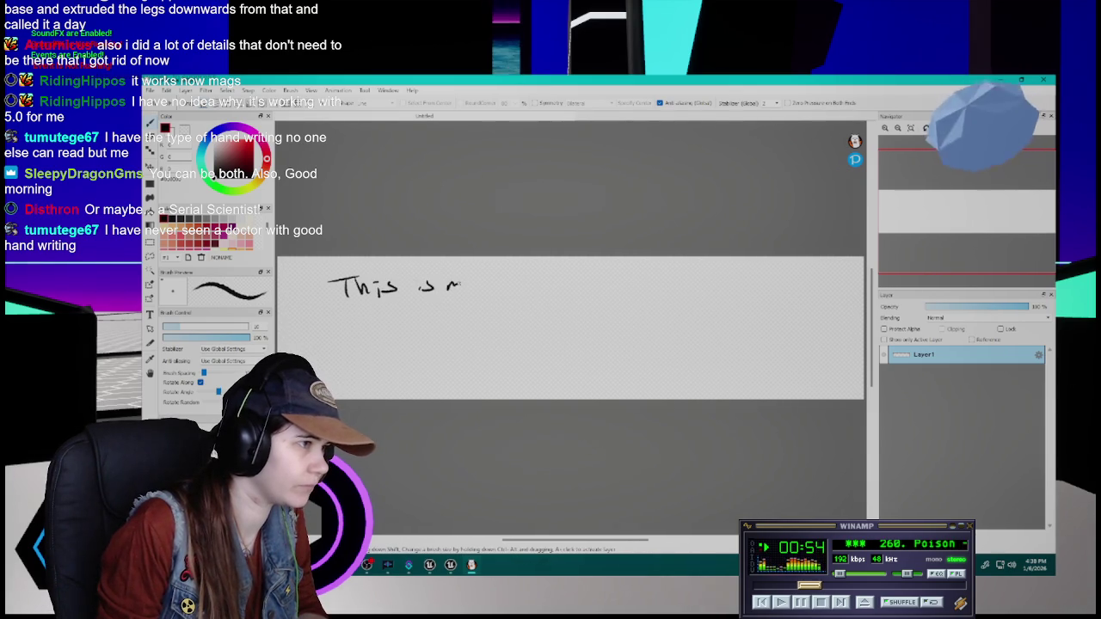
{"action": "key", "text": "ctrl+z"}
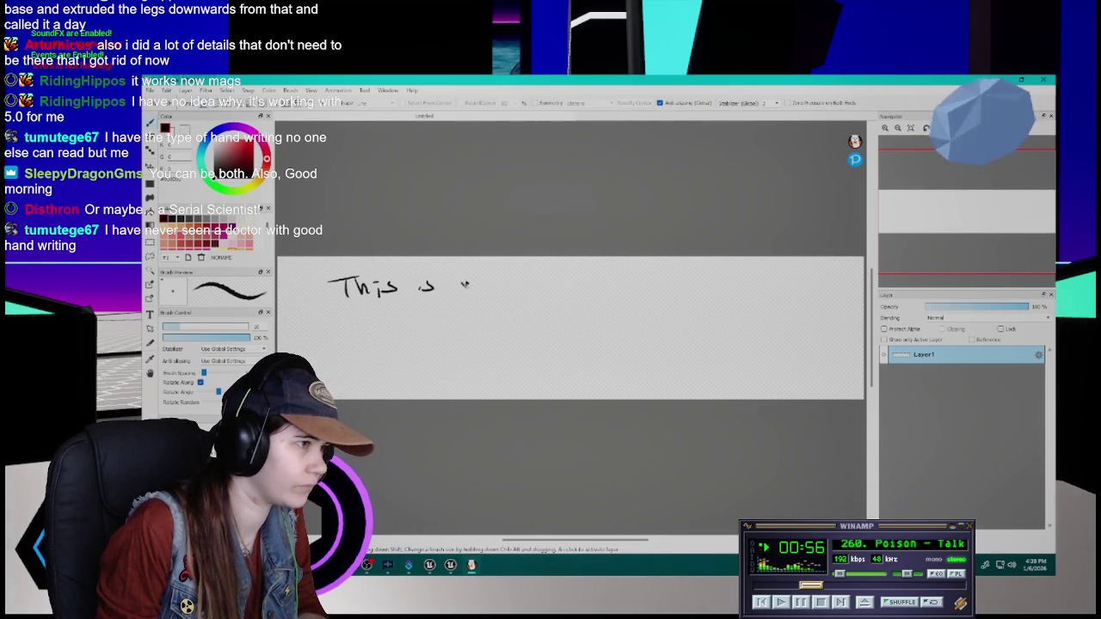
{"action": "key", "text": "ctrl+z"}
{"action": "mouse_move", "coordinate": [447, 282]}
{"action": "left_mouse_down"}
{"action": "mouse_move", "coordinate": [450, 293]}
{"action": "mouse_move", "coordinate": [516, 293]}
{"action": "left_mouse_up"}
{"action": "left_click_drag", "start_coordinate": [511, 284], "coordinate": [543, 292]}
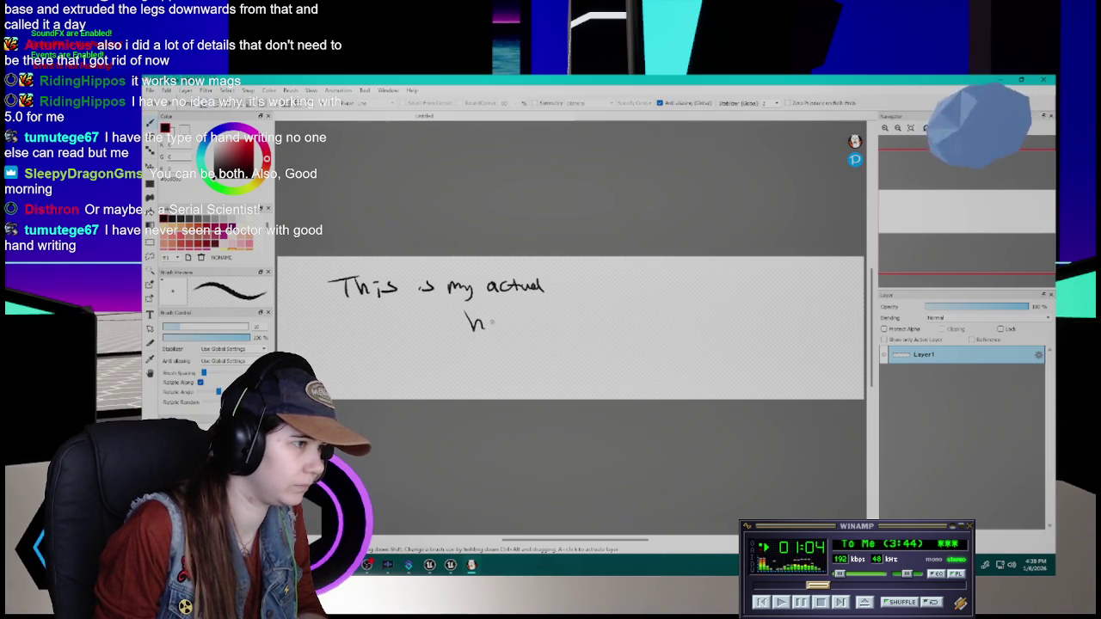
{"action": "left_click_drag", "start_coordinate": [501, 320], "coordinate": [507, 327]}
{"action": "left_click_drag", "start_coordinate": [514, 321], "coordinate": [515, 326]}
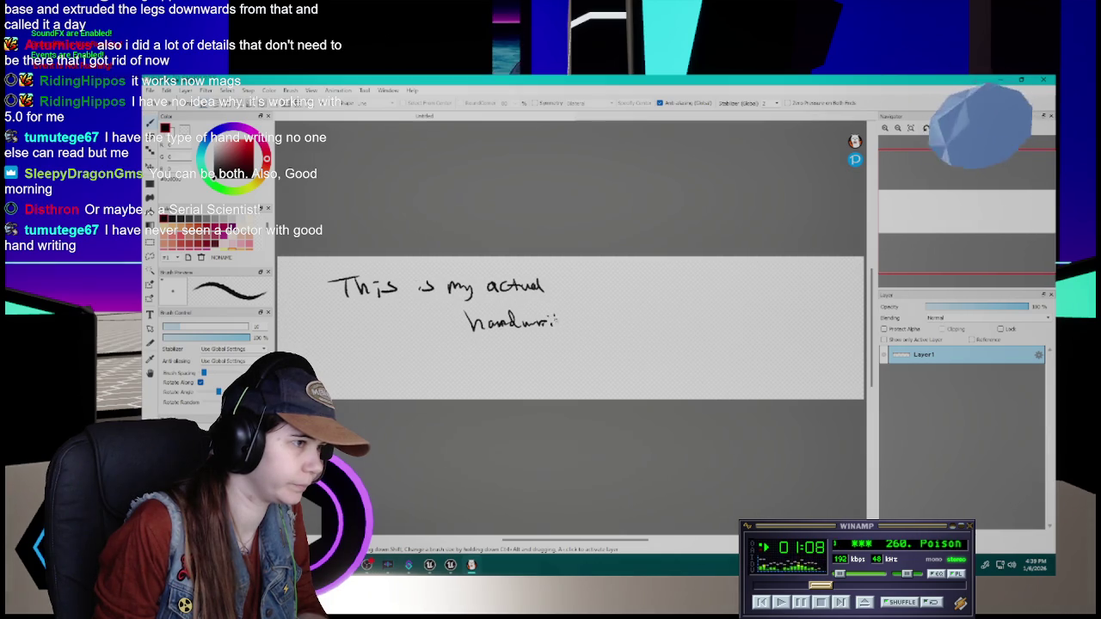
{"action": "left_click_drag", "start_coordinate": [568, 318], "coordinate": [569, 325]}
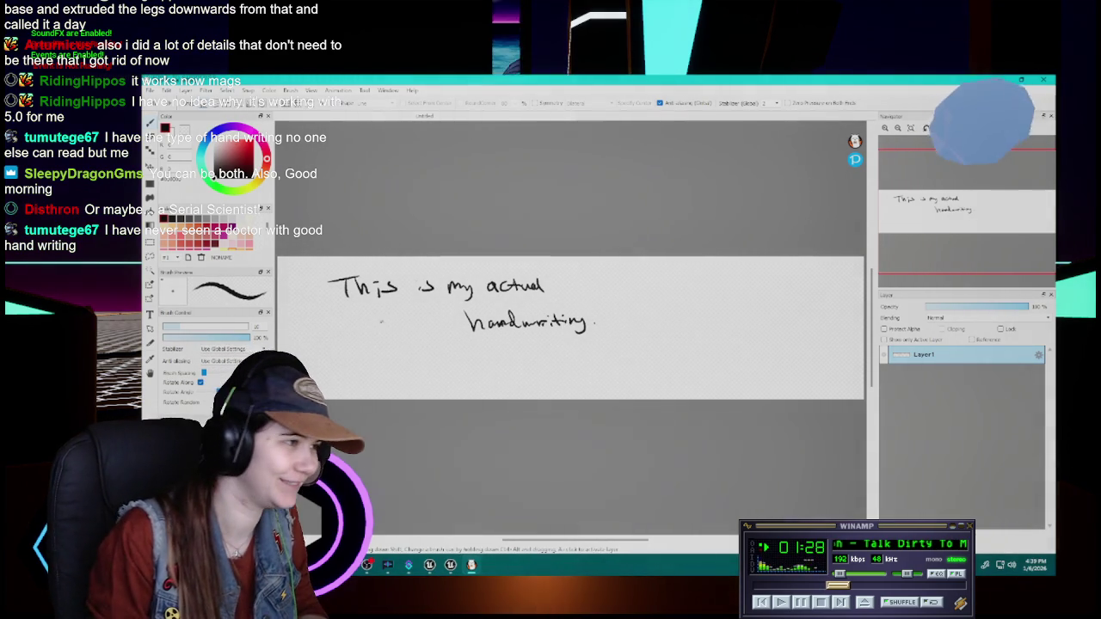
{"action": "mouse_move", "coordinate": [442, 359]}
{"action": "left_mouse_down"}
{"action": "mouse_move", "coordinate": [456, 375]}
{"action": "mouse_move", "coordinate": [668, 359]}
{"action": "mouse_move", "coordinate": [827, 368]}
{"action": "left_mouse_up"}
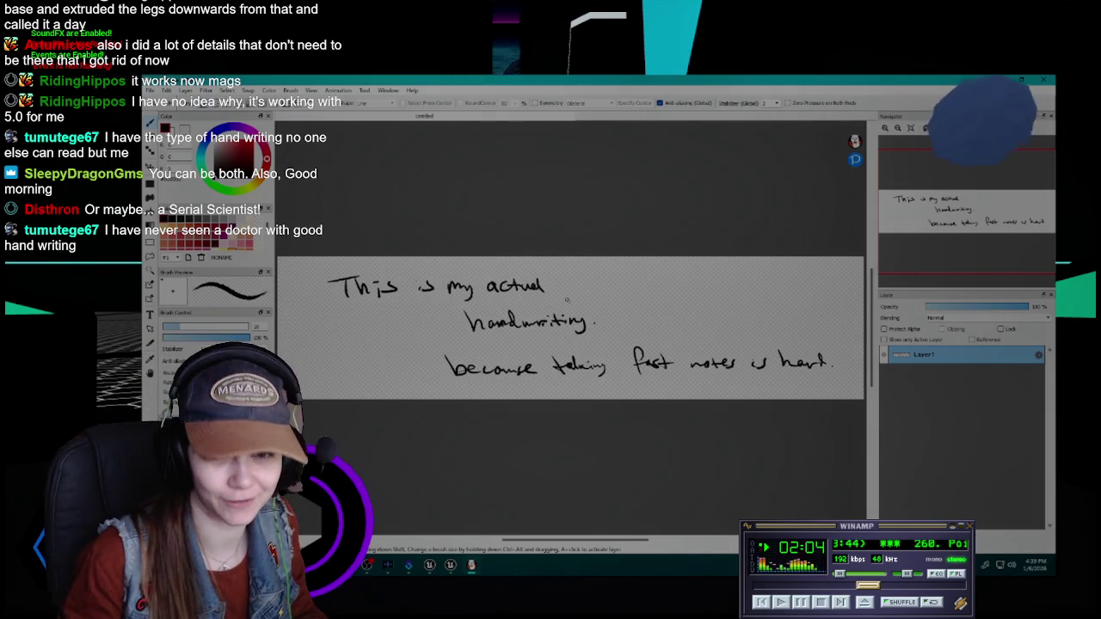
{"action": "key", "text": "alt+F4"}
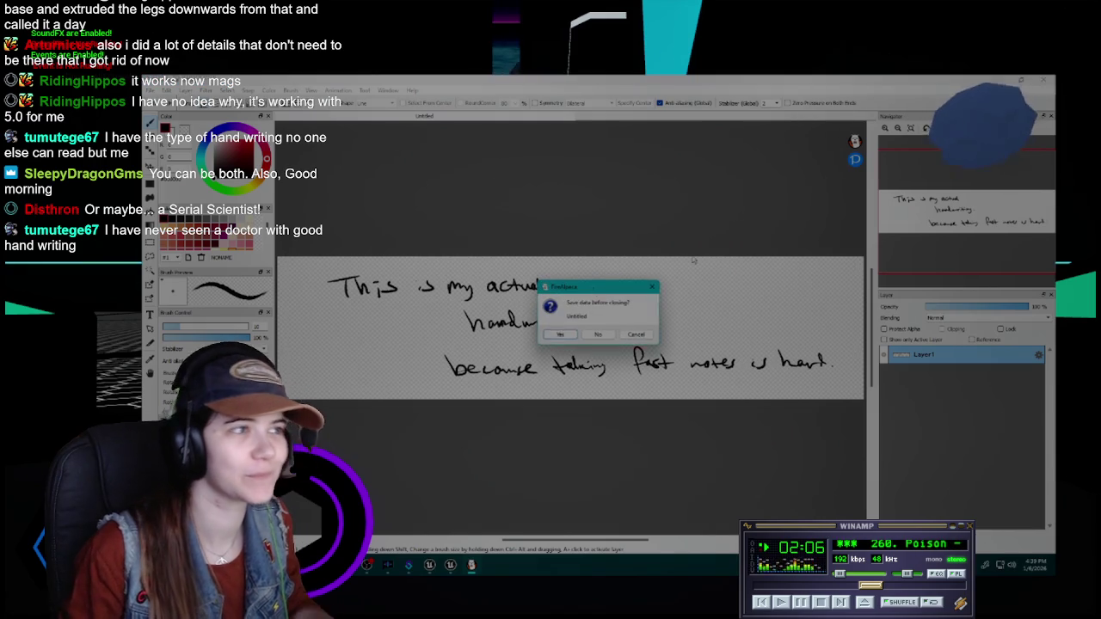
- Discard the drawing and switch Unreal from the PauseOptionsMenu to the OptionsMenu widget
{"action": "left_click", "coordinate": [592, 344]}
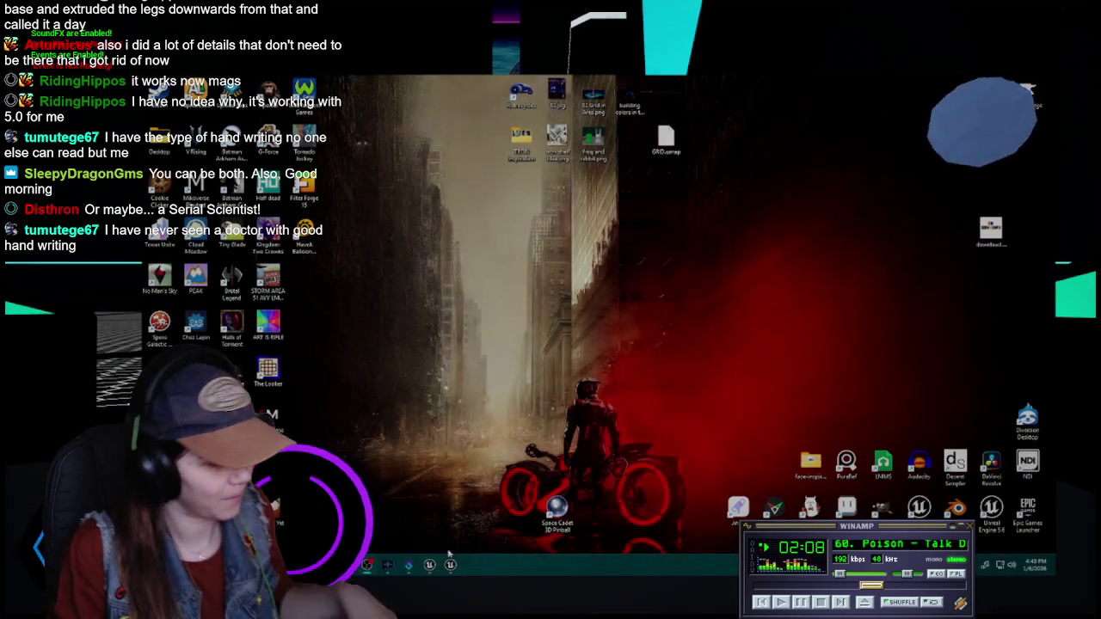
{"action": "left_click", "coordinate": [449, 565]}
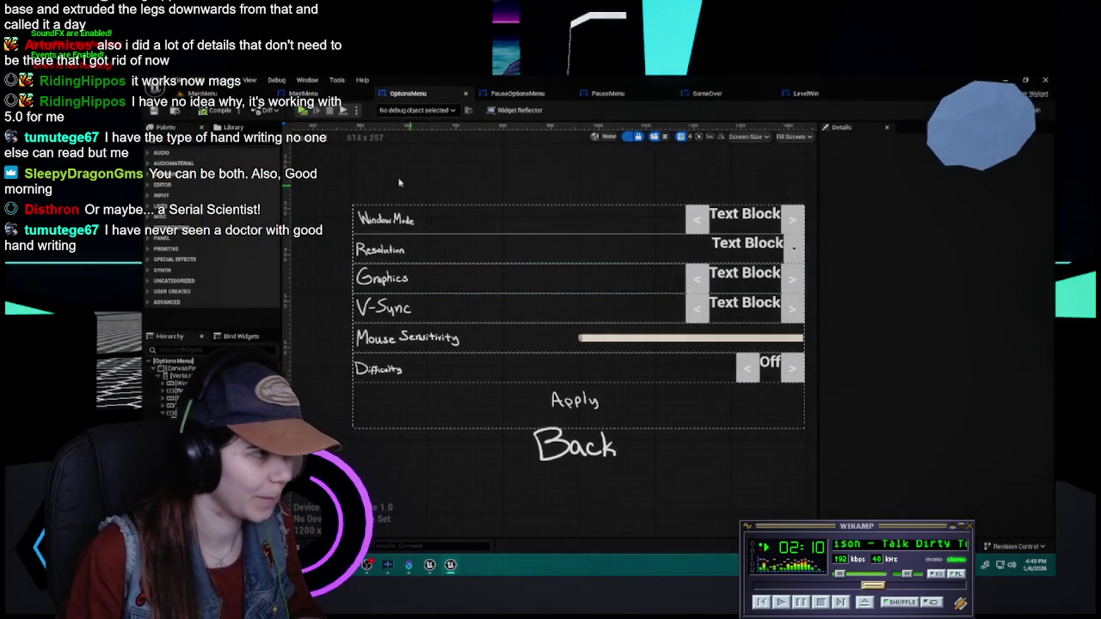
{"action": "left_click", "coordinate": [516, 97]}
{"action": "scroll", "coordinate": [535, 363], "scroll_direction": "up", "scroll_amount": 2}
{"action": "left_click", "coordinate": [435, 95]}
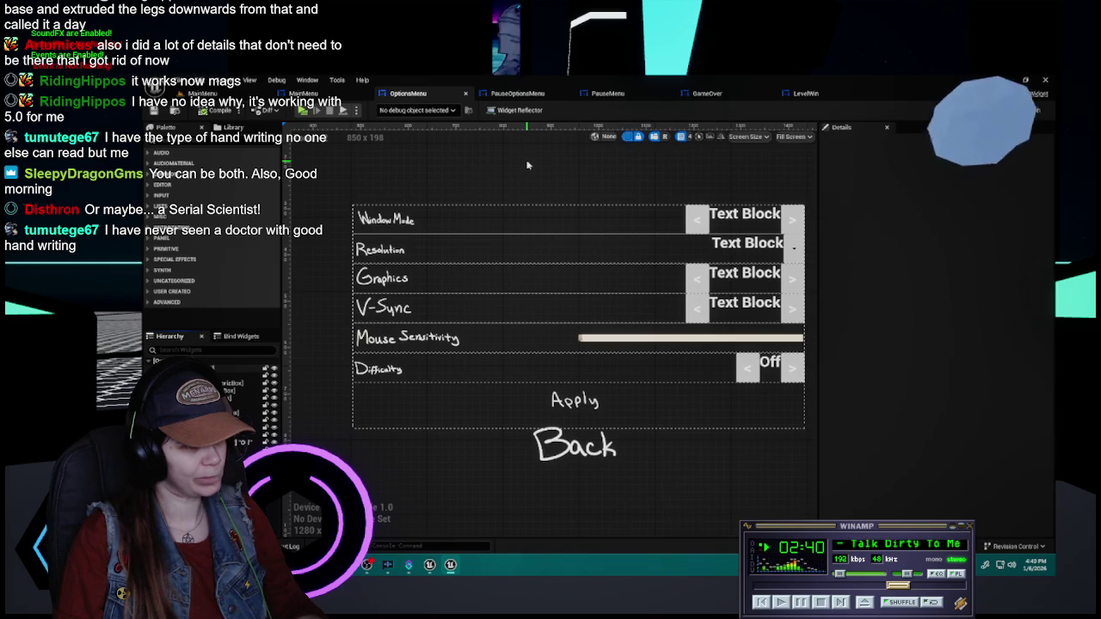
- Give the Window Mode label image a left padding of 5.0
{"action": "left_click", "coordinate": [389, 220]}
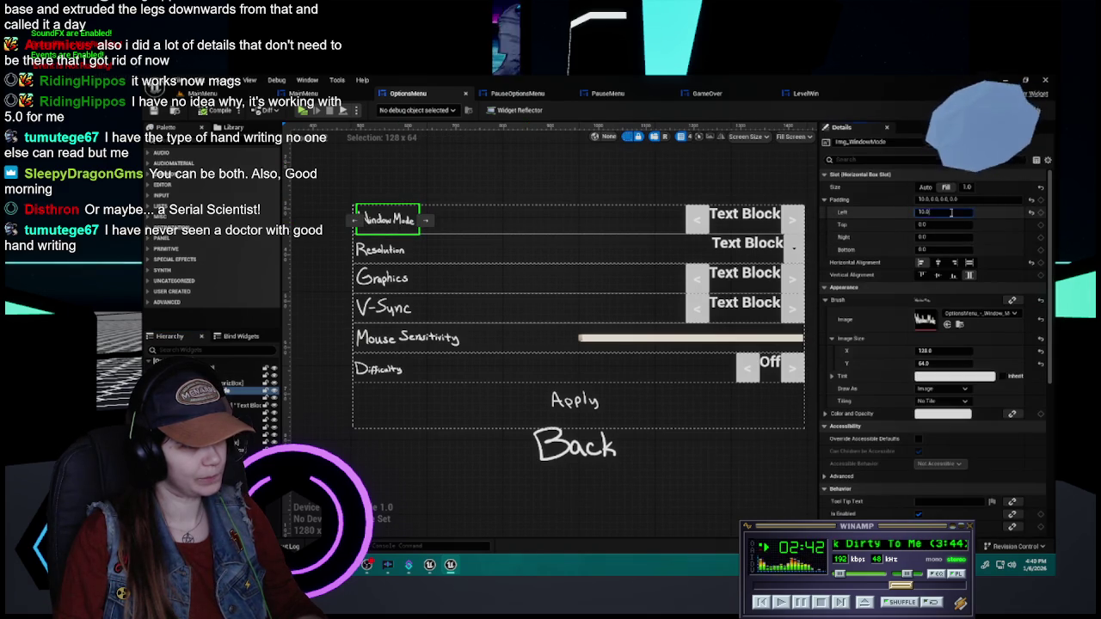
{"action": "left_click", "coordinate": [950, 212]}
{"action": "type", "text": "5"}
{"action": "key", "text": "Return"}
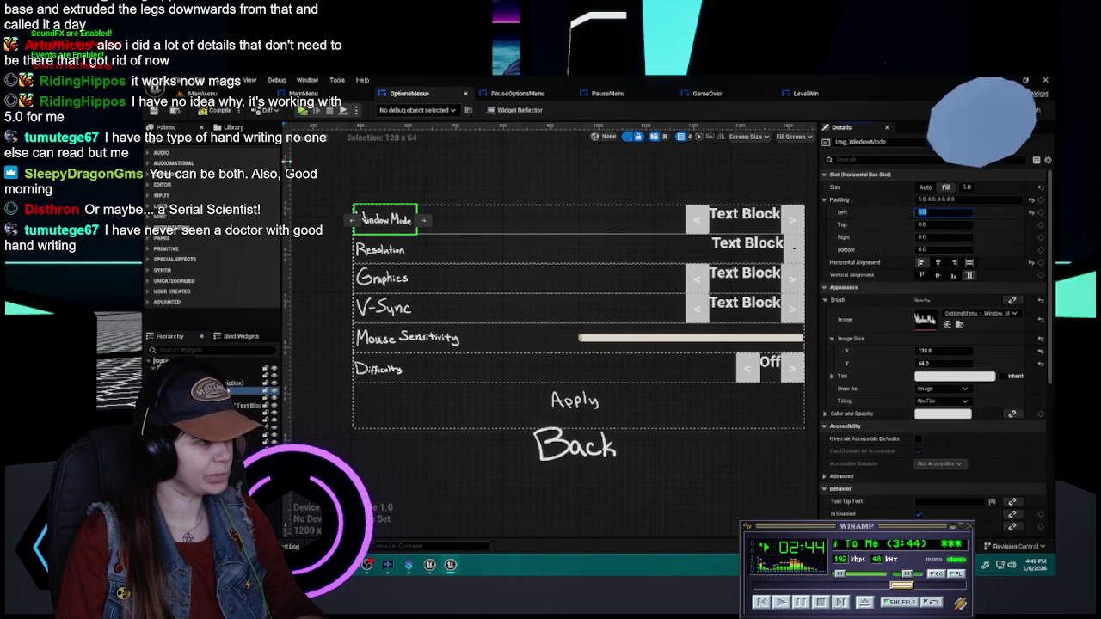
{"action": "left_click", "coordinate": [276, 168]}
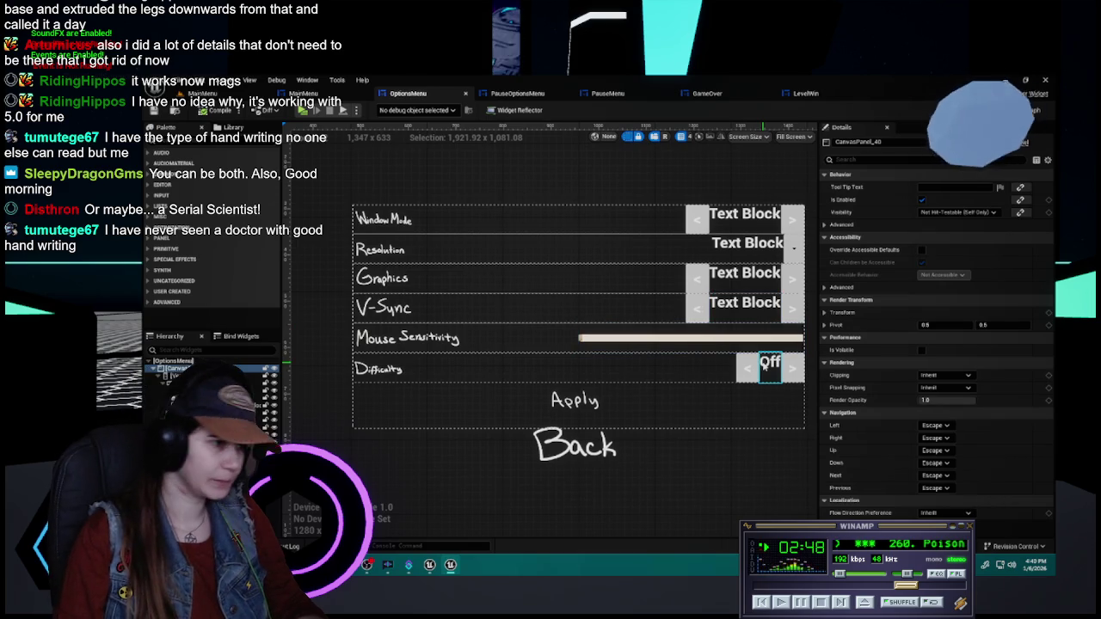
- Check the PauseOptionsMenu and PauseMenu widgets, then minimize the editor
{"action": "left_click", "coordinate": [535, 96]}
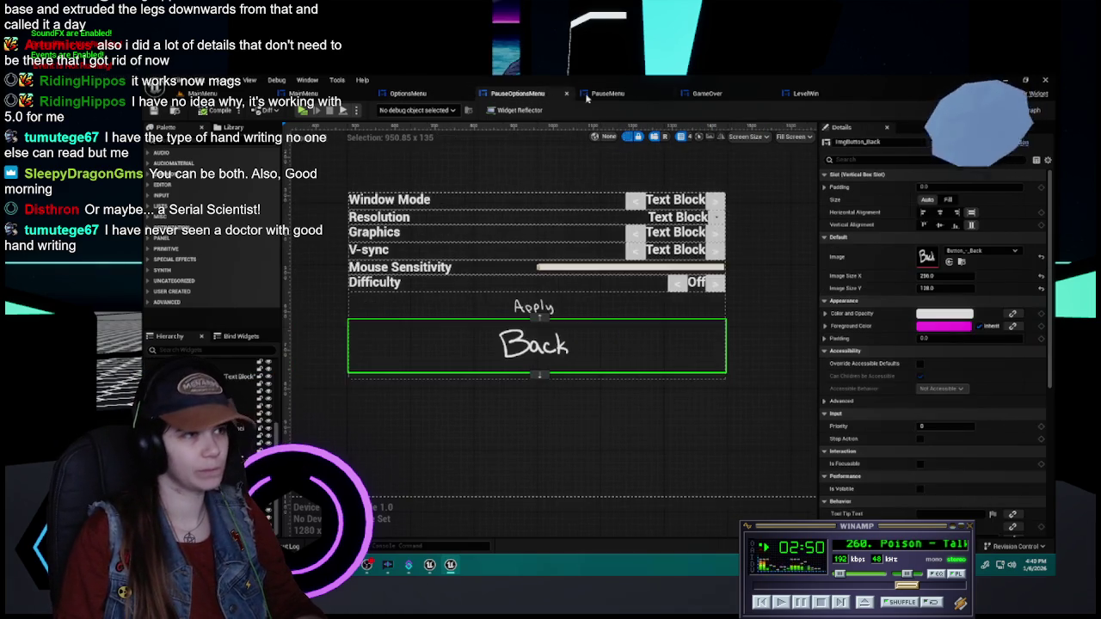
{"action": "left_click", "coordinate": [628, 95]}
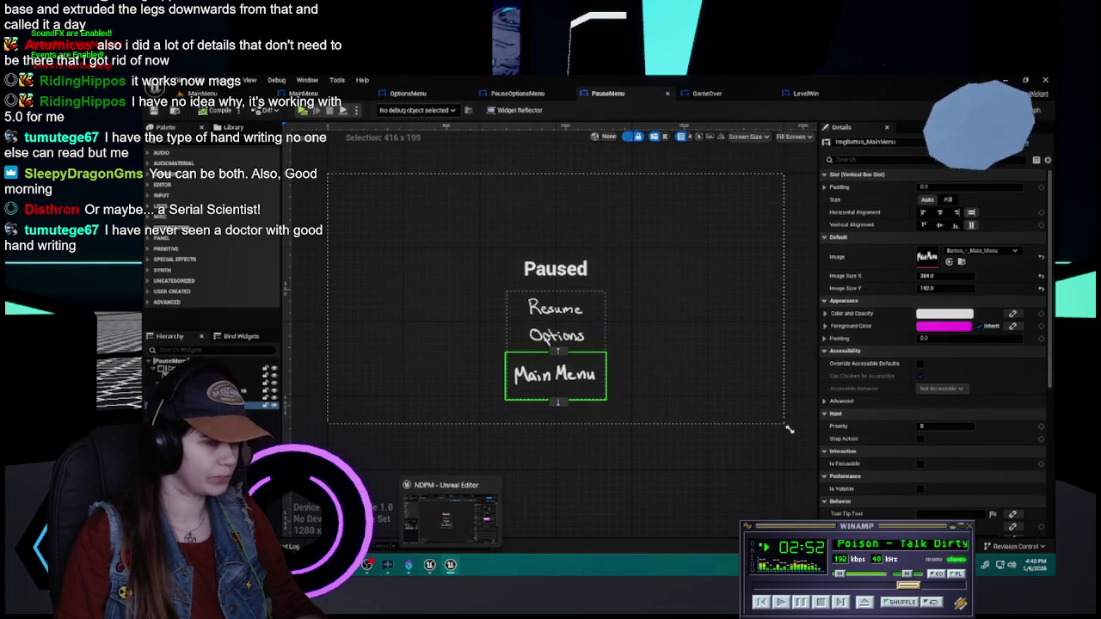
{"action": "left_click", "coordinate": [1011, 80]}
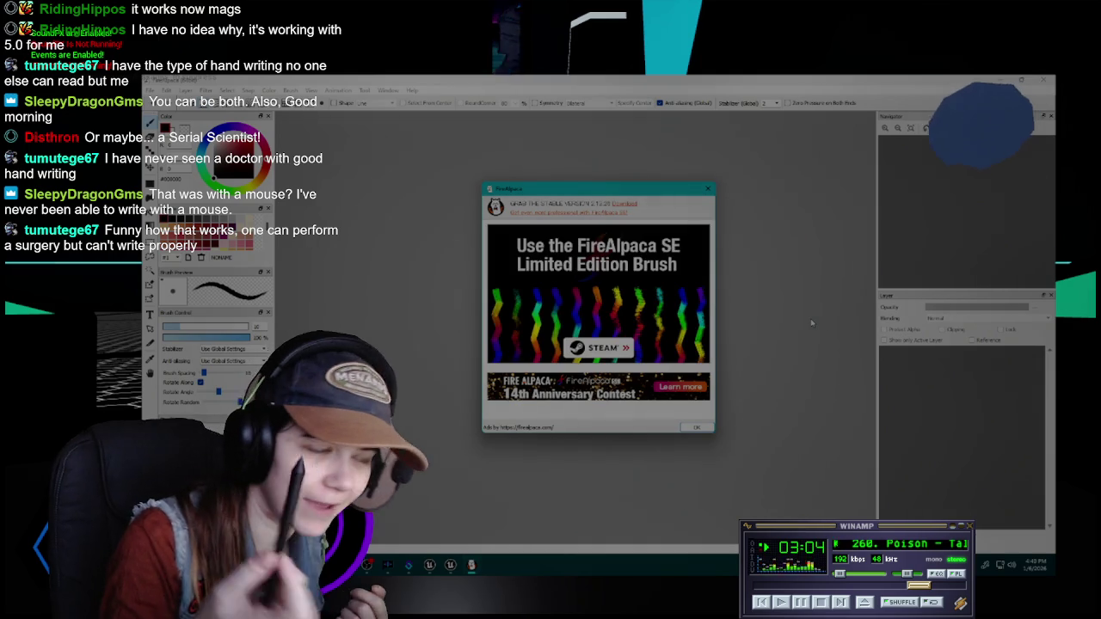
- Dismiss the ad popup and create a new blank 1024 × 512 transparent canvas
{"action": "left_click", "coordinate": [706, 190]}
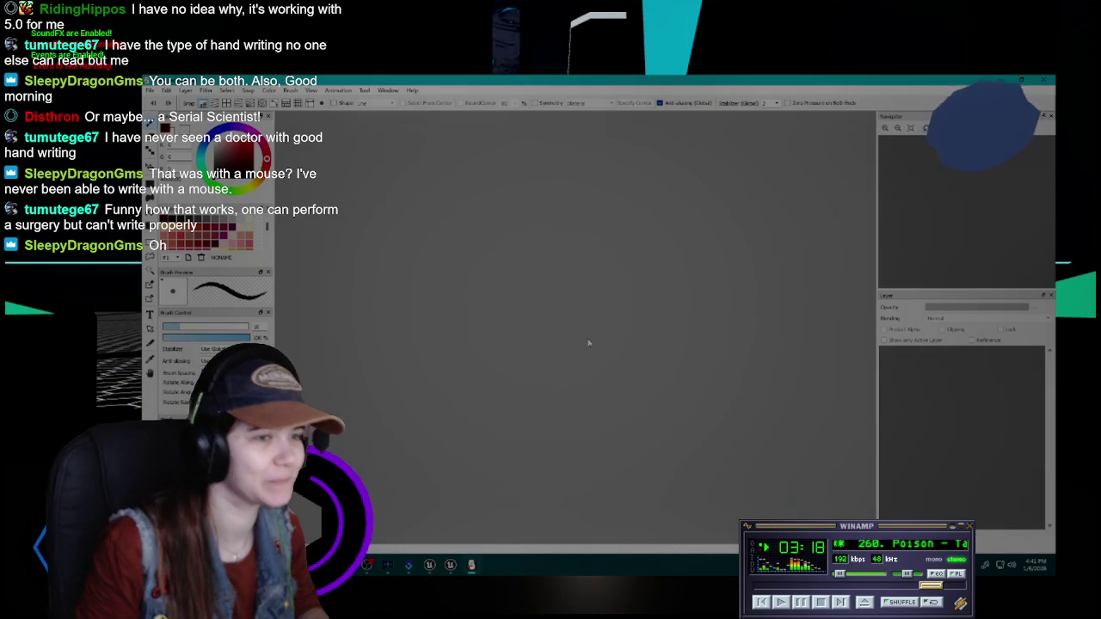
{"action": "key", "text": "ctrl+n"}
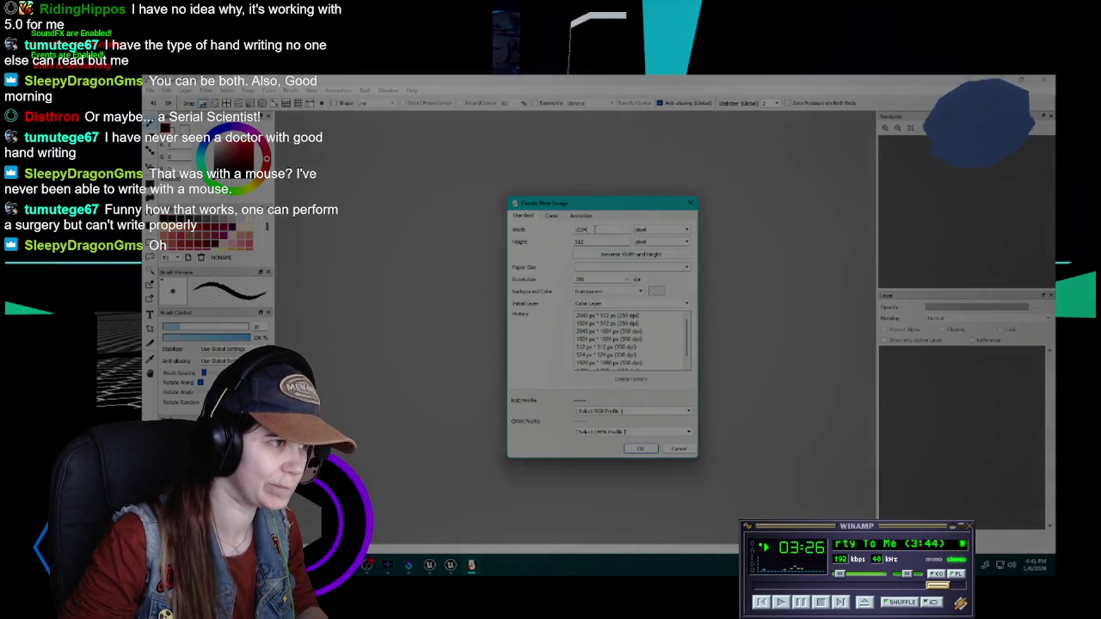
{"action": "key", "text": "Return"}
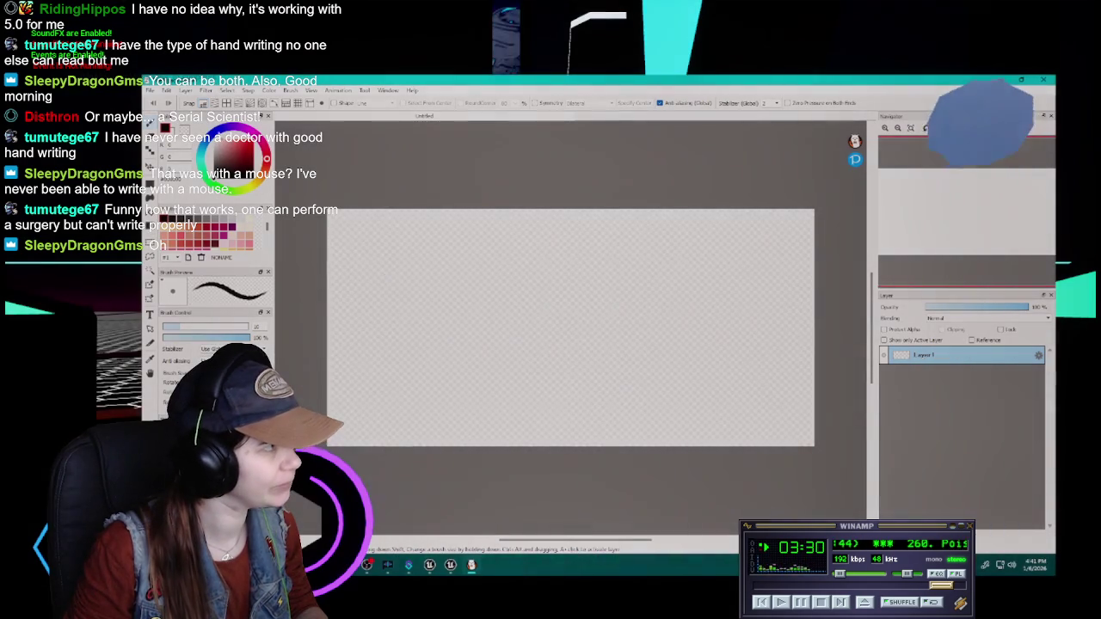
{"action": "left_click", "coordinate": [152, 90]}
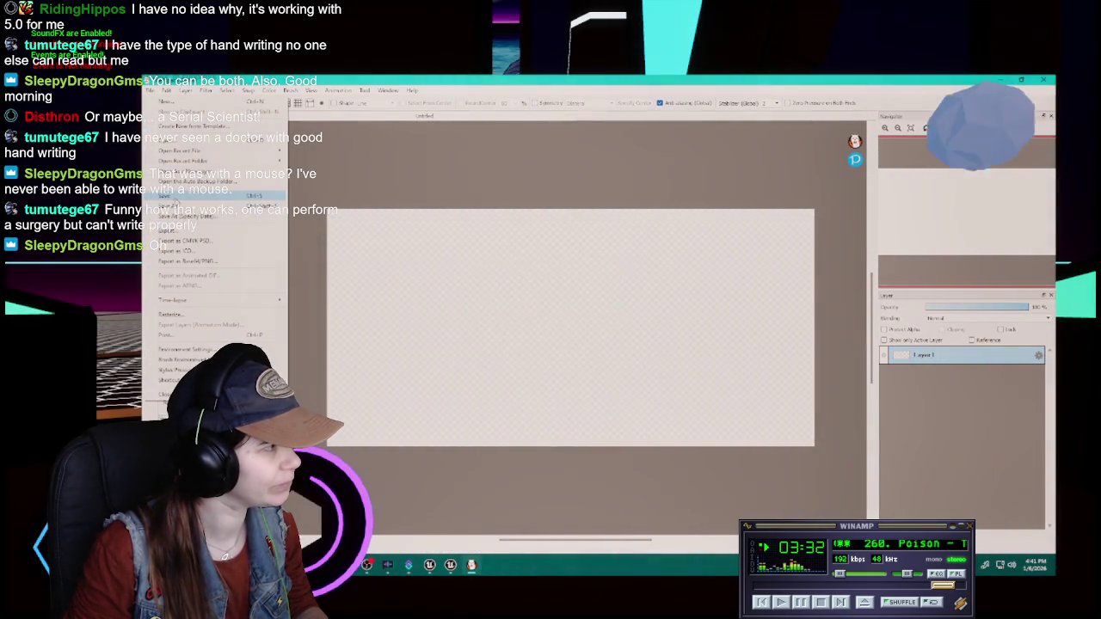
- Bring the drawing window into focus and make the brush much thicker
{"action": "left_click", "coordinate": [462, 239]}
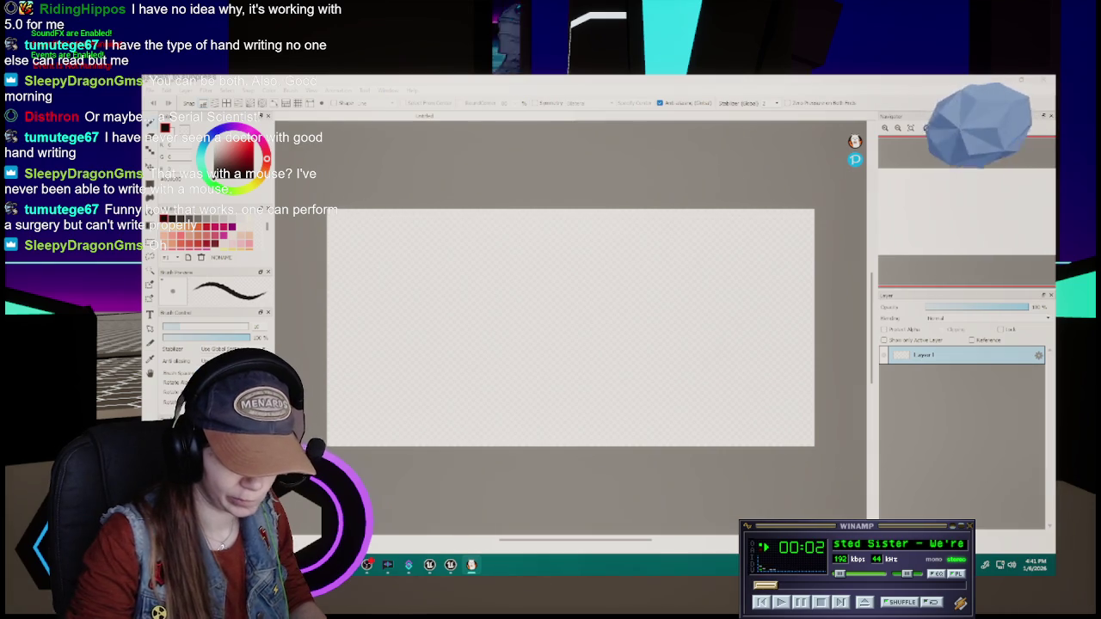
{"action": "key", "text": "alt+Tab"}
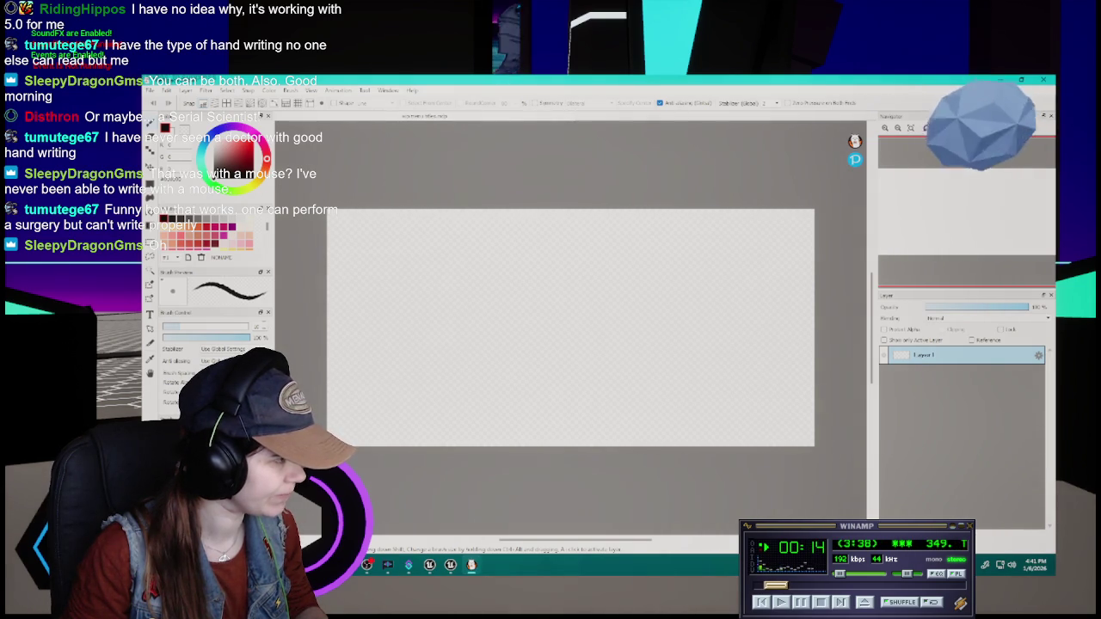
{"action": "left_click", "coordinate": [232, 328]}
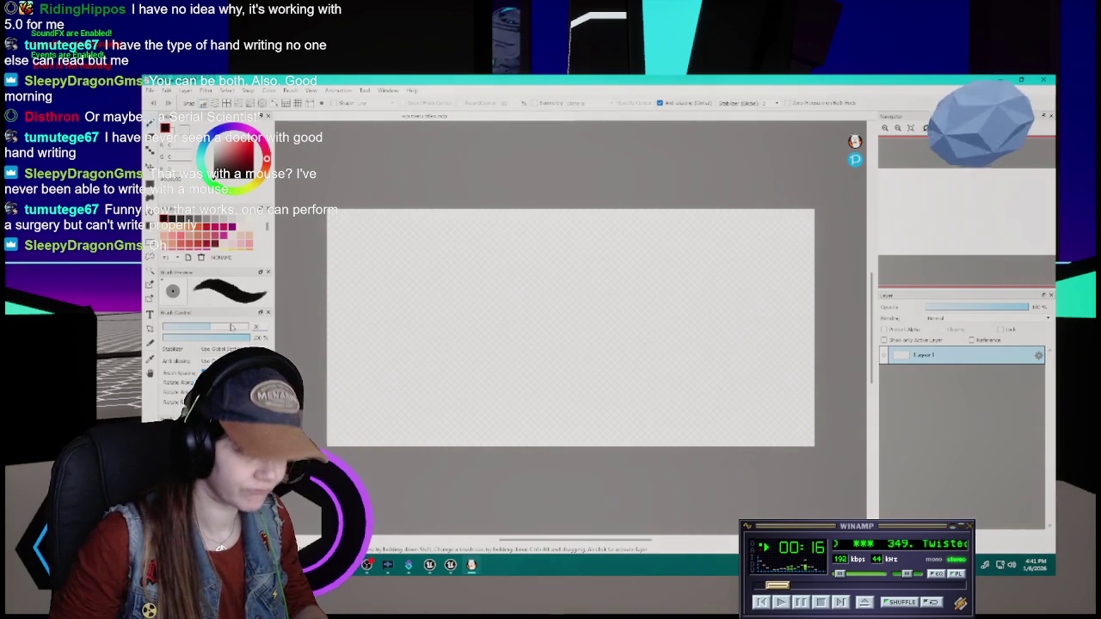
{"action": "scroll", "coordinate": [528, 363], "scroll_direction": "down", "scroll_amount": 1}
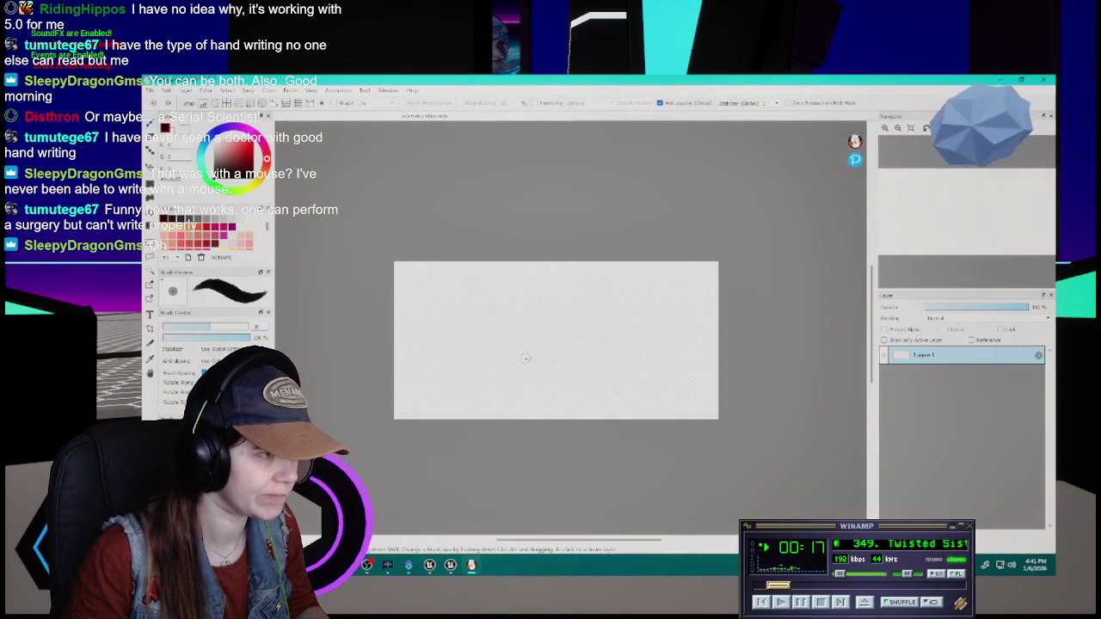
- Rename layers to Paused and You Woke Up, add another You Woke Up layer, select Paused
{"action": "double_click", "coordinate": [922, 355]}
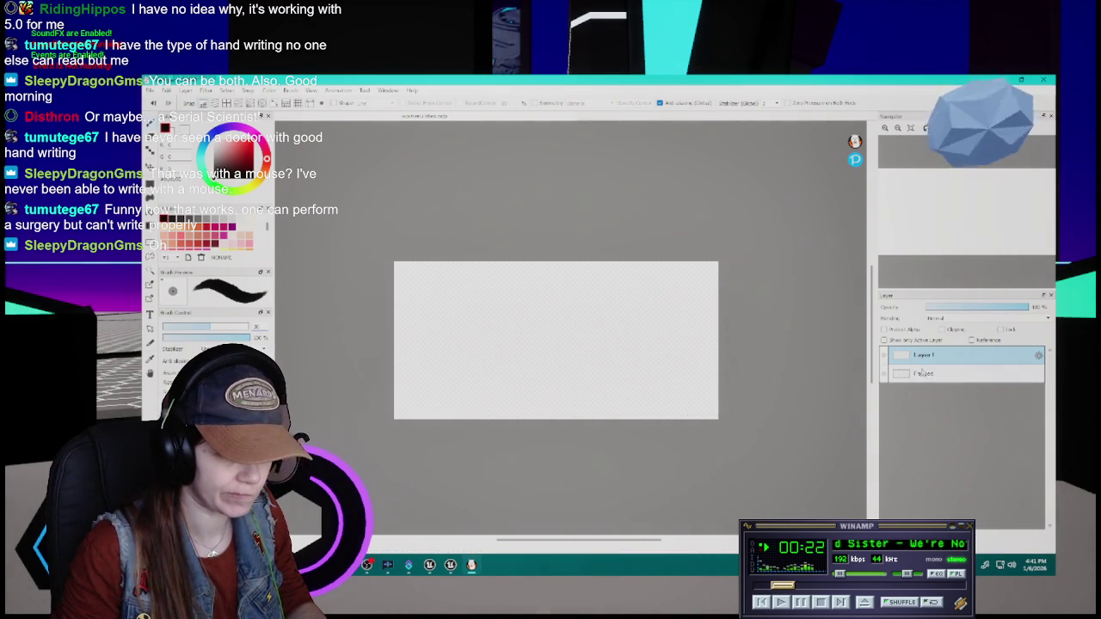
{"action": "double_click", "coordinate": [924, 355]}
{"action": "type", "text": "You Woke Up"}
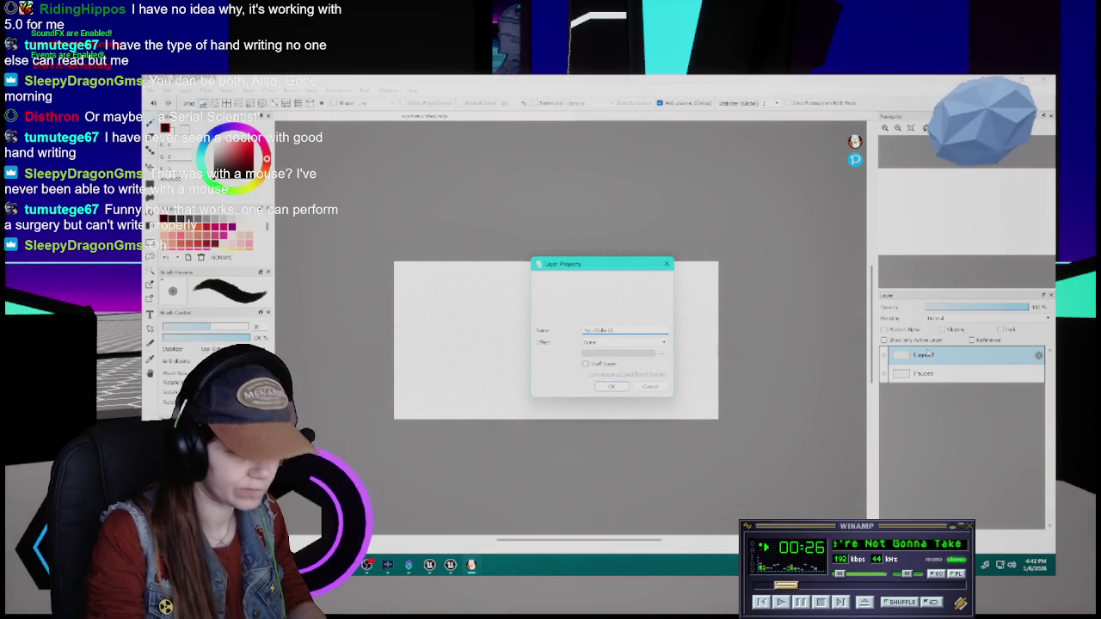
{"action": "key", "text": "ctrl+shift+n"}
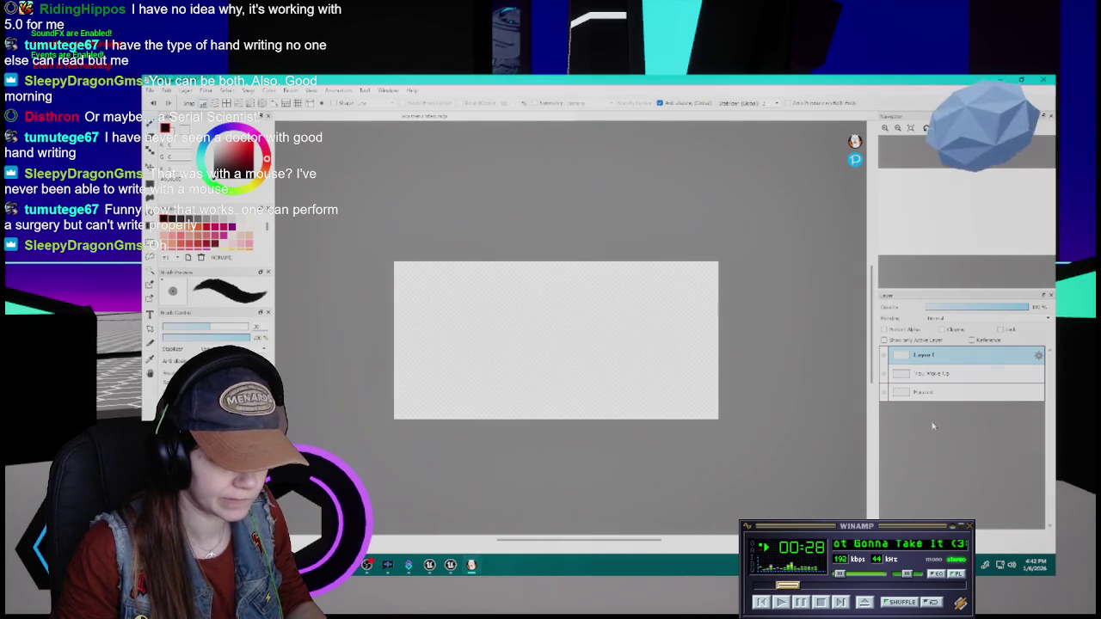
{"action": "double_click", "coordinate": [936, 354]}
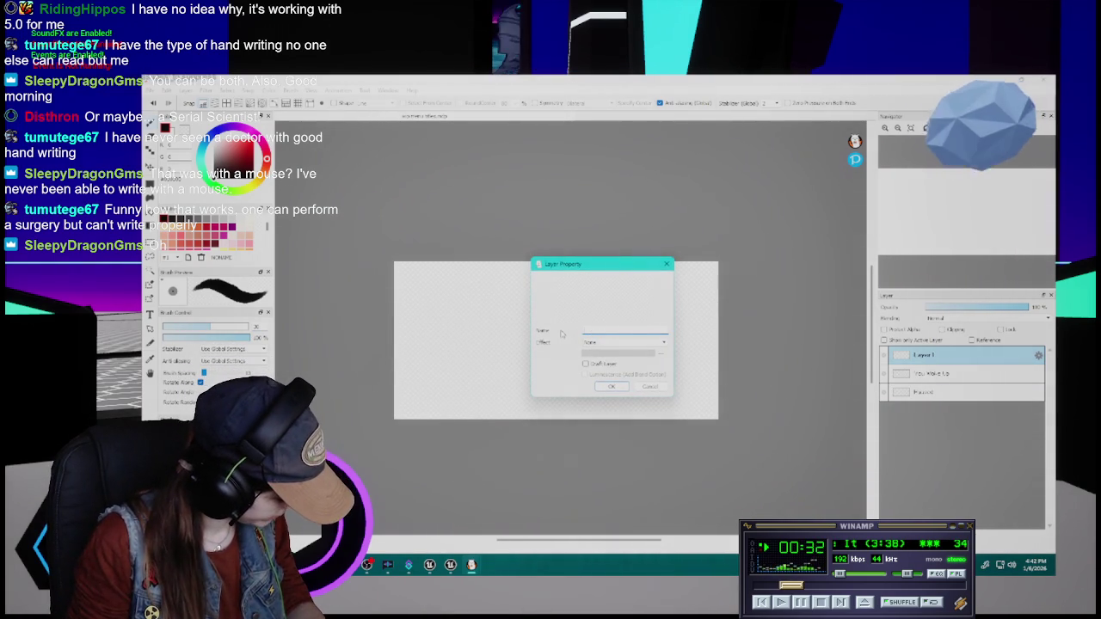
{"action": "type", "text": "L"}
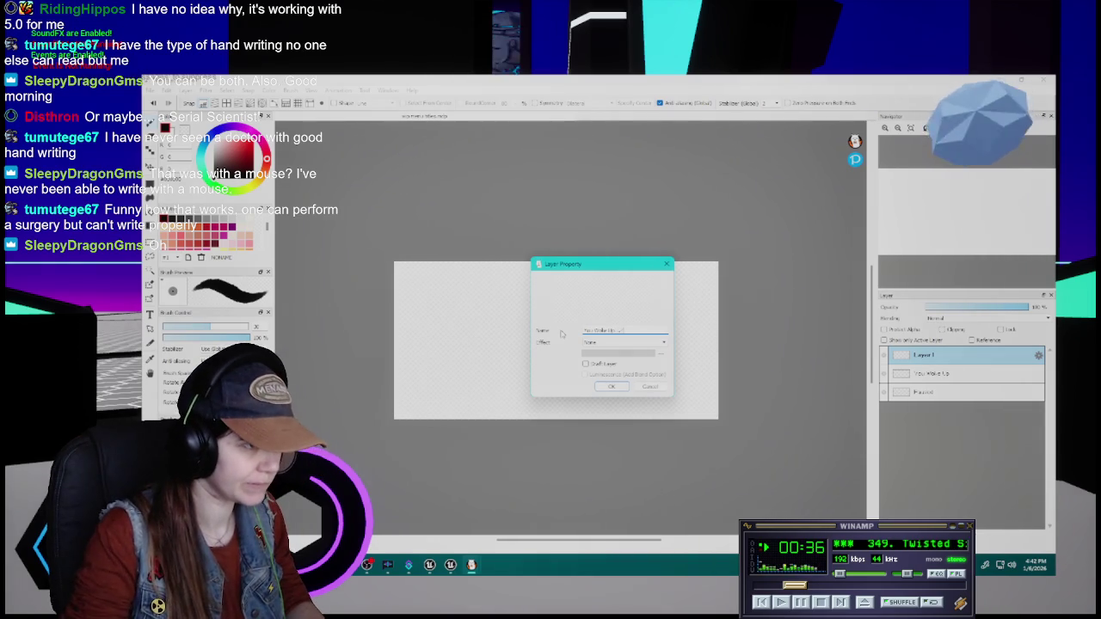
{"action": "key", "text": "Return"}
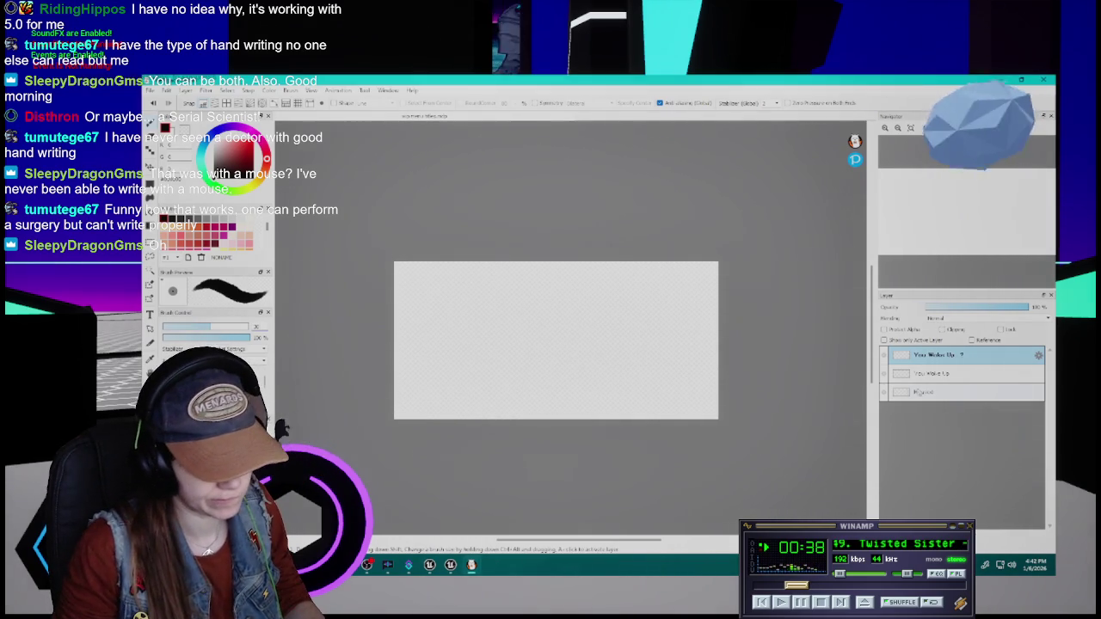
{"action": "left_click", "coordinate": [920, 392]}
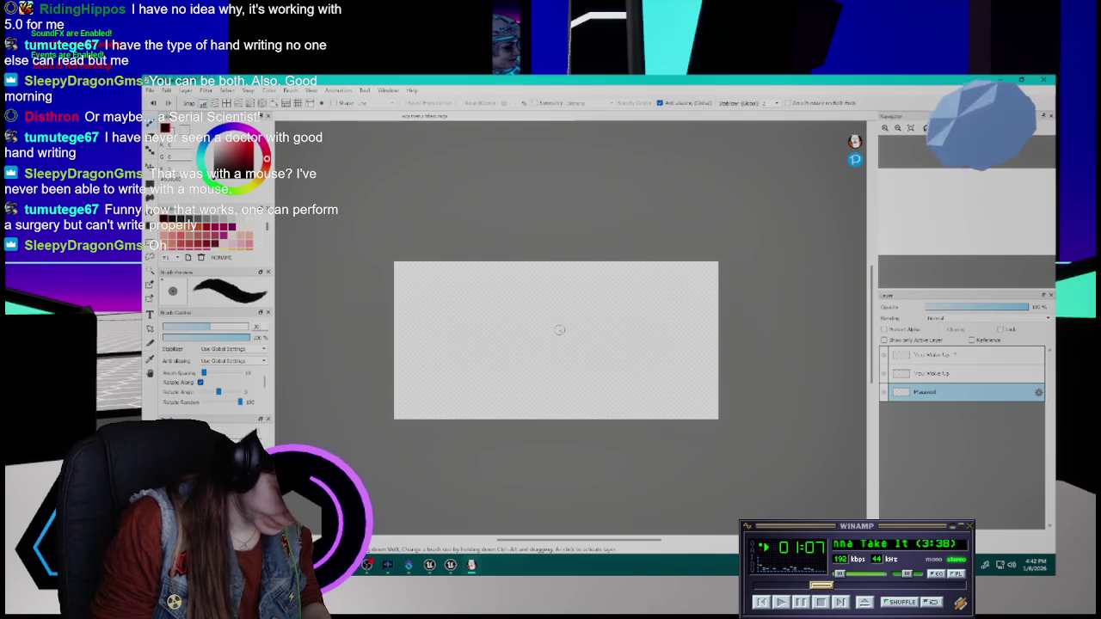
- Hand-letter P, A, U, S, E and D on the Paused layer, redoing the E
{"action": "mouse_move", "coordinate": [422, 306]}
{"action": "left_mouse_down"}
{"action": "mouse_move", "coordinate": [442, 381]}
{"action": "mouse_move", "coordinate": [437, 335]}
{"action": "mouse_move", "coordinate": [471, 369]}
{"action": "mouse_move", "coordinate": [514, 359]}
{"action": "mouse_move", "coordinate": [474, 330]}
{"action": "mouse_move", "coordinate": [510, 373]}
{"action": "mouse_move", "coordinate": [513, 347]}
{"action": "left_mouse_up"}
{"action": "key", "text": "ctrl+z"}
{"action": "left_click_drag", "start_coordinate": [516, 308], "coordinate": [566, 372]}
{"action": "left_click_drag", "start_coordinate": [591, 308], "coordinate": [564, 366]}
{"action": "mouse_move", "coordinate": [612, 308]}
{"action": "left_mouse_down"}
{"action": "mouse_move", "coordinate": [641, 310]}
{"action": "mouse_move", "coordinate": [636, 354]}
{"action": "left_mouse_up"}
{"action": "key", "text": "ctrl+z"}
{"action": "key", "text": "ctrl+z"}
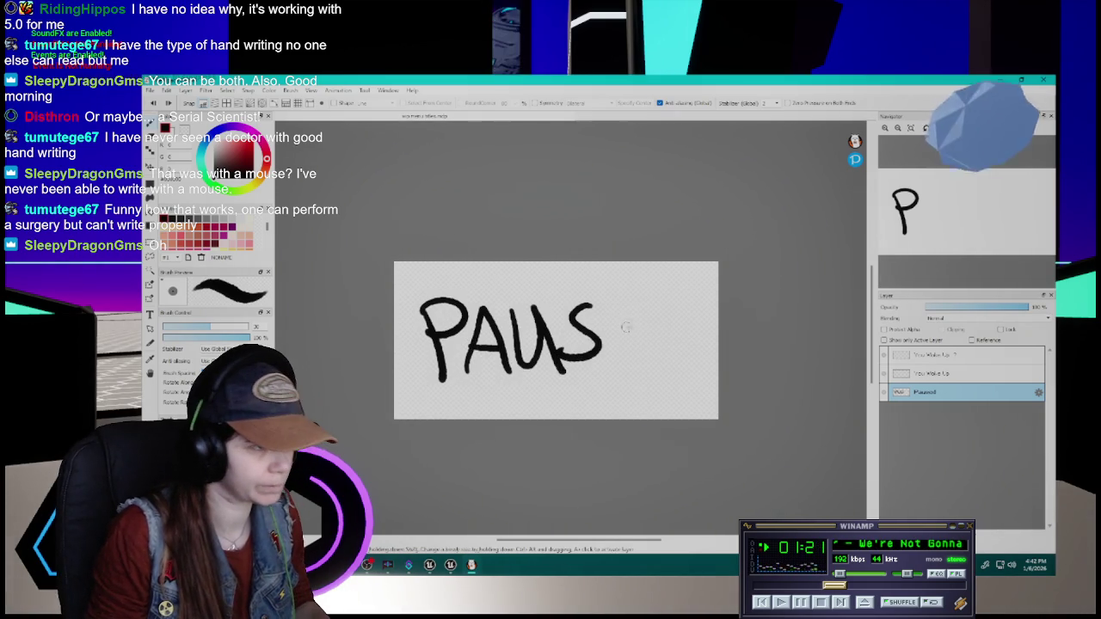
{"action": "left_click_drag", "start_coordinate": [612, 308], "coordinate": [642, 308]}
{"action": "mouse_move", "coordinate": [614, 308]}
{"action": "left_mouse_down"}
{"action": "mouse_move", "coordinate": [616, 365]}
{"action": "mouse_move", "coordinate": [650, 351]}
{"action": "left_mouse_up"}
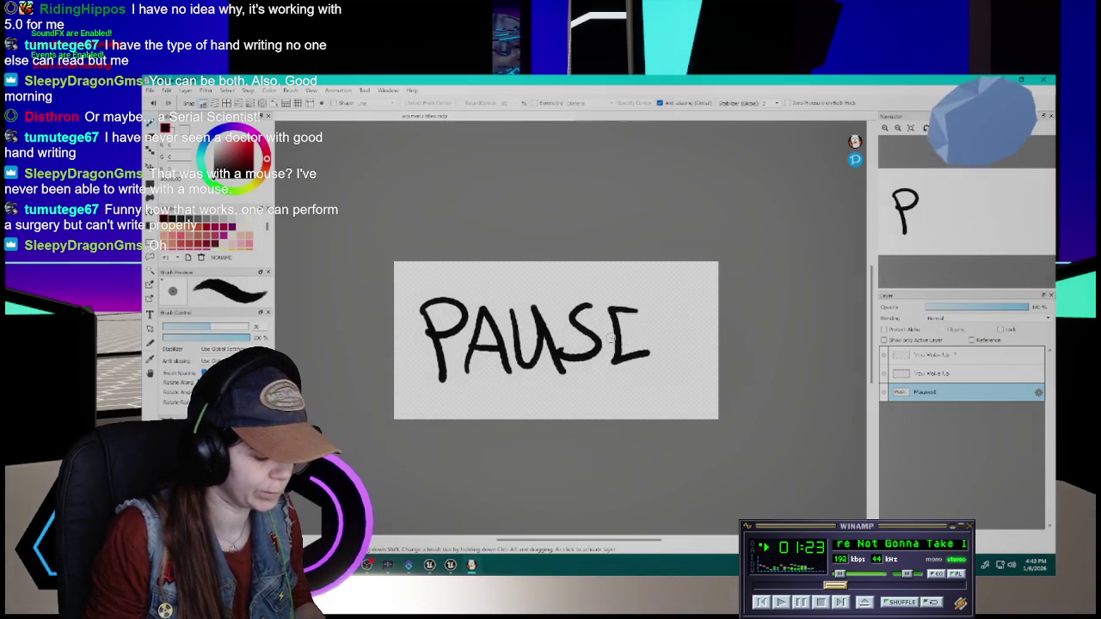
{"action": "key", "text": "ctrl+z"}
{"action": "key", "text": "ctrl+z"}
{"action": "mouse_move", "coordinate": [621, 313]}
{"action": "left_mouse_down"}
{"action": "mouse_move", "coordinate": [614, 364]}
{"action": "mouse_move", "coordinate": [661, 354]}
{"action": "mouse_move", "coordinate": [650, 333]}
{"action": "mouse_move", "coordinate": [662, 356]}
{"action": "left_mouse_up"}
{"action": "mouse_move", "coordinate": [662, 313]}
{"action": "left_mouse_down"}
{"action": "mouse_move", "coordinate": [694, 337]}
{"action": "mouse_move", "coordinate": [665, 363]}
{"action": "left_mouse_up"}
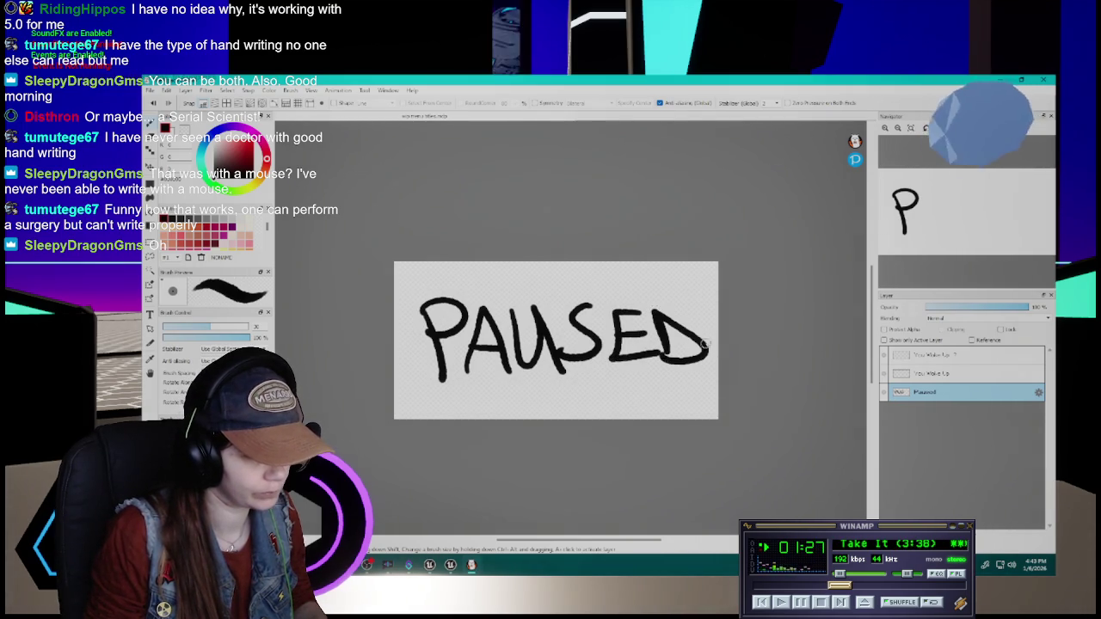
- Undo and redraw the E and D strokes until PAUSED is complete
{"action": "key", "text": "ctrl+z"}
{"action": "key", "text": "ctrl+z"}
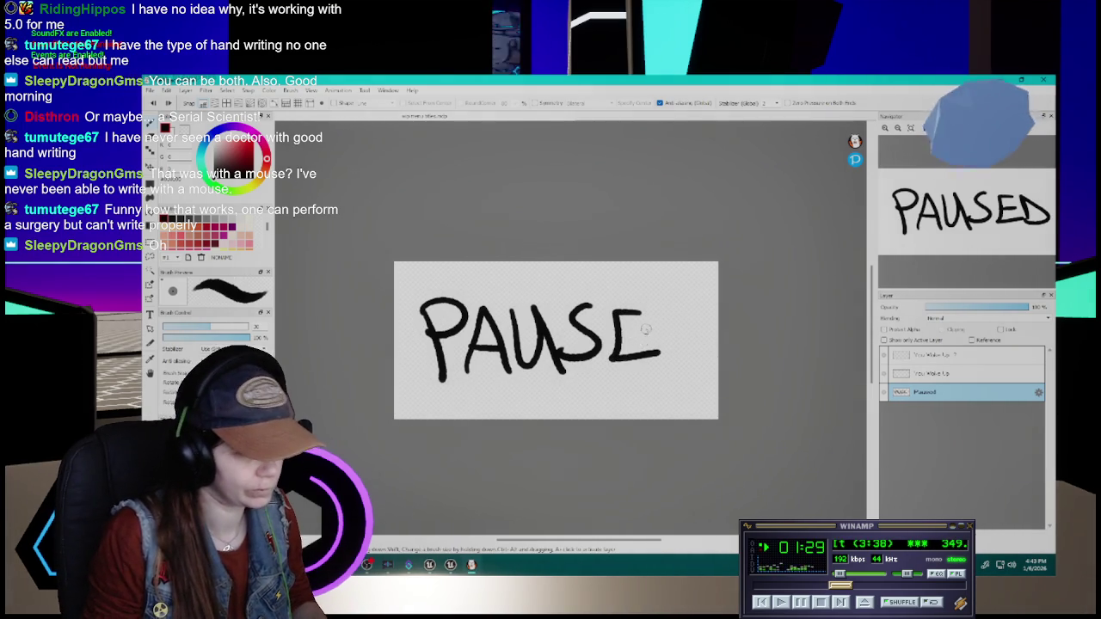
{"action": "key", "text": "ctrl+z"}
{"action": "key", "text": "ctrl+z"}
{"action": "key", "text": "ctrl+z"}
{"action": "mouse_move", "coordinate": [640, 306]}
{"action": "left_mouse_down"}
{"action": "mouse_move", "coordinate": [612, 344]}
{"action": "mouse_move", "coordinate": [640, 356]}
{"action": "left_mouse_up"}
{"action": "left_click_drag", "start_coordinate": [658, 306], "coordinate": [655, 357]}
{"action": "key", "text": "ctrl+z"}
{"action": "left_click_drag", "start_coordinate": [670, 311], "coordinate": [672, 362]}
{"action": "key", "text": "ctrl+z"}
{"action": "left_click_drag", "start_coordinate": [661, 311], "coordinate": [662, 363]}
{"action": "left_click_drag", "start_coordinate": [660, 312], "coordinate": [664, 362]}
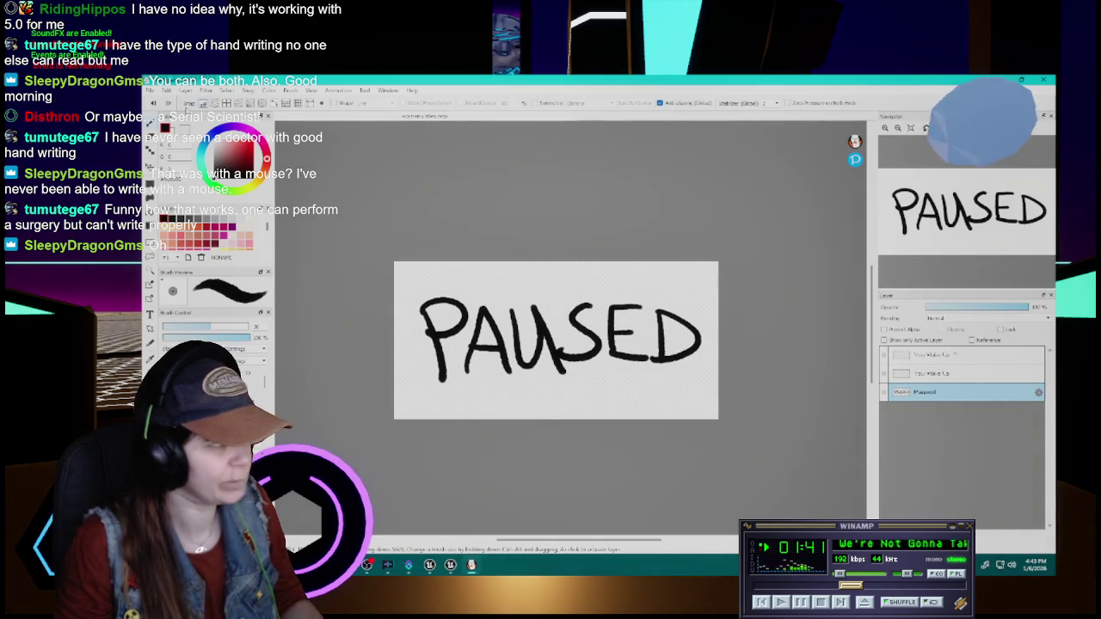
{"action": "left_click", "coordinate": [946, 374]}
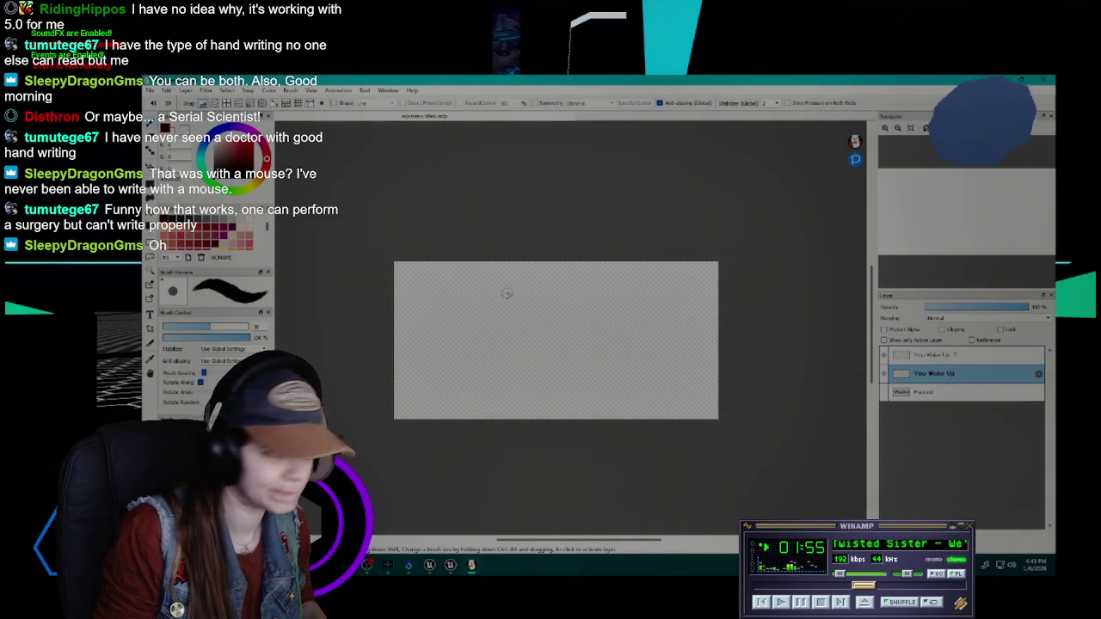
- Redraw the Y, write 'Wo' after it, and start 'Up' on a second line
{"action": "left_click_drag", "start_coordinate": [419, 288], "coordinate": [449, 348]}
{"action": "key", "text": "ctrl+z"}
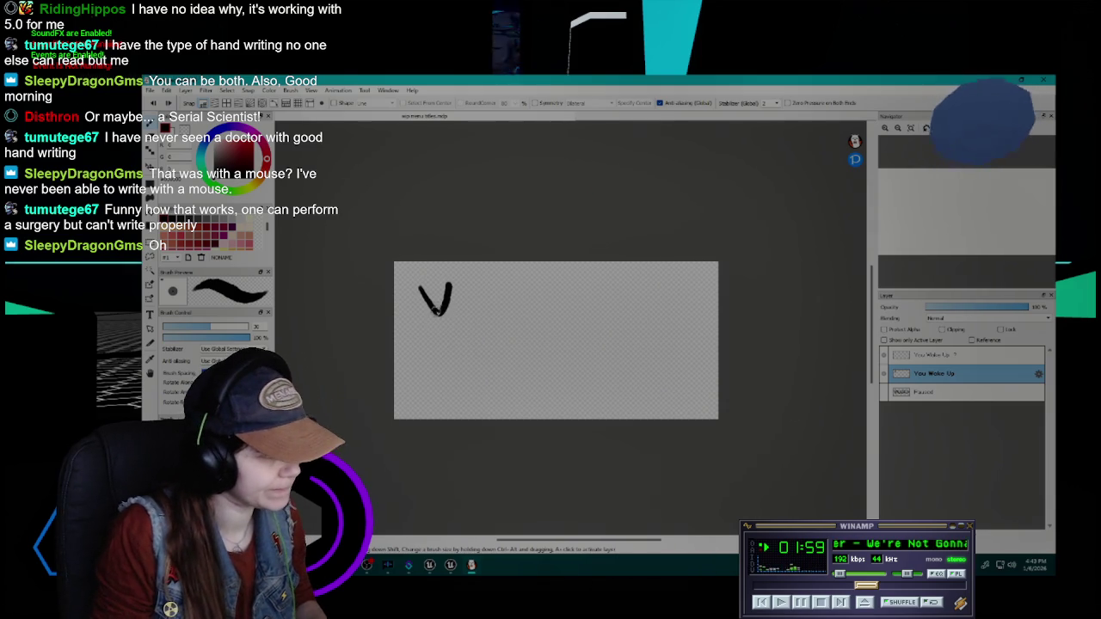
{"action": "key", "text": "ctrl+z"}
{"action": "key", "text": "ctrl+z"}
{"action": "left_click_drag", "start_coordinate": [421, 284], "coordinate": [442, 318]}
{"action": "mouse_move", "coordinate": [454, 281]}
{"action": "left_mouse_down"}
{"action": "mouse_move", "coordinate": [449, 344]}
{"action": "mouse_move", "coordinate": [478, 325]}
{"action": "mouse_move", "coordinate": [512, 325]}
{"action": "mouse_move", "coordinate": [519, 346]}
{"action": "left_mouse_up"}
{"action": "mouse_move", "coordinate": [535, 293]}
{"action": "left_mouse_down"}
{"action": "mouse_move", "coordinate": [578, 337]}
{"action": "mouse_move", "coordinate": [595, 291]}
{"action": "mouse_move", "coordinate": [594, 334]}
{"action": "mouse_move", "coordinate": [605, 313]}
{"action": "mouse_move", "coordinate": [616, 337]}
{"action": "mouse_move", "coordinate": [671, 329]}
{"action": "left_mouse_up"}
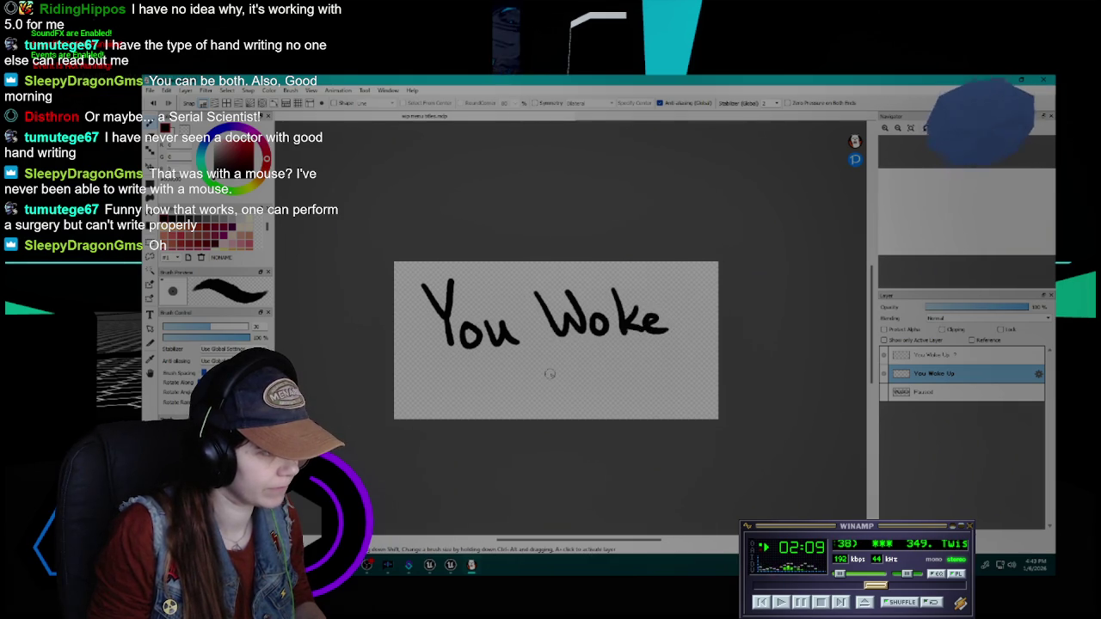
{"action": "left_click_drag", "start_coordinate": [513, 357], "coordinate": [562, 385]}
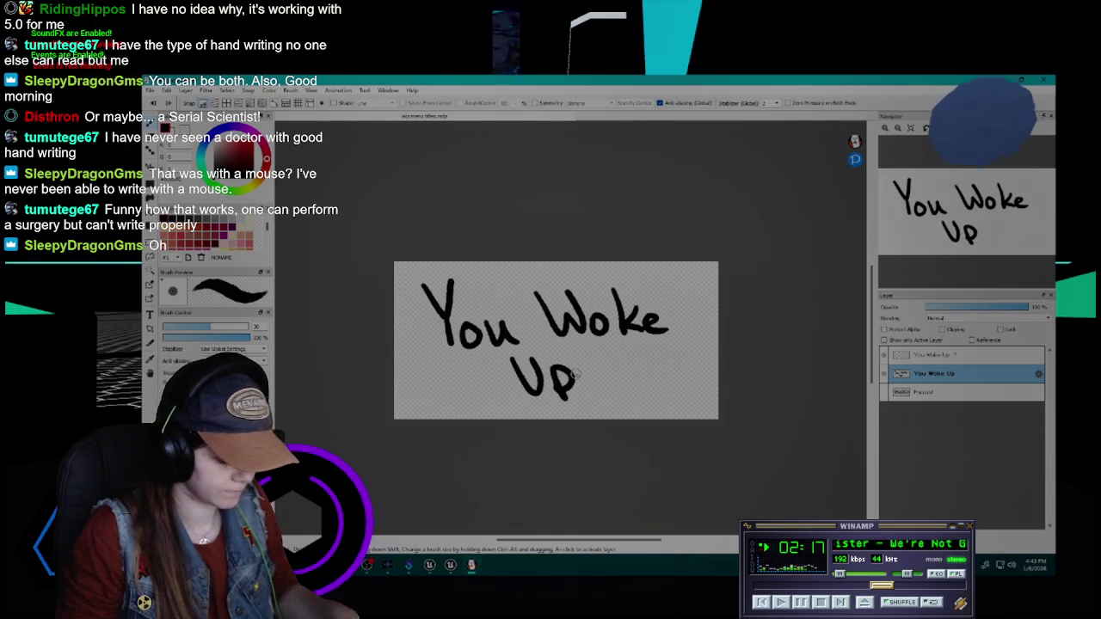
- Wipe the two-line handwriting and retry the Y several times at the canvas top-left
{"action": "key", "text": "Delete"}
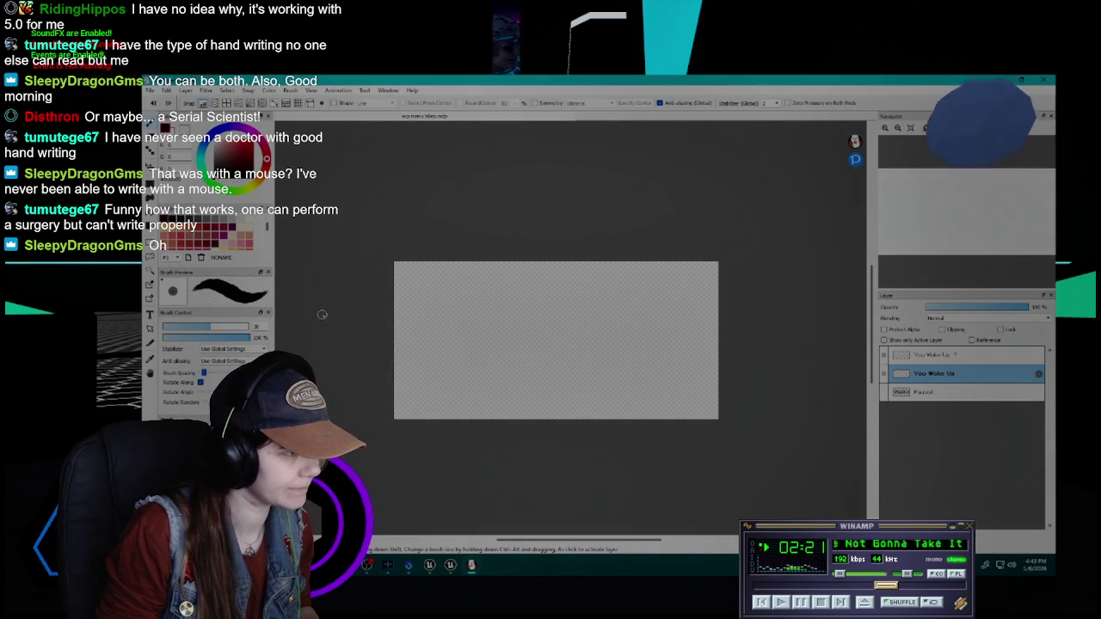
{"action": "left_click_drag", "start_coordinate": [405, 286], "coordinate": [420, 320]}
{"action": "mouse_move", "coordinate": [430, 285]}
{"action": "left_mouse_down"}
{"action": "mouse_move", "coordinate": [423, 349]}
{"action": "mouse_move", "coordinate": [456, 329]}
{"action": "left_mouse_up"}
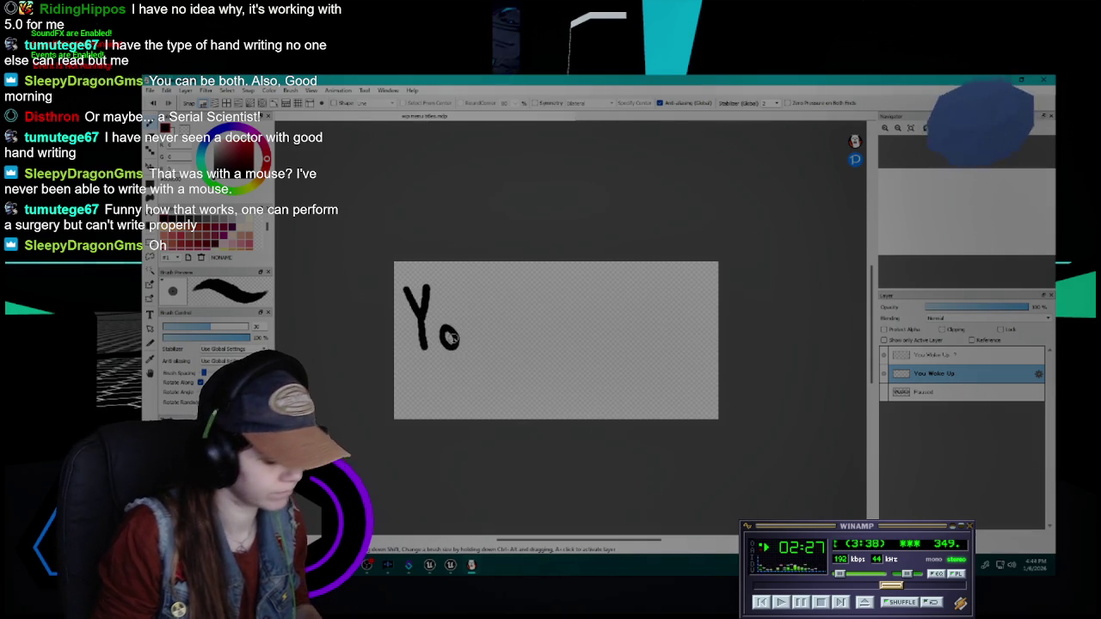
{"action": "key", "text": "ctrl+z"}
{"action": "key", "text": "ctrl+z"}
{"action": "key", "text": "ctrl+z"}
{"action": "key", "text": "ctrl+z"}
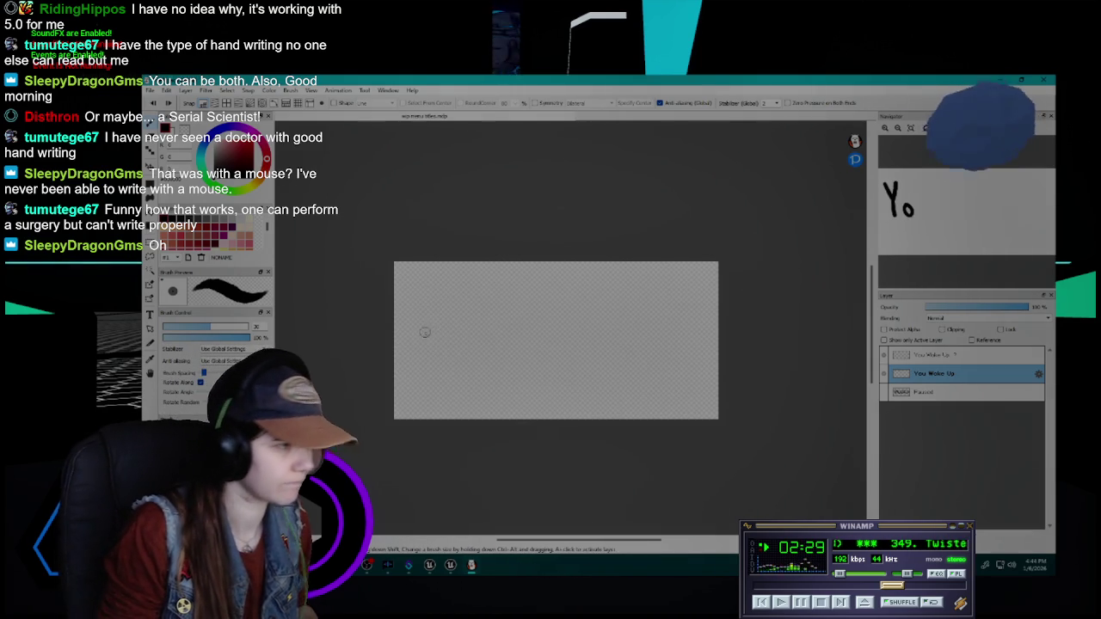
{"action": "left_click_drag", "start_coordinate": [400, 289], "coordinate": [419, 333]}
{"action": "left_click_drag", "start_coordinate": [442, 282], "coordinate": [419, 332]}
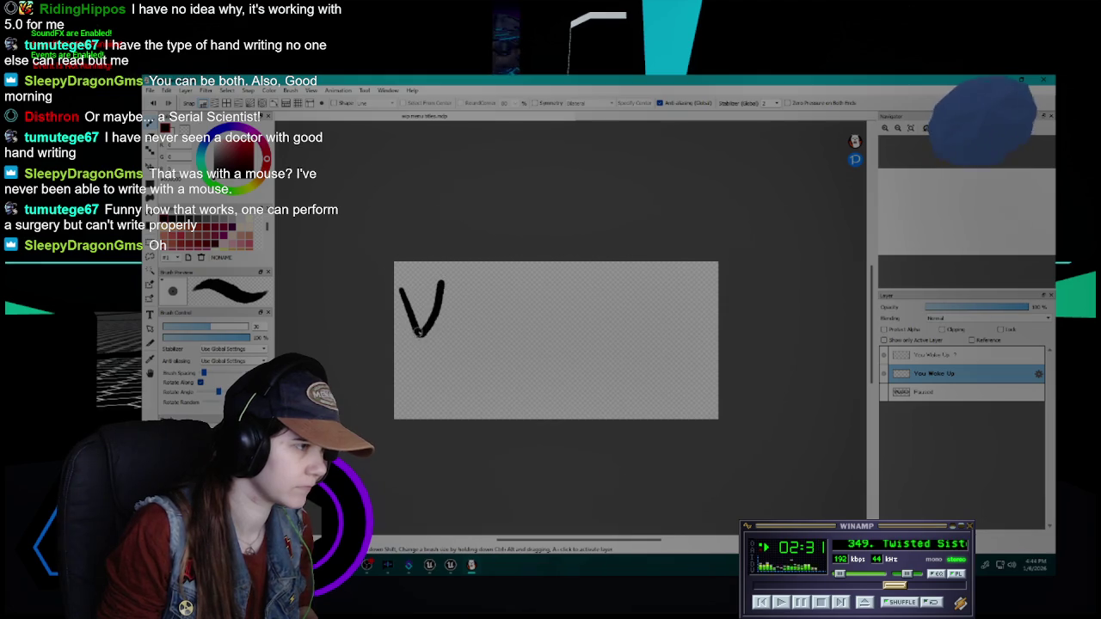
{"action": "key", "text": "ctrl+z"}
{"action": "key", "text": "ctrl+z"}
- Retry the Y's V stroke and redraw the k after 'Wo' on one line
{"action": "scroll", "coordinate": [431, 340], "scroll_direction": "down", "scroll_amount": 1}
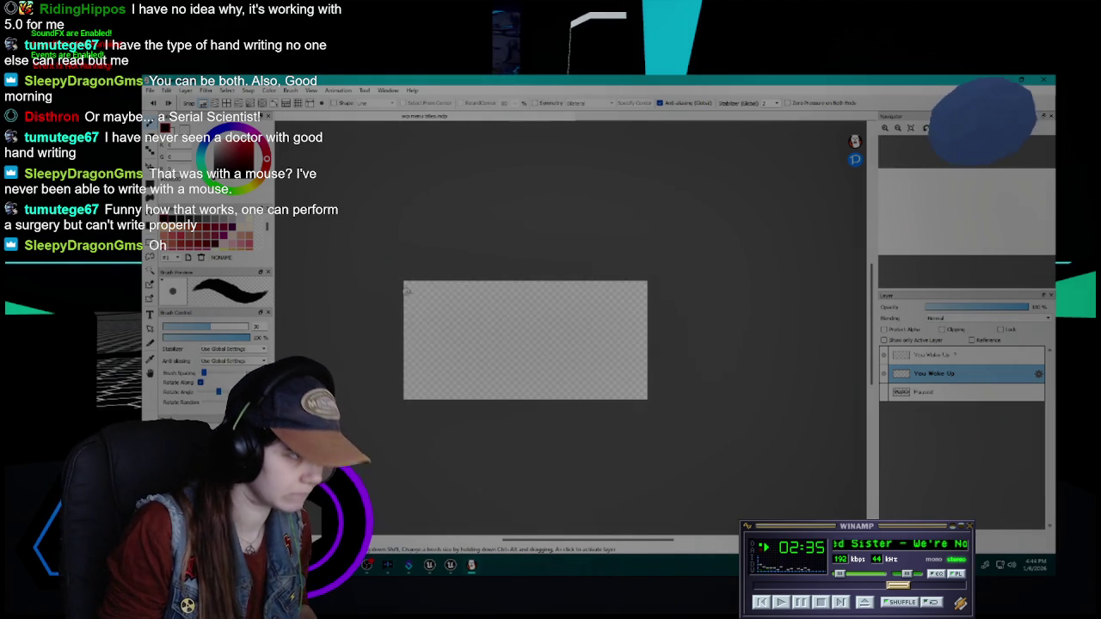
{"action": "left_click_drag", "start_coordinate": [404, 296], "coordinate": [422, 325]}
{"action": "mouse_move", "coordinate": [447, 290]}
{"action": "left_mouse_down"}
{"action": "mouse_move", "coordinate": [425, 325]}
{"action": "mouse_move", "coordinate": [434, 365]}
{"action": "mouse_move", "coordinate": [514, 331]}
{"action": "mouse_move", "coordinate": [517, 304]}
{"action": "mouse_move", "coordinate": [531, 340]}
{"action": "mouse_move", "coordinate": [578, 345]}
{"action": "left_mouse_up"}
{"action": "key", "text": "ctrl+z"}
{"action": "key", "text": "ctrl+z"}
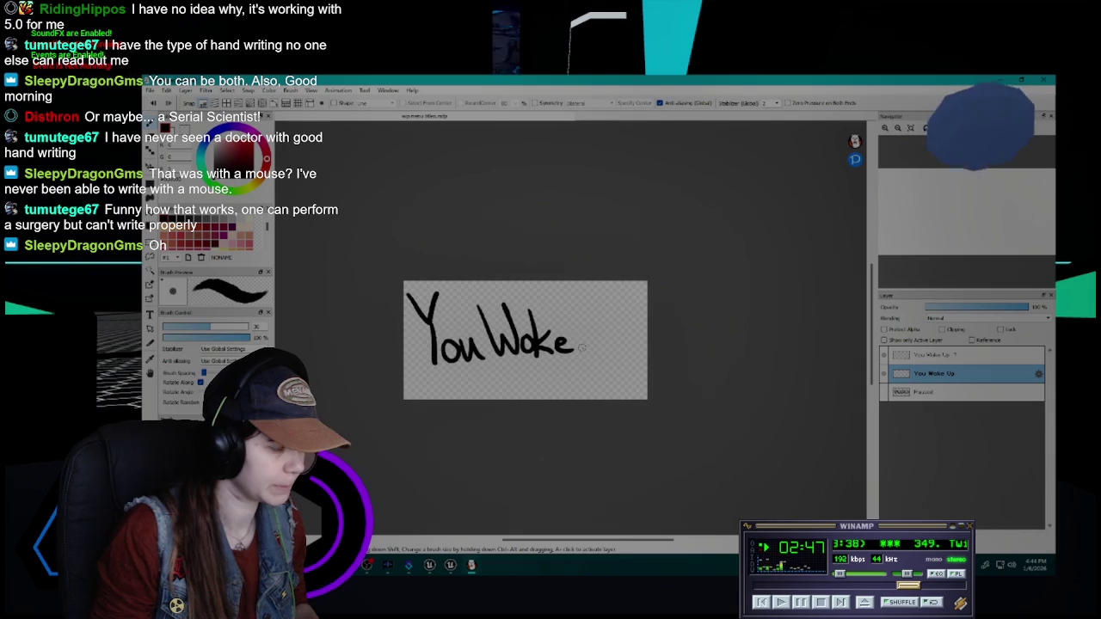
{"action": "key", "text": "ctrl+z"}
{"action": "key", "text": "ctrl+z"}
{"action": "key", "text": "ctrl+z"}
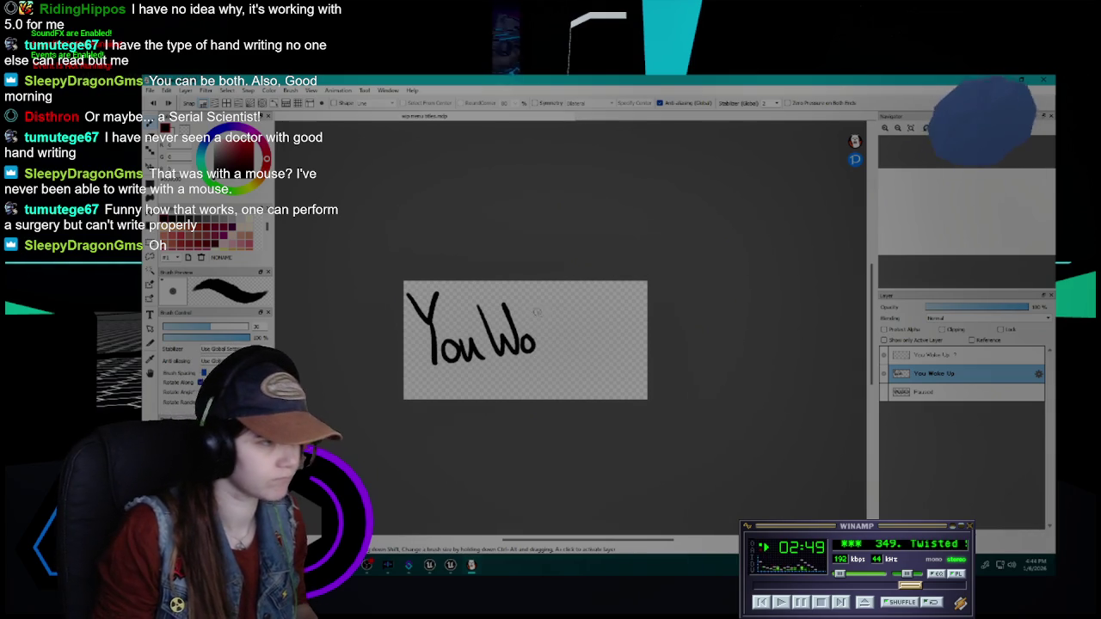
{"action": "left_click_drag", "start_coordinate": [540, 301], "coordinate": [542, 341]}
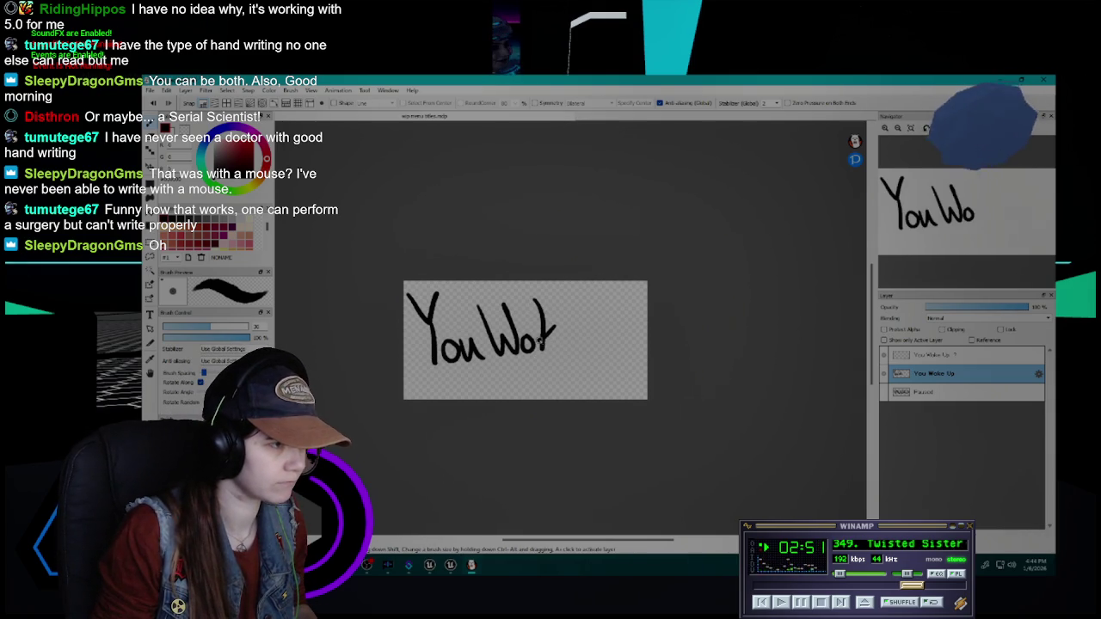
{"action": "key", "text": "ctrl+z"}
{"action": "key", "text": "ctrl+z"}
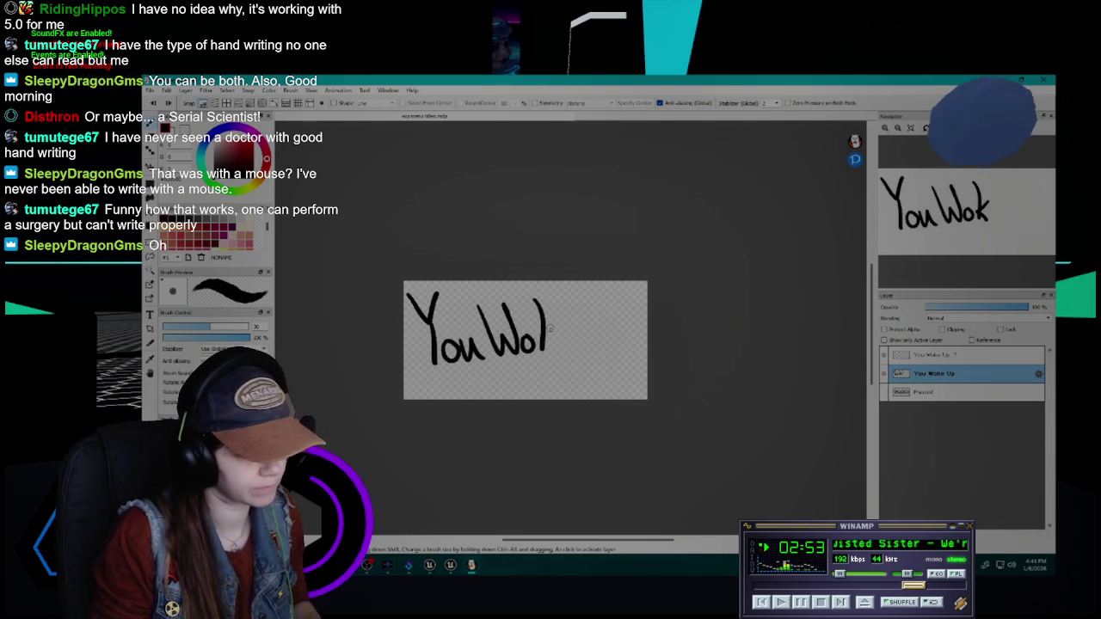
{"action": "key", "text": "ctrl+z"}
{"action": "mouse_move", "coordinate": [539, 300]}
{"action": "left_mouse_down"}
{"action": "mouse_move", "coordinate": [542, 350]}
{"action": "mouse_move", "coordinate": [543, 340]}
{"action": "mouse_move", "coordinate": [572, 350]}
{"action": "left_mouse_up"}
- Write 'Up' after 'Woke', redoing the U and p strokes
{"action": "mouse_move", "coordinate": [580, 306]}
{"action": "left_mouse_down"}
{"action": "mouse_move", "coordinate": [603, 308]}
{"action": "mouse_move", "coordinate": [609, 364]}
{"action": "left_mouse_up"}
{"action": "mouse_move", "coordinate": [608, 332]}
{"action": "left_mouse_down"}
{"action": "mouse_move", "coordinate": [627, 337]}
{"action": "mouse_move", "coordinate": [611, 349]}
{"action": "left_mouse_up"}
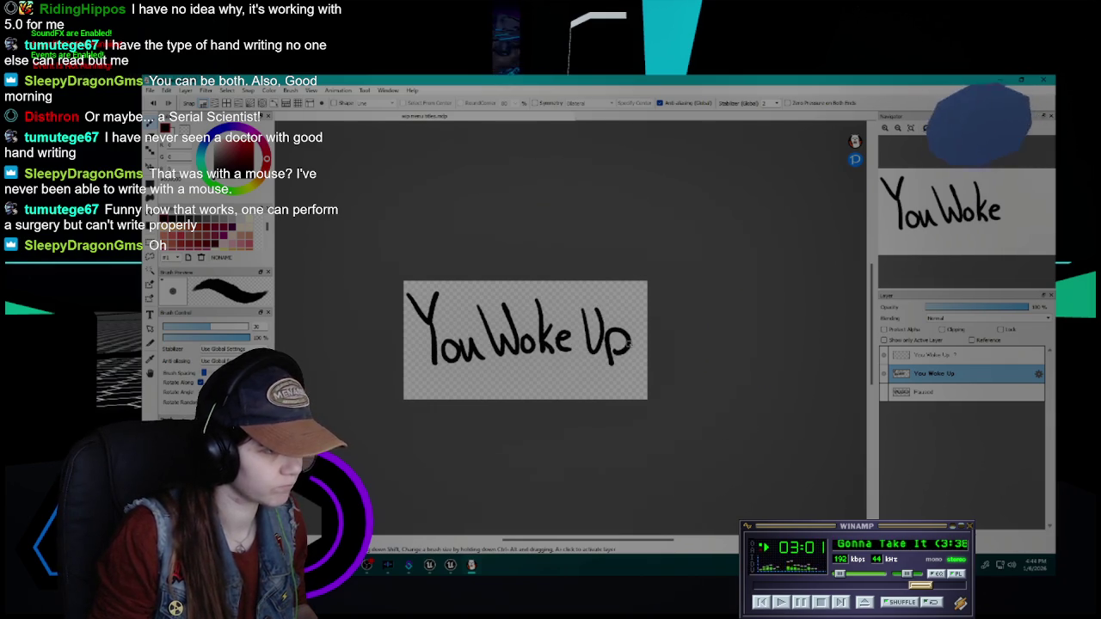
{"action": "key", "text": "ctrl+z"}
{"action": "key", "text": "ctrl+z"}
{"action": "mouse_move", "coordinate": [580, 305]}
{"action": "left_mouse_down"}
{"action": "mouse_move", "coordinate": [593, 355]}
{"action": "mouse_move", "coordinate": [601, 312]}
{"action": "mouse_move", "coordinate": [611, 364]}
{"action": "left_mouse_up"}
{"action": "mouse_move", "coordinate": [609, 332]}
{"action": "left_mouse_down"}
{"action": "mouse_move", "coordinate": [611, 349]}
{"action": "mouse_move", "coordinate": [634, 342]}
{"action": "left_mouse_up"}
{"action": "key", "text": "ctrl+z"}
{"action": "key", "text": "ctrl+z"}
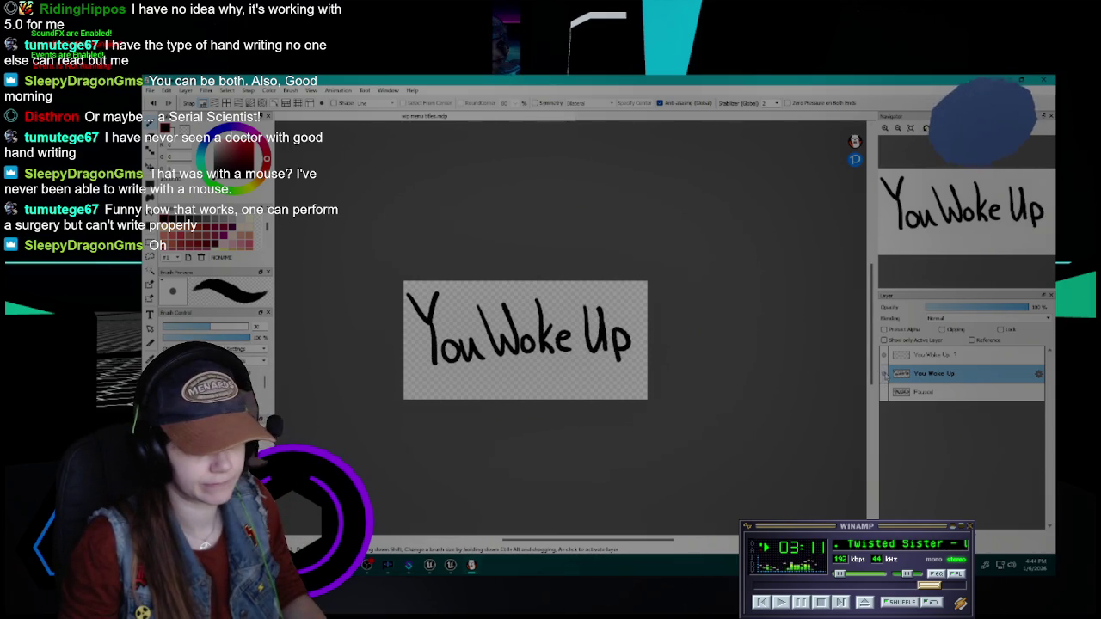
{"action": "left_click", "coordinate": [933, 354]}
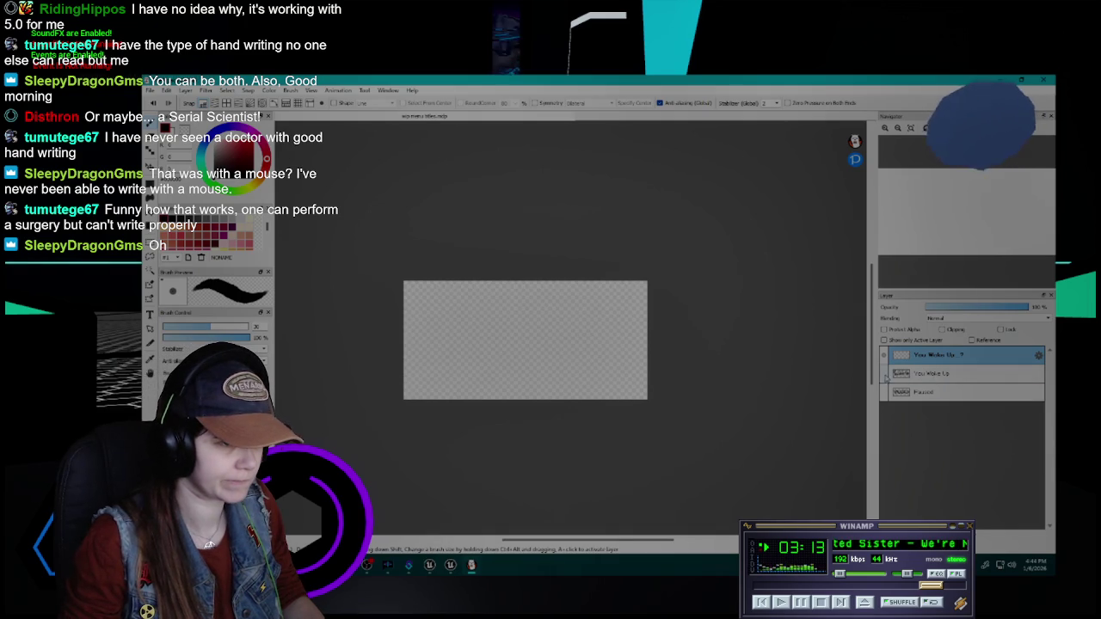
- Trace a new Y on the top layer and hide the original You Woke Up layer
{"action": "key", "text": "ctrl+z"}
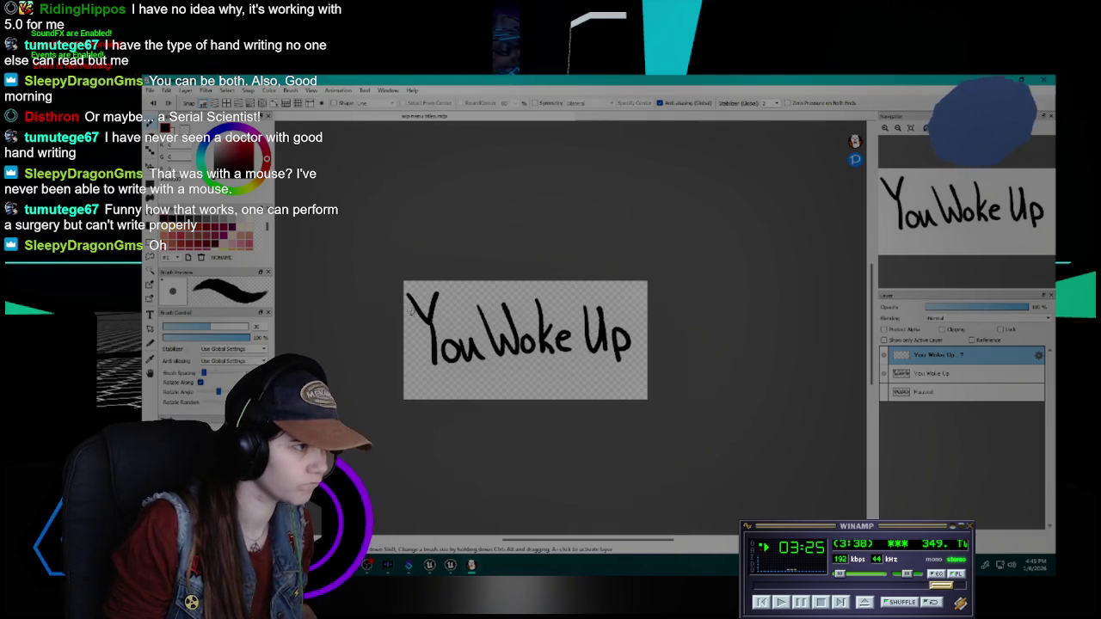
{"action": "left_click_drag", "start_coordinate": [409, 294], "coordinate": [430, 327]}
{"action": "left_click_drag", "start_coordinate": [441, 289], "coordinate": [430, 357]}
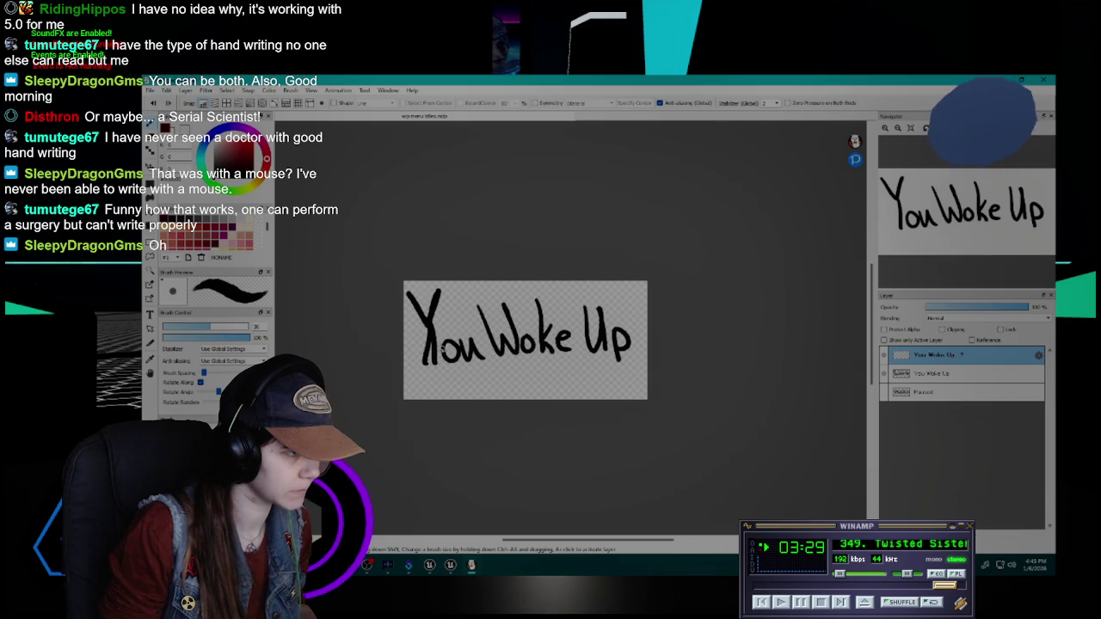
{"action": "left_click", "coordinate": [886, 374]}
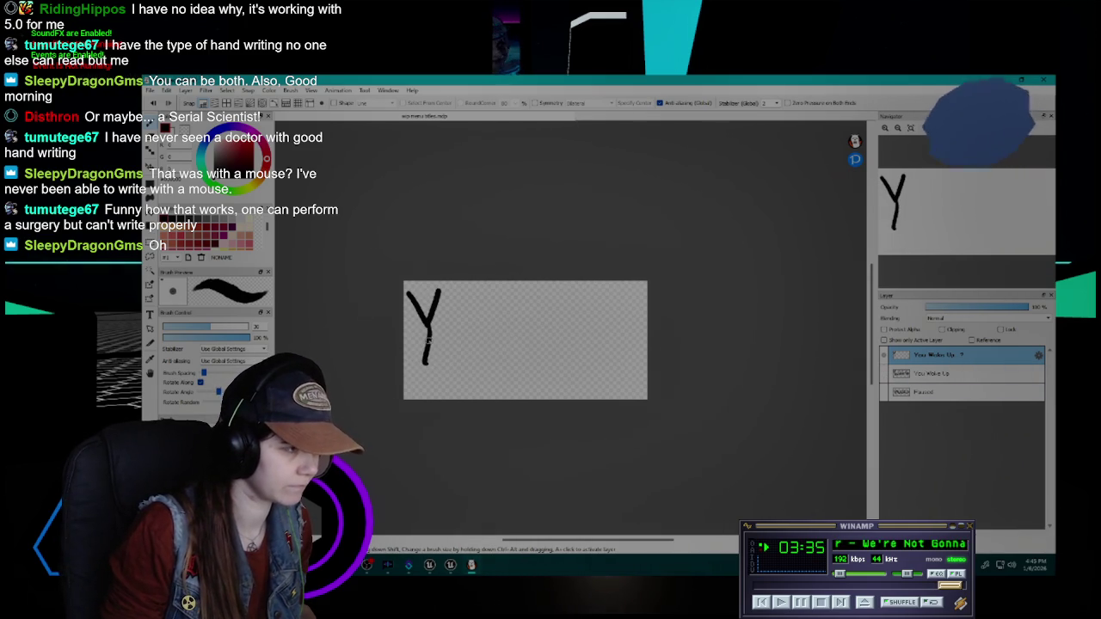
{"action": "key", "text": "Delete"}
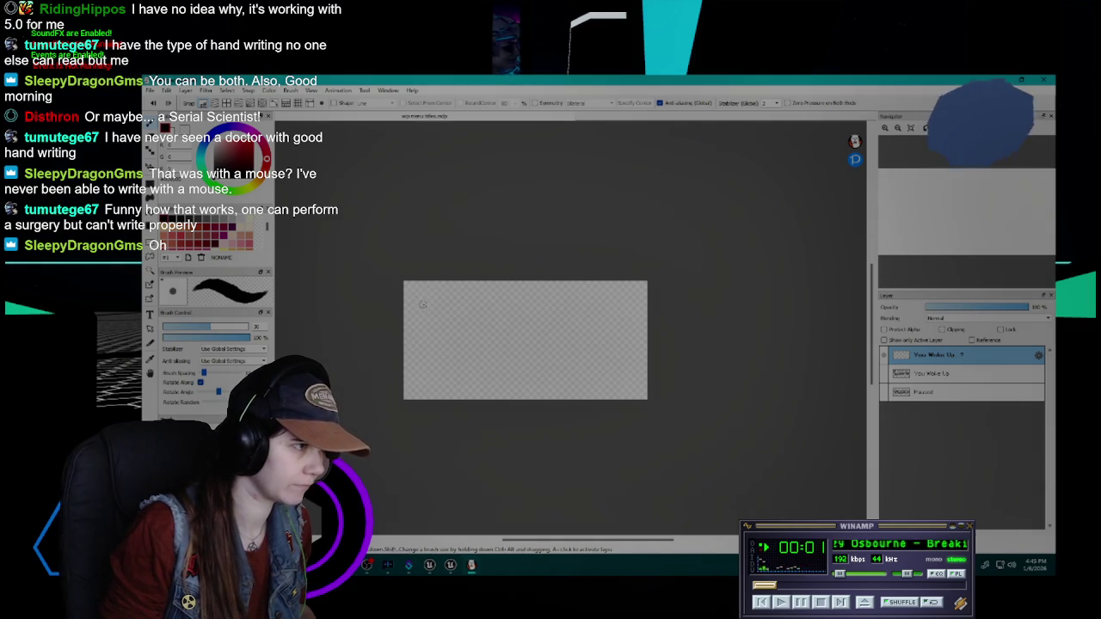
{"action": "left_click_drag", "start_coordinate": [408, 292], "coordinate": [444, 285]}
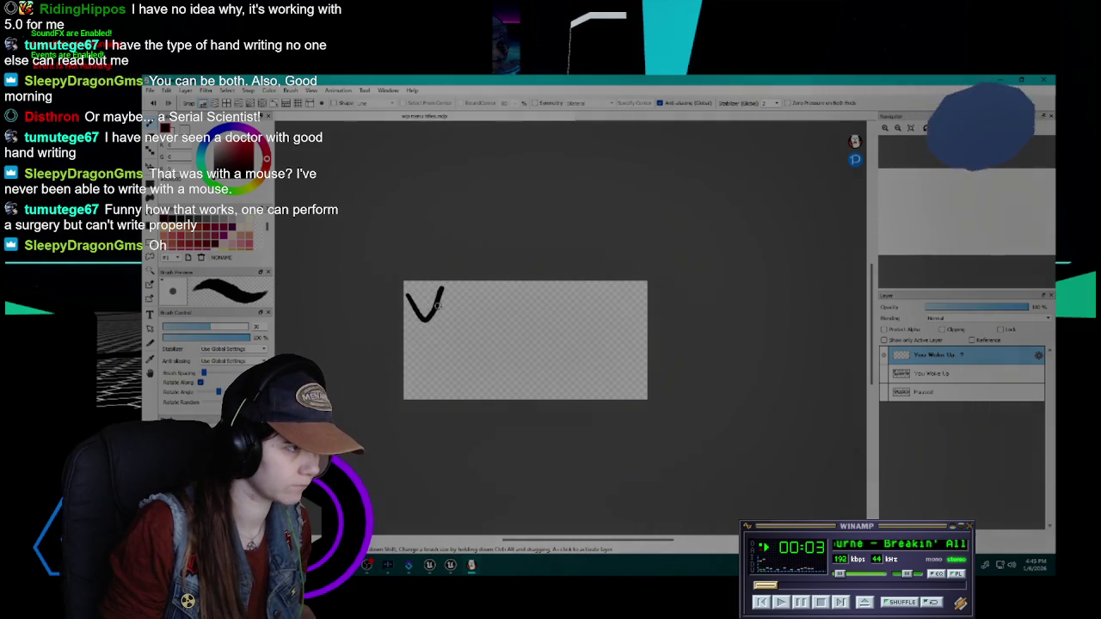
{"action": "key", "text": "Delete"}
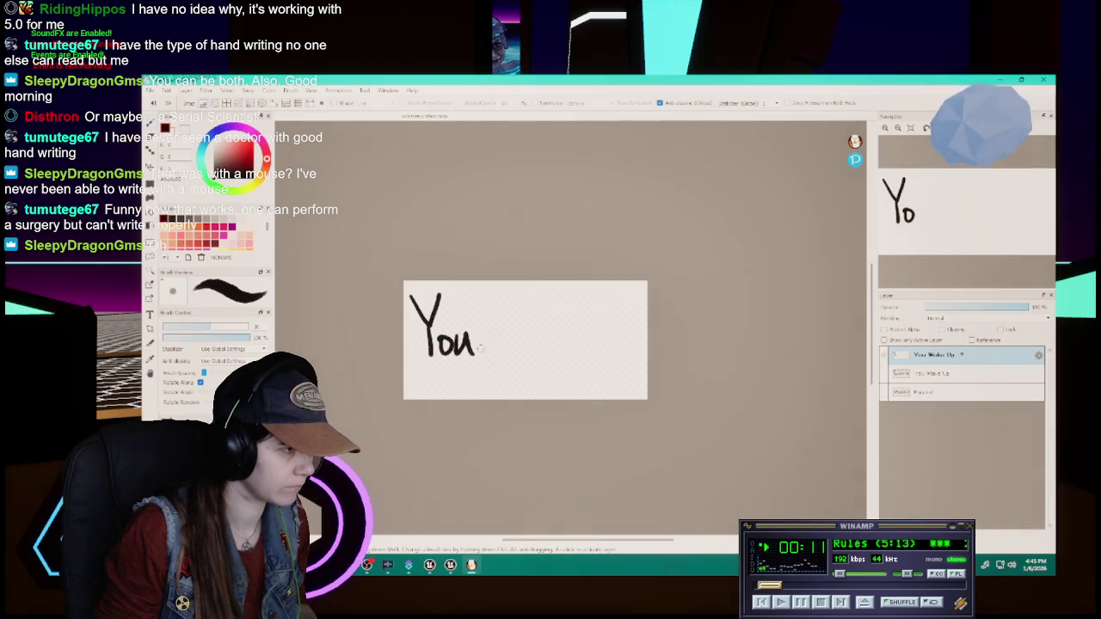
- Rewrite 'Woke' and the U of 'Up' on the top layer, redoing the W, k and e
{"action": "mouse_move", "coordinate": [478, 303]}
{"action": "left_mouse_down"}
{"action": "mouse_move", "coordinate": [490, 324]}
{"action": "mouse_move", "coordinate": [503, 301]}
{"action": "mouse_move", "coordinate": [484, 349]}
{"action": "mouse_move", "coordinate": [514, 297]}
{"action": "mouse_move", "coordinate": [526, 351]}
{"action": "mouse_move", "coordinate": [539, 348]}
{"action": "left_mouse_up"}
{"action": "key", "text": "ctrl+z"}
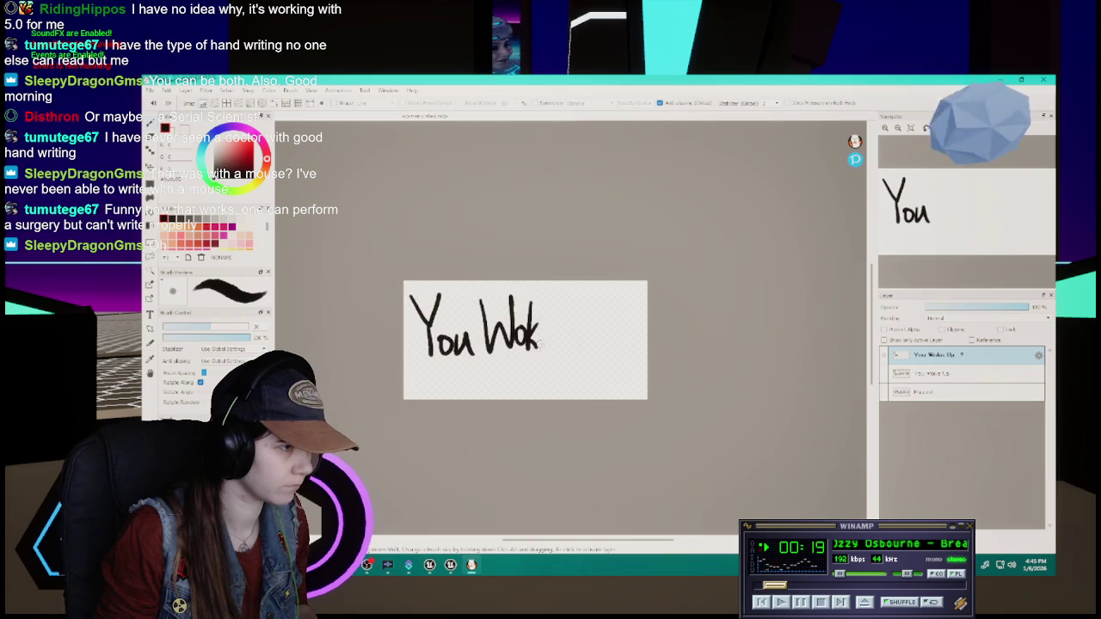
{"action": "key", "text": "ctrl+z"}
{"action": "key", "text": "ctrl+z"}
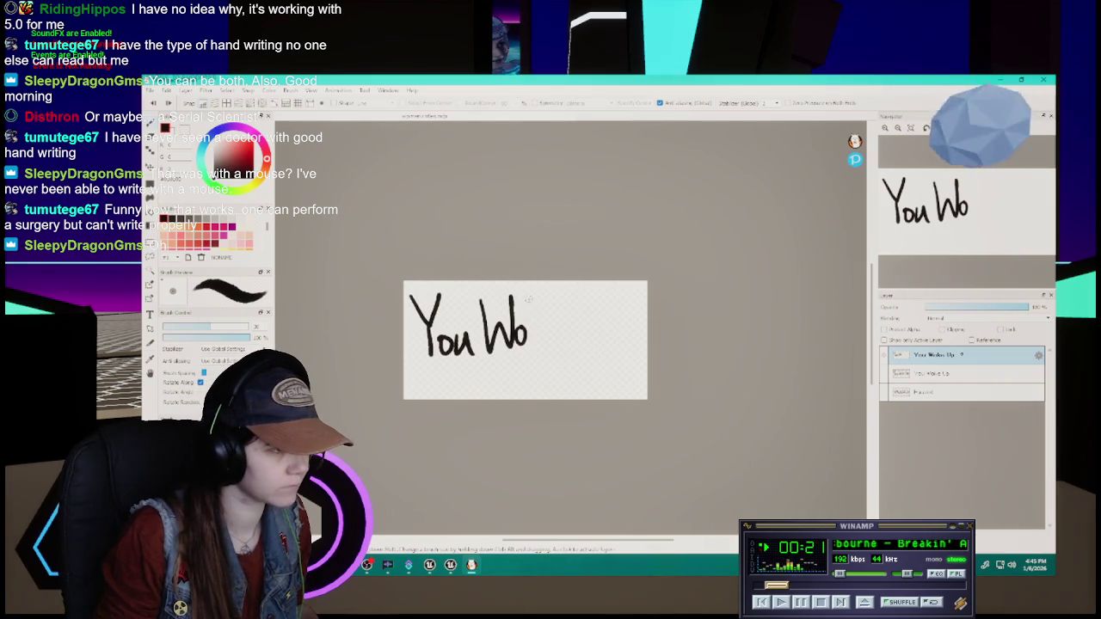
{"action": "left_click_drag", "start_coordinate": [528, 301], "coordinate": [533, 343]}
{"action": "key", "text": "ctrl+z"}
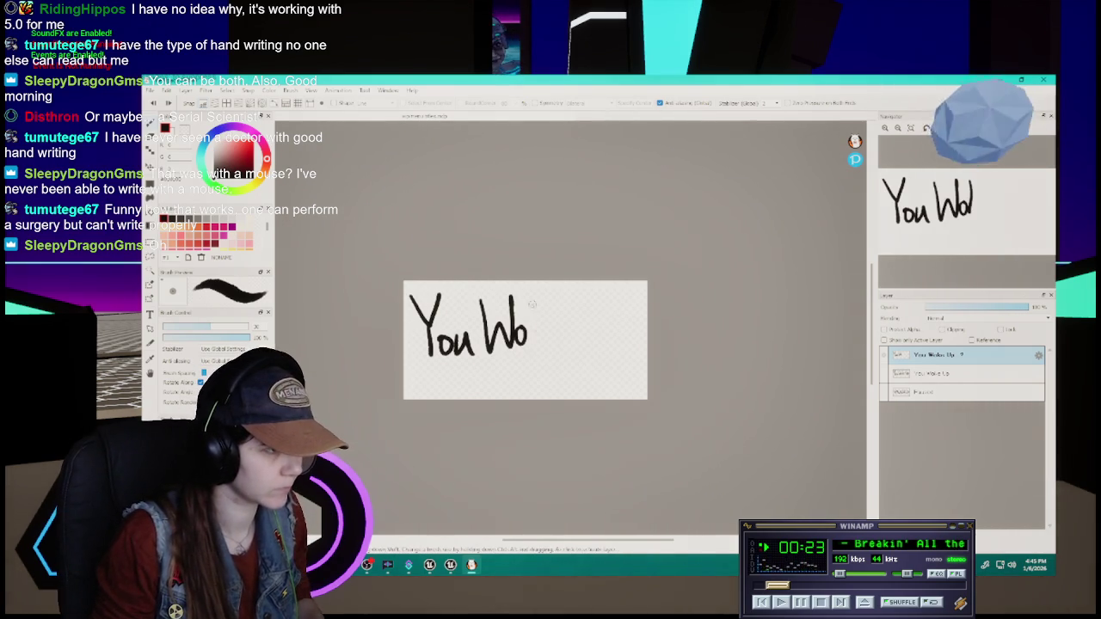
{"action": "left_click_drag", "start_coordinate": [533, 298], "coordinate": [534, 344]}
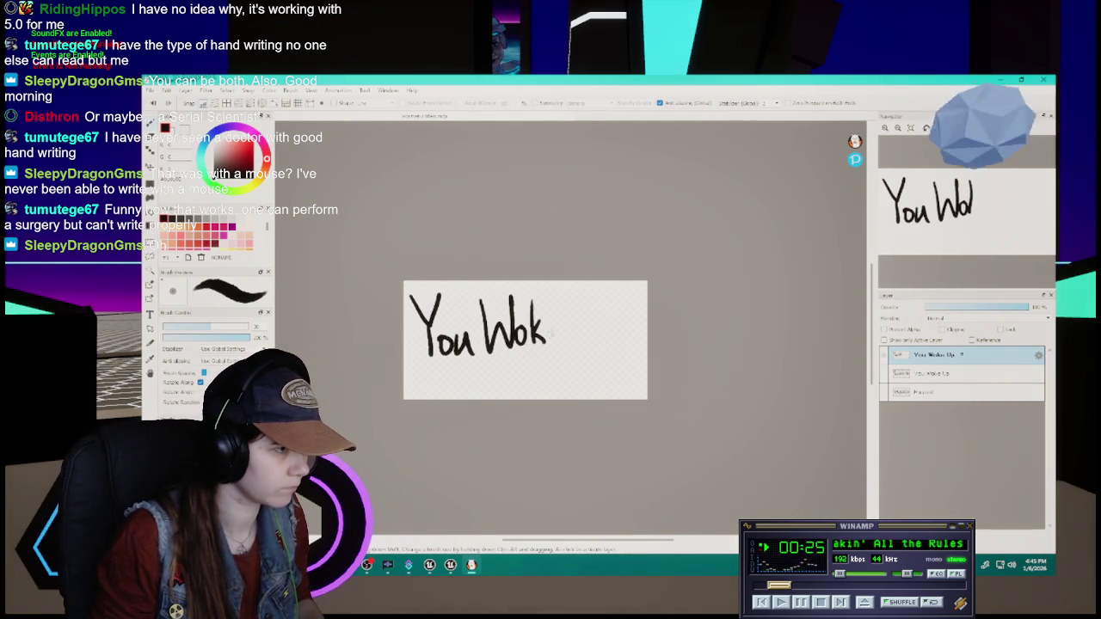
{"action": "left_click_drag", "start_coordinate": [547, 329], "coordinate": [563, 343]}
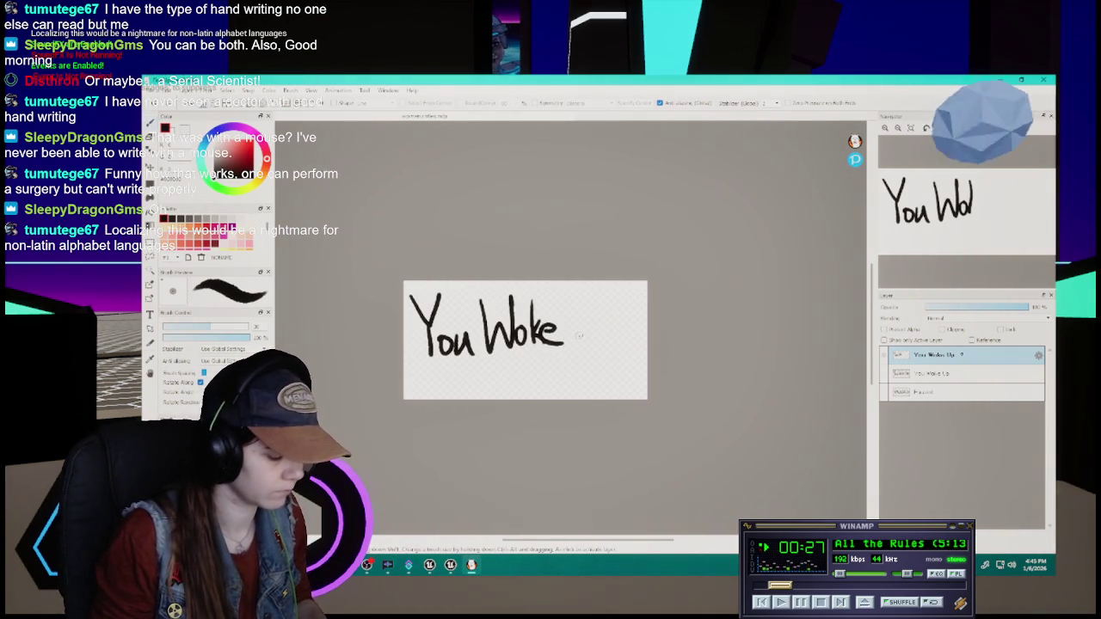
{"action": "key", "text": "ctrl+z"}
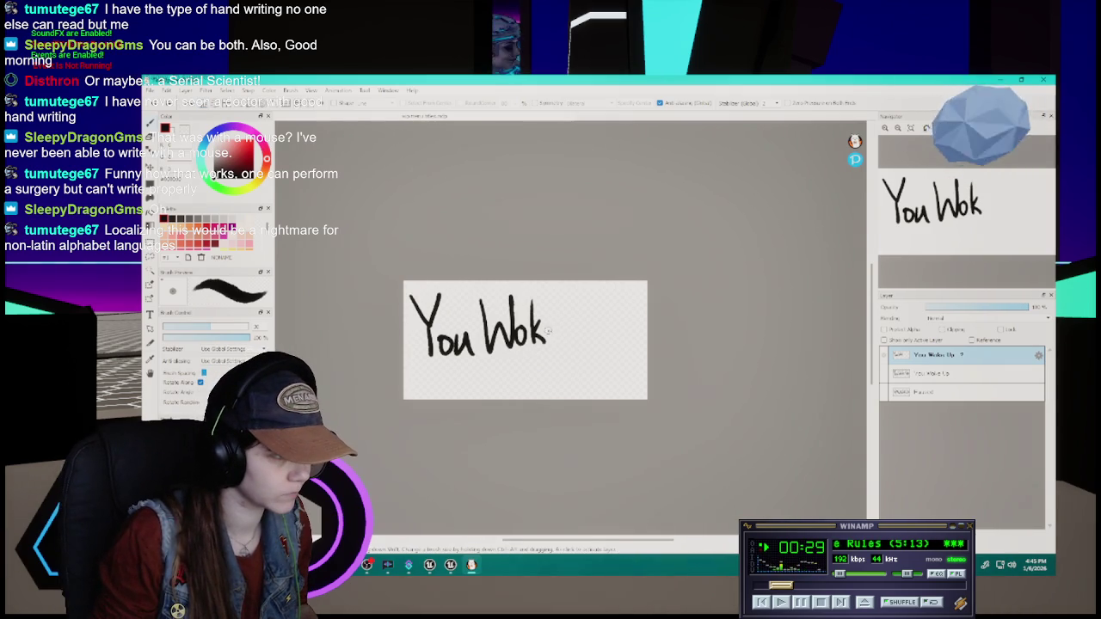
{"action": "mouse_move", "coordinate": [582, 301]}
{"action": "left_mouse_down"}
{"action": "mouse_move", "coordinate": [593, 303]}
{"action": "mouse_move", "coordinate": [603, 340]}
{"action": "left_mouse_up"}
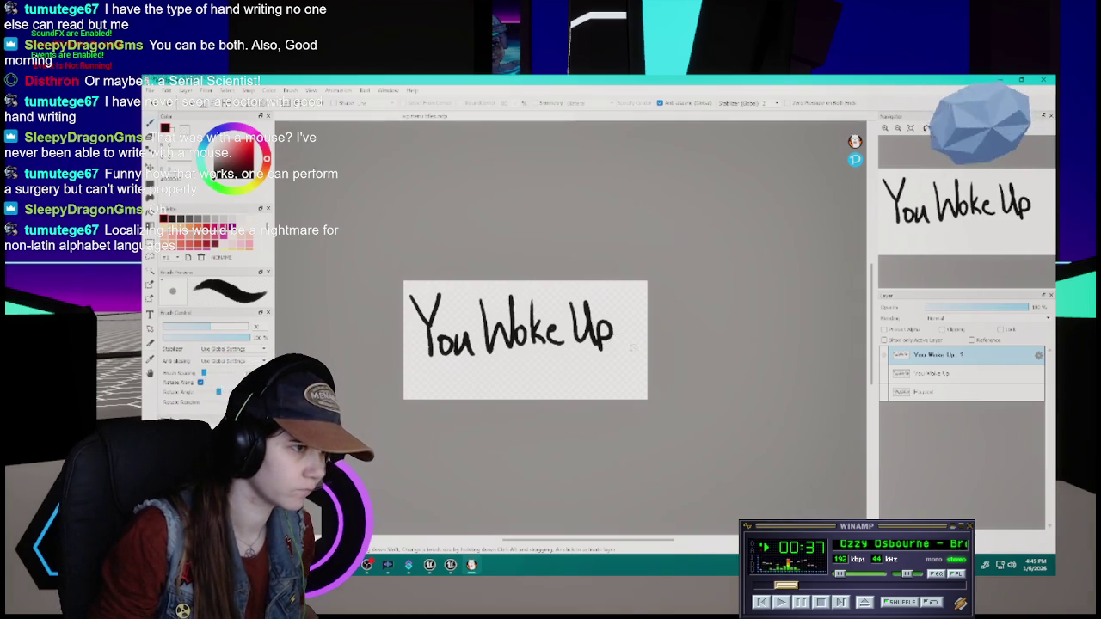
{"action": "scroll", "coordinate": [616, 335], "scroll_direction": "up", "scroll_amount": 1}
{"action": "scroll", "coordinate": [615, 327], "scroll_direction": "up", "scroll_amount": 1}
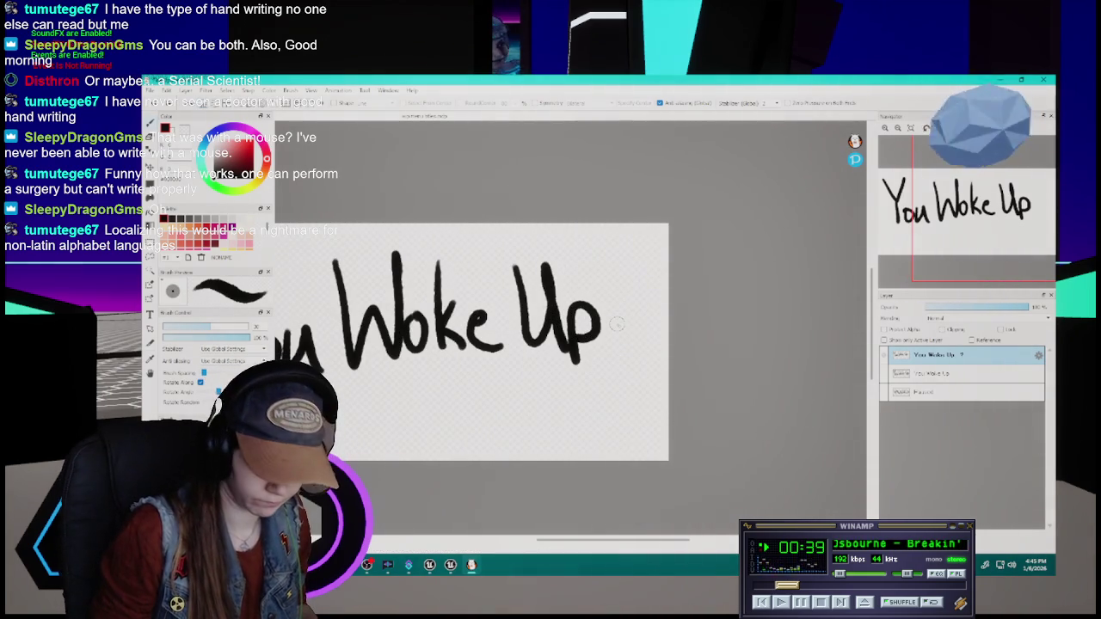
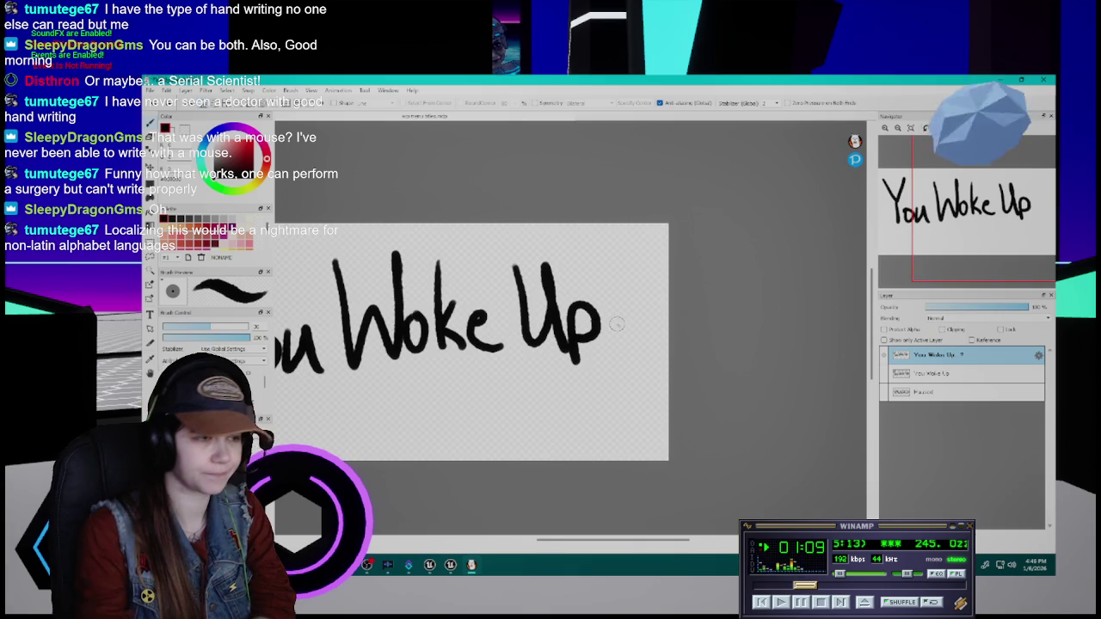
- Replace the title's trailing period with hand-drawn dots and a question mark
{"action": "scroll", "coordinate": [649, 337], "scroll_direction": "down", "scroll_amount": 1}
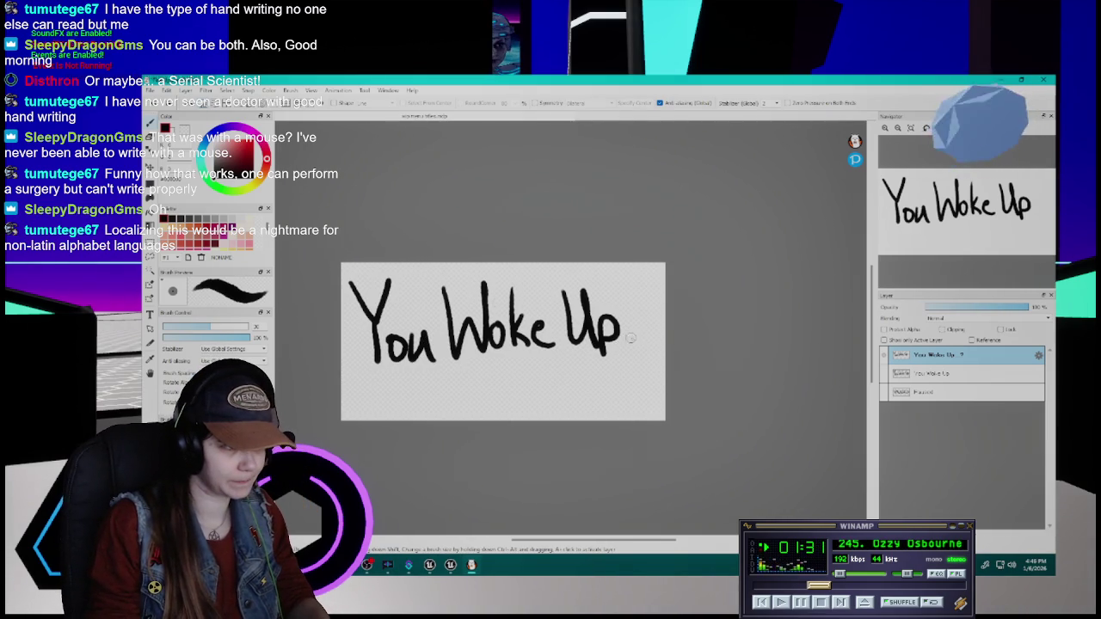
{"action": "key", "text": "ctrl+z"}
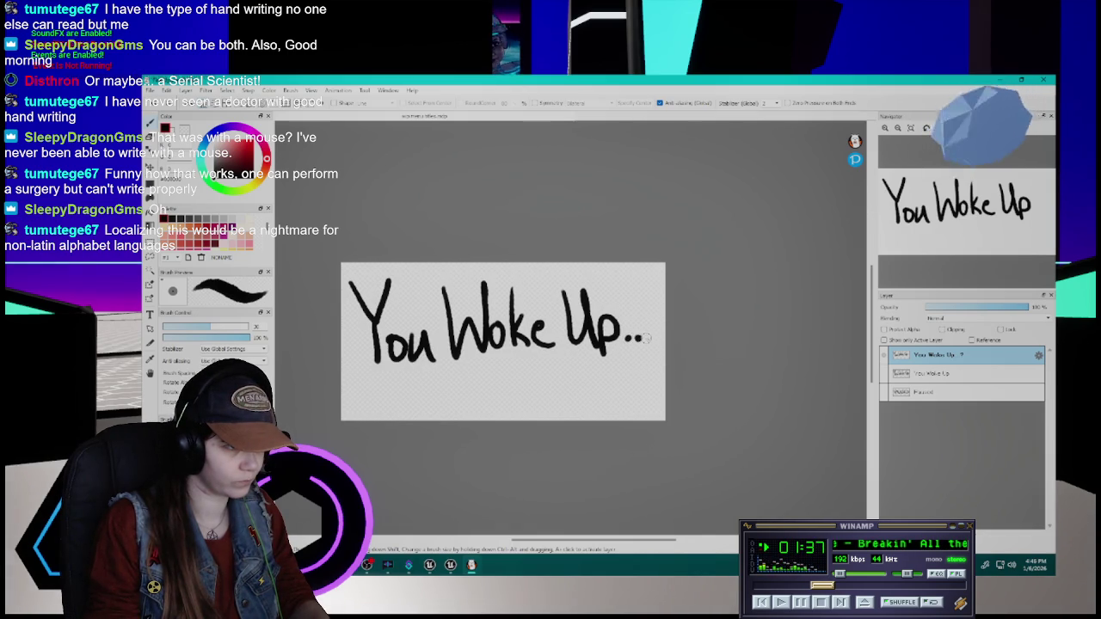
{"action": "mouse_move", "coordinate": [649, 291]}
{"action": "left_mouse_down"}
{"action": "mouse_move", "coordinate": [662, 302]}
{"action": "mouse_move", "coordinate": [662, 334]}
{"action": "mouse_move", "coordinate": [659, 293]}
{"action": "mouse_move", "coordinate": [650, 325]}
{"action": "left_mouse_up"}
{"action": "key", "text": "ctrl+z"}
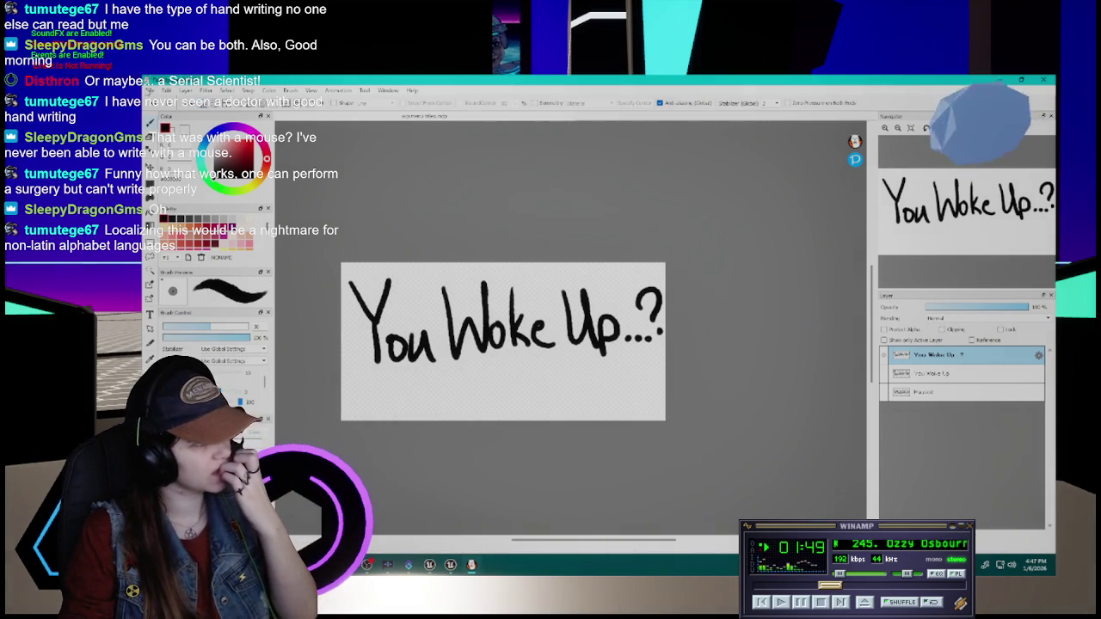
{"action": "left_click", "coordinate": [150, 90]}
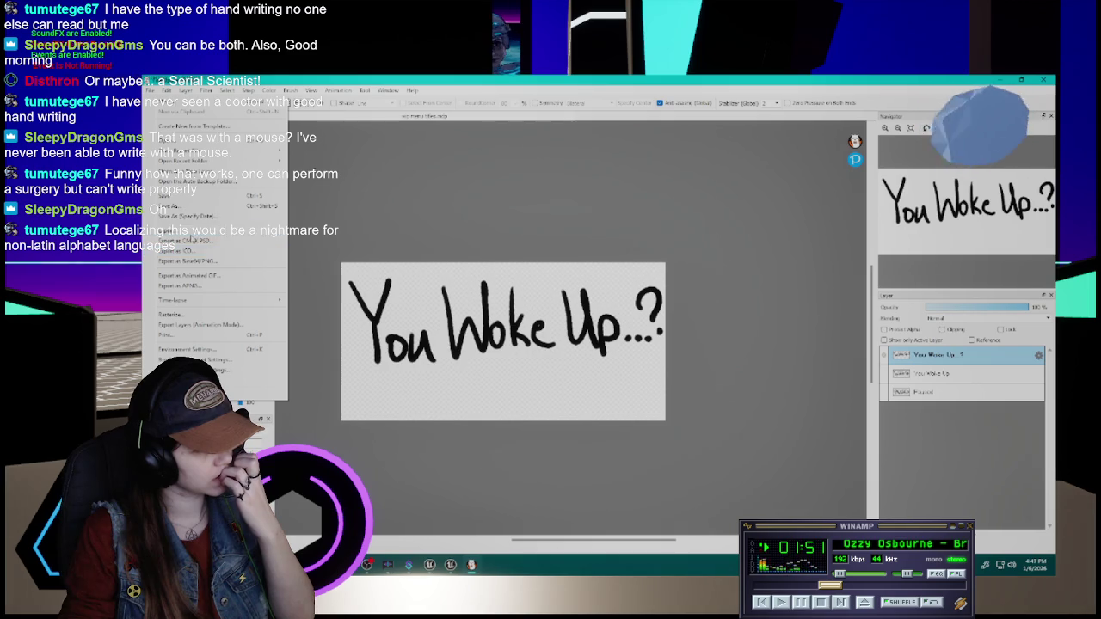
- Export the question-mark title image, then add a new top layer named white recolor and pick a colour
{"action": "left_click", "coordinate": [185, 240]}
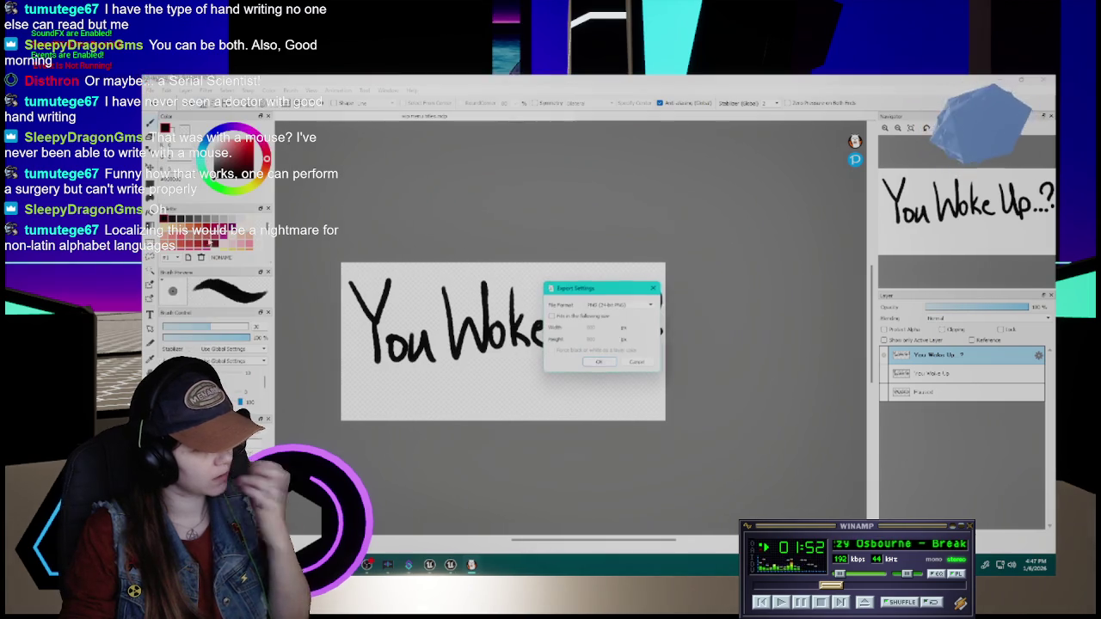
{"action": "left_click", "coordinate": [636, 366]}
{"action": "key", "text": "ctrl+shift+n"}
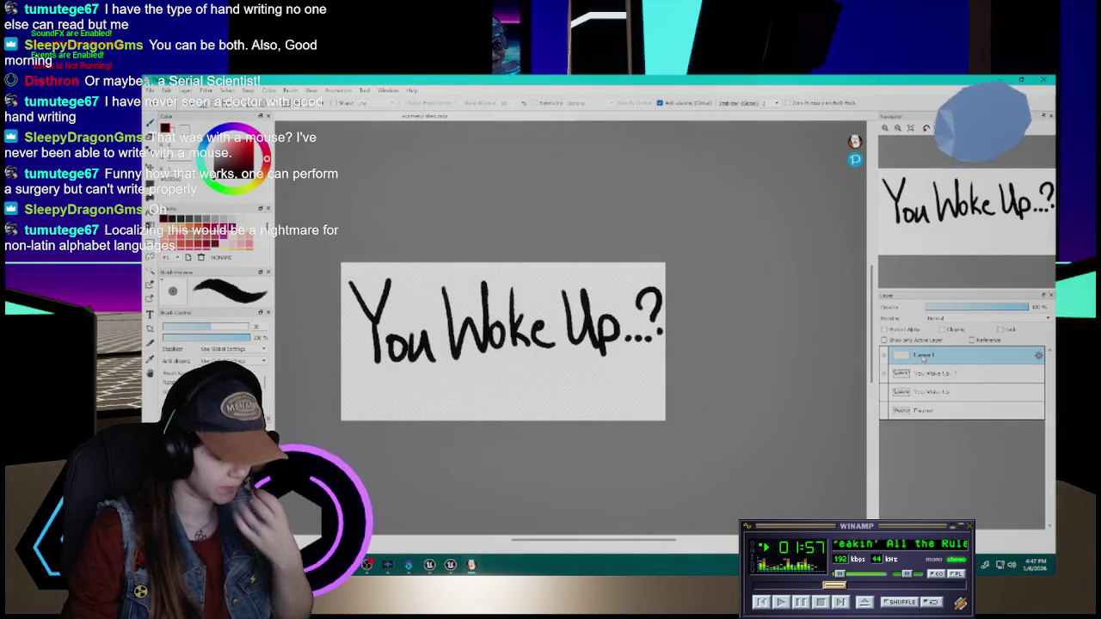
{"action": "double_click", "coordinate": [968, 351]}
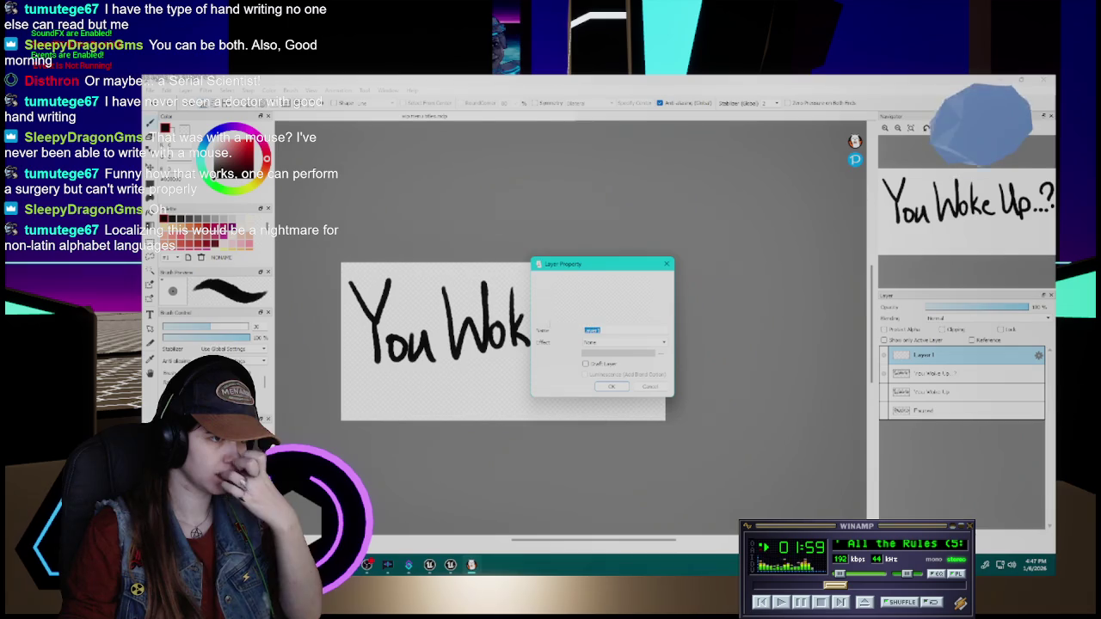
{"action": "type", "text": "white text"}
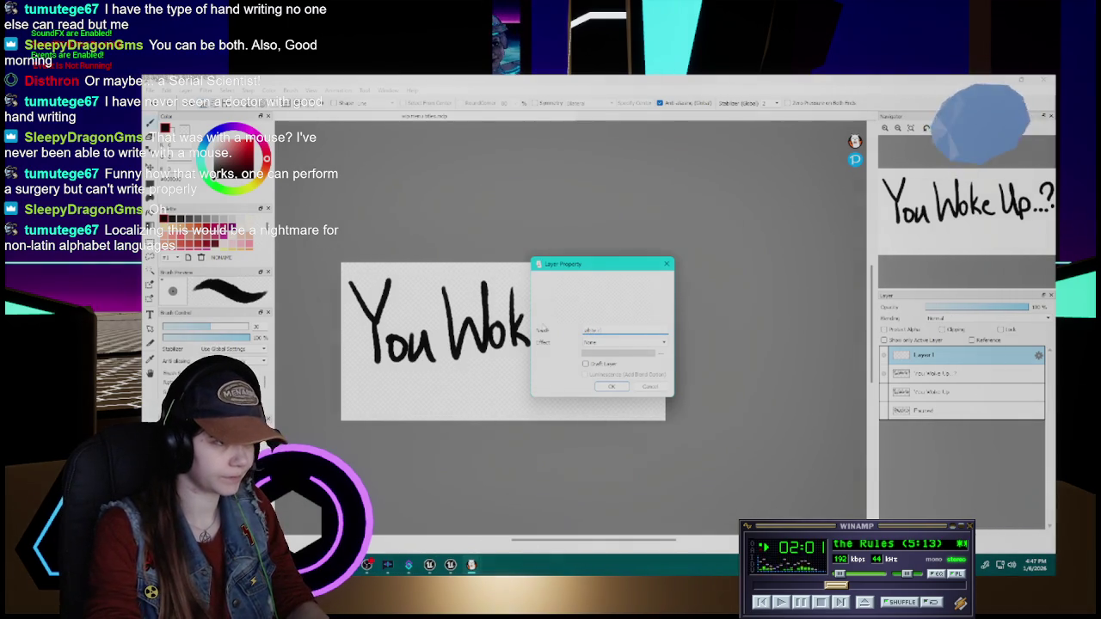
{"action": "key", "text": "Return"}
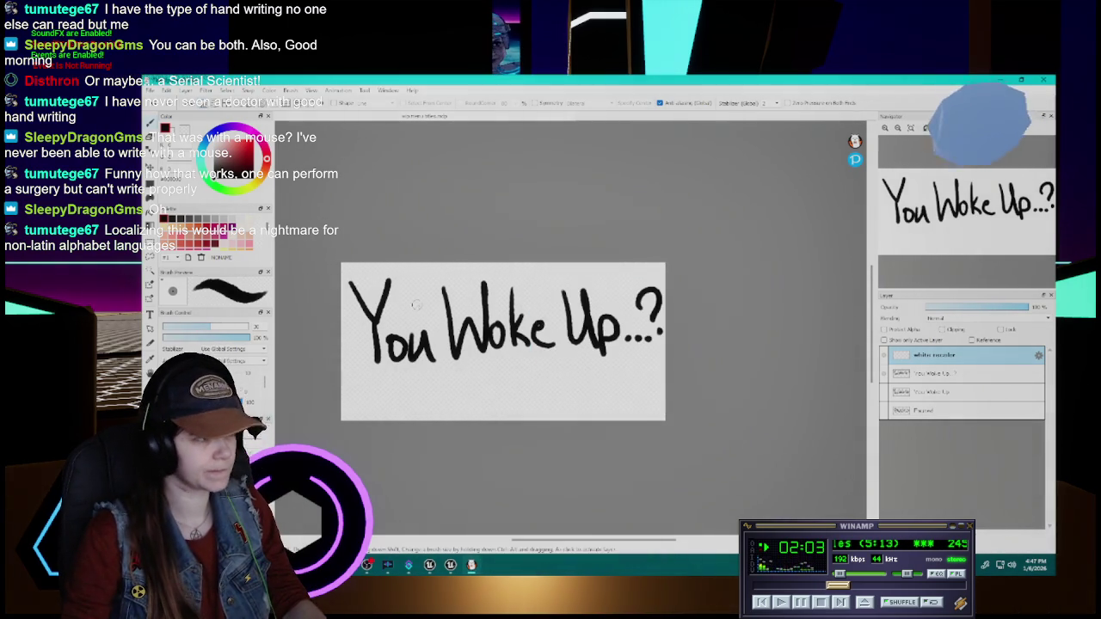
{"action": "scroll", "coordinate": [206, 232], "scroll_direction": "up", "scroll_amount": 2}
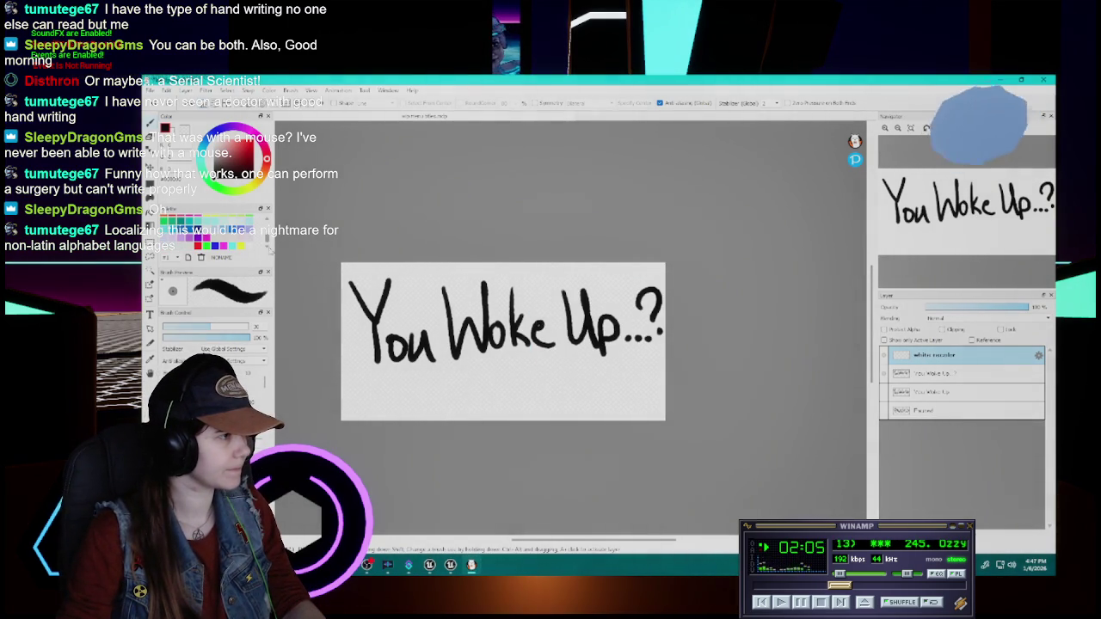
{"action": "left_click", "coordinate": [249, 246]}
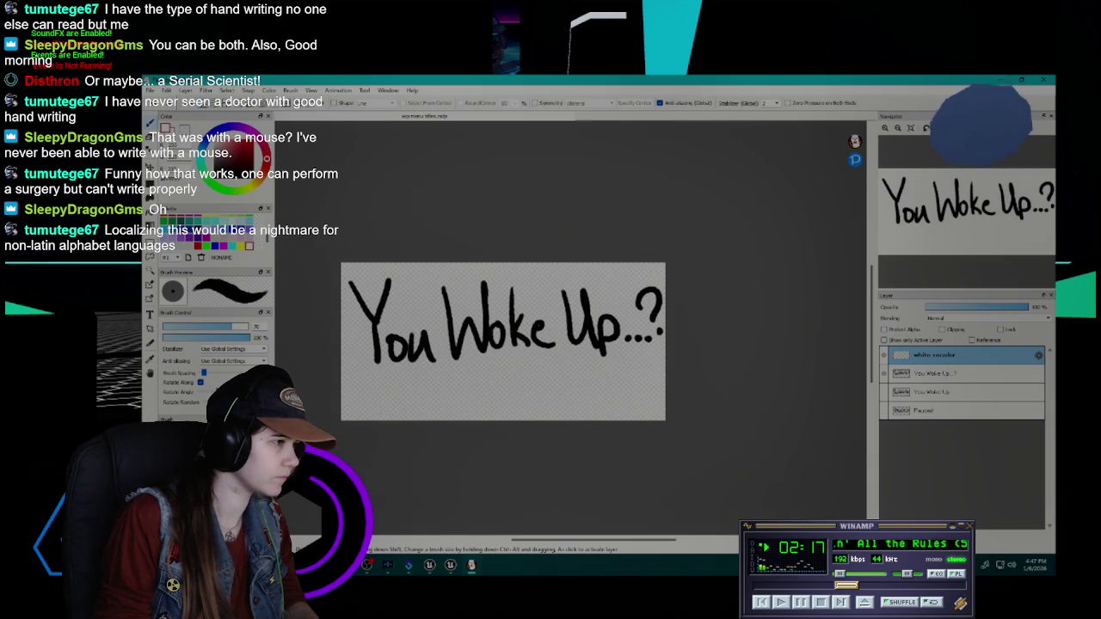
- Paint pale colour over the canvas and clip the layer so the lettering turns white
{"action": "scroll", "coordinate": [211, 387], "scroll_direction": "up", "scroll_amount": 2}
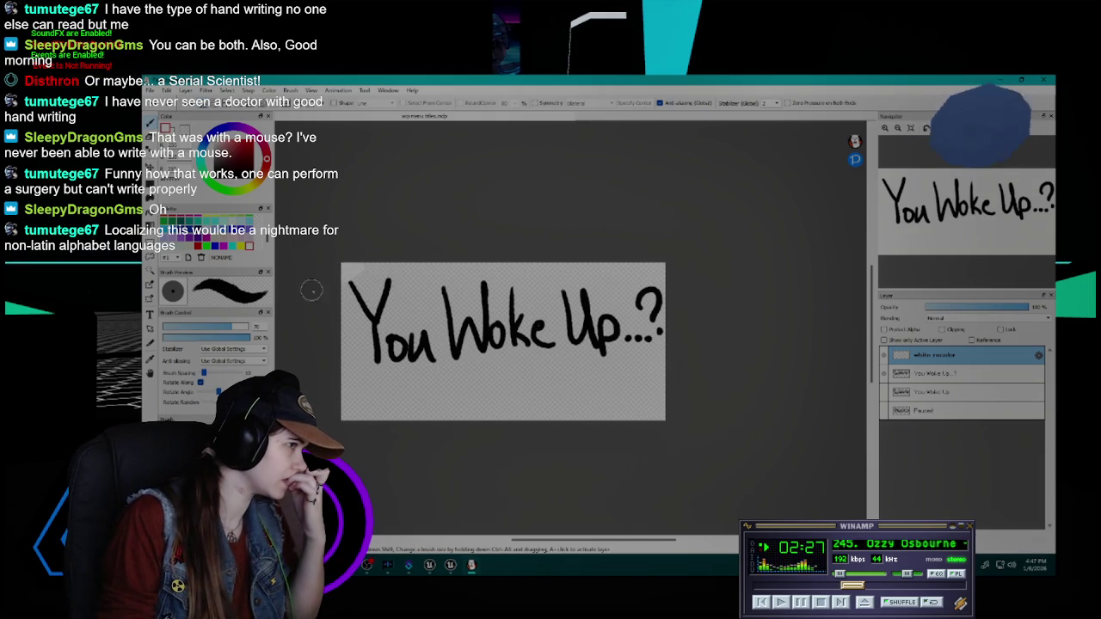
{"action": "mouse_move", "coordinate": [322, 302]}
{"action": "left_mouse_down"}
{"action": "mouse_move", "coordinate": [356, 261]}
{"action": "mouse_move", "coordinate": [344, 314]}
{"action": "mouse_move", "coordinate": [421, 301]}
{"action": "mouse_move", "coordinate": [378, 340]}
{"action": "mouse_move", "coordinate": [477, 284]}
{"action": "mouse_move", "coordinate": [379, 340]}
{"action": "mouse_move", "coordinate": [394, 344]}
{"action": "mouse_move", "coordinate": [607, 272]}
{"action": "mouse_move", "coordinate": [378, 379]}
{"action": "mouse_move", "coordinate": [688, 266]}
{"action": "mouse_move", "coordinate": [593, 322]}
{"action": "mouse_move", "coordinate": [662, 301]}
{"action": "mouse_move", "coordinate": [606, 336]}
{"action": "left_mouse_up"}
{"action": "mouse_move", "coordinate": [434, 391]}
{"action": "left_mouse_down"}
{"action": "mouse_move", "coordinate": [648, 341]}
{"action": "mouse_move", "coordinate": [717, 312]}
{"action": "mouse_move", "coordinate": [769, 312]}
{"action": "mouse_move", "coordinate": [619, 361]}
{"action": "mouse_move", "coordinate": [531, 435]}
{"action": "mouse_move", "coordinate": [680, 396]}
{"action": "left_mouse_up"}
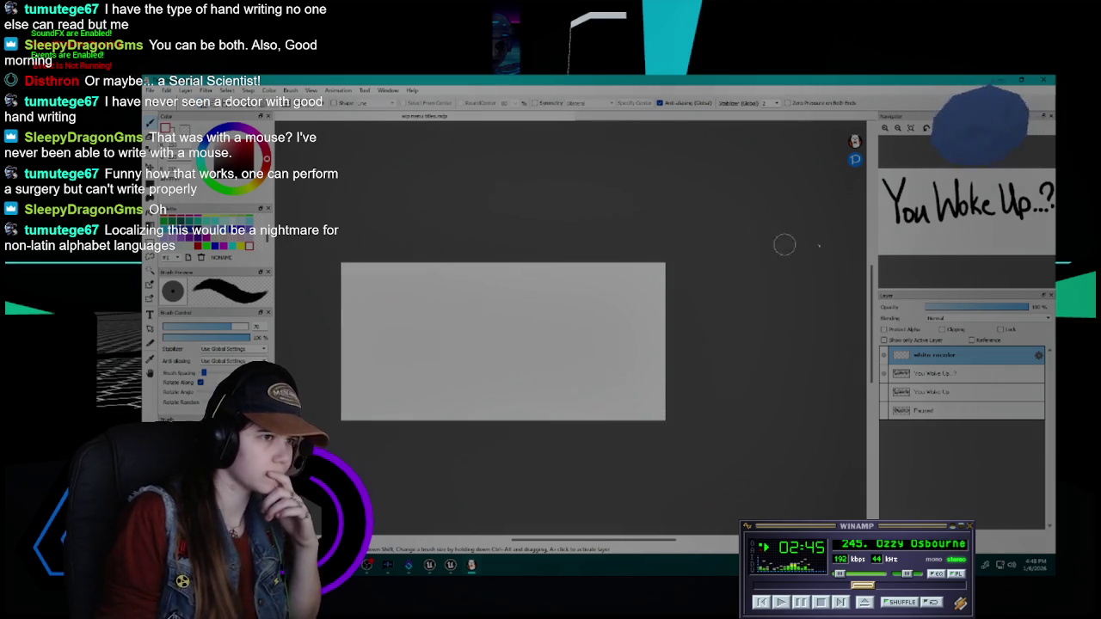
{"action": "left_click", "coordinate": [942, 329]}
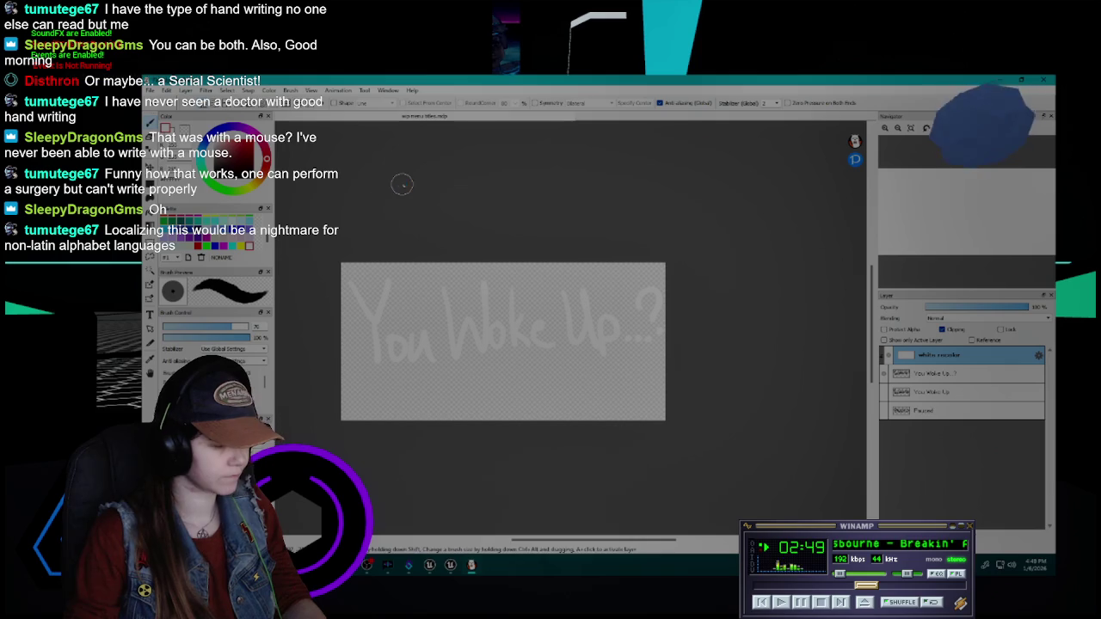
- Export the white question-mark lettering as a transparent PNG
{"action": "left_click", "coordinate": [149, 91]}
{"action": "left_click", "coordinate": [198, 230]}
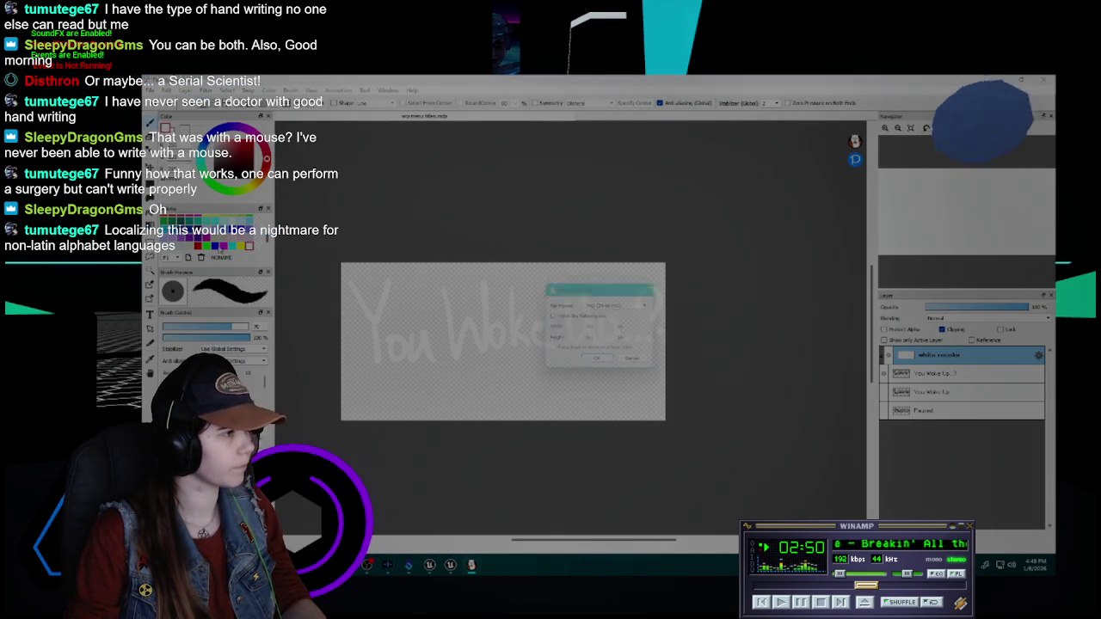
{"action": "left_click", "coordinate": [624, 309]}
{"action": "left_click", "coordinate": [618, 322]}
{"action": "left_click", "coordinate": [601, 362]}
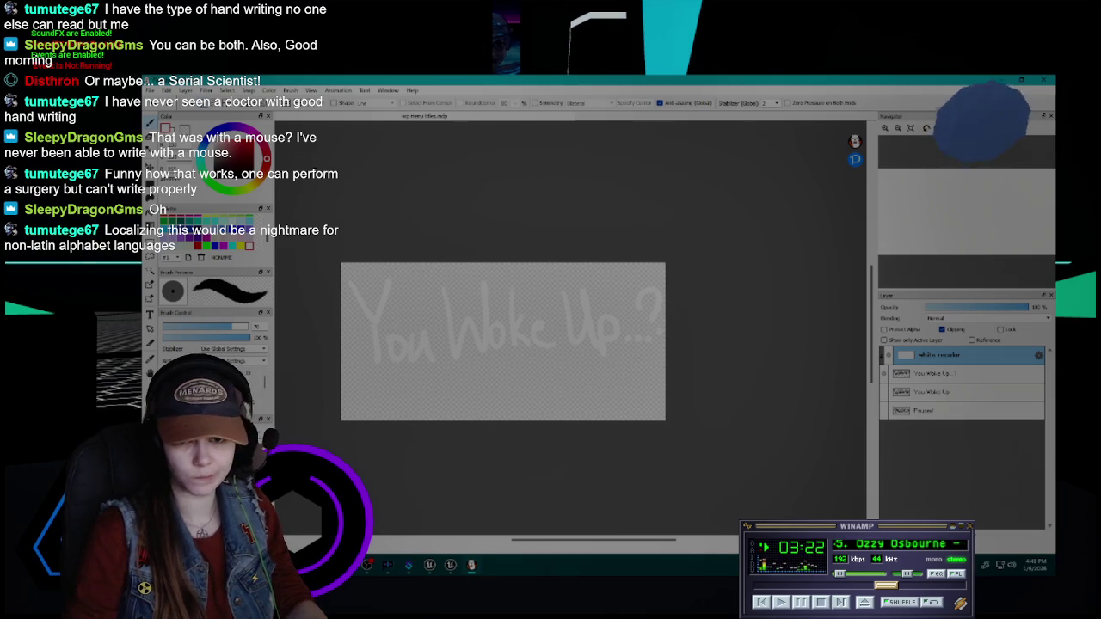
- Show the plain You Woke Up layer under white recolor and export it as PNG
{"action": "left_click", "coordinate": [886, 373]}
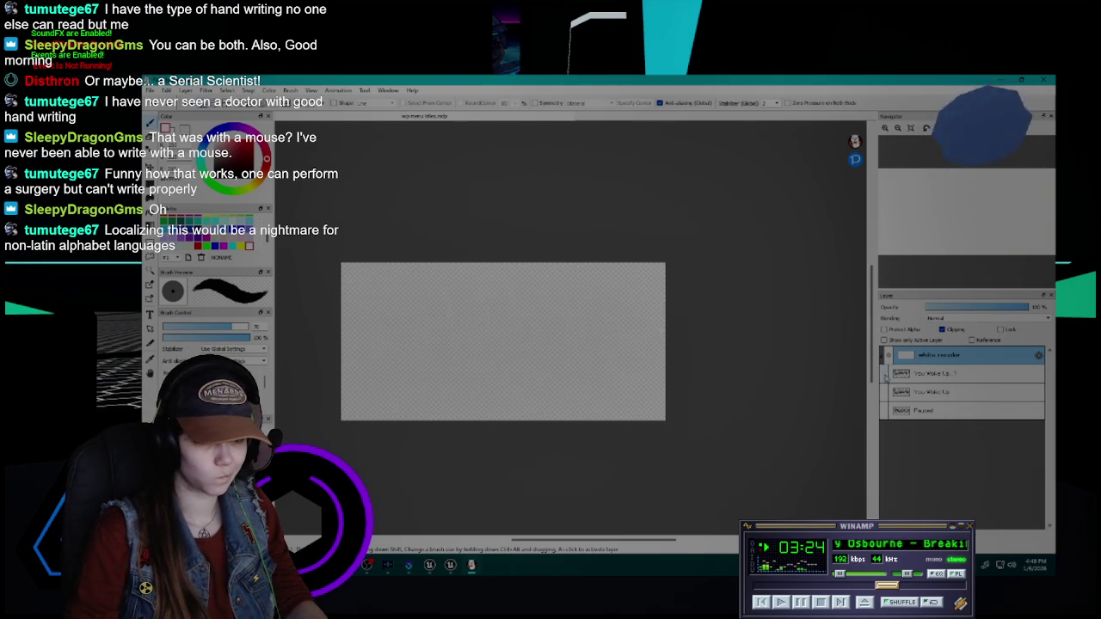
{"action": "left_click", "coordinate": [885, 392]}
{"action": "left_click_drag", "start_coordinate": [929, 359], "coordinate": [925, 379]}
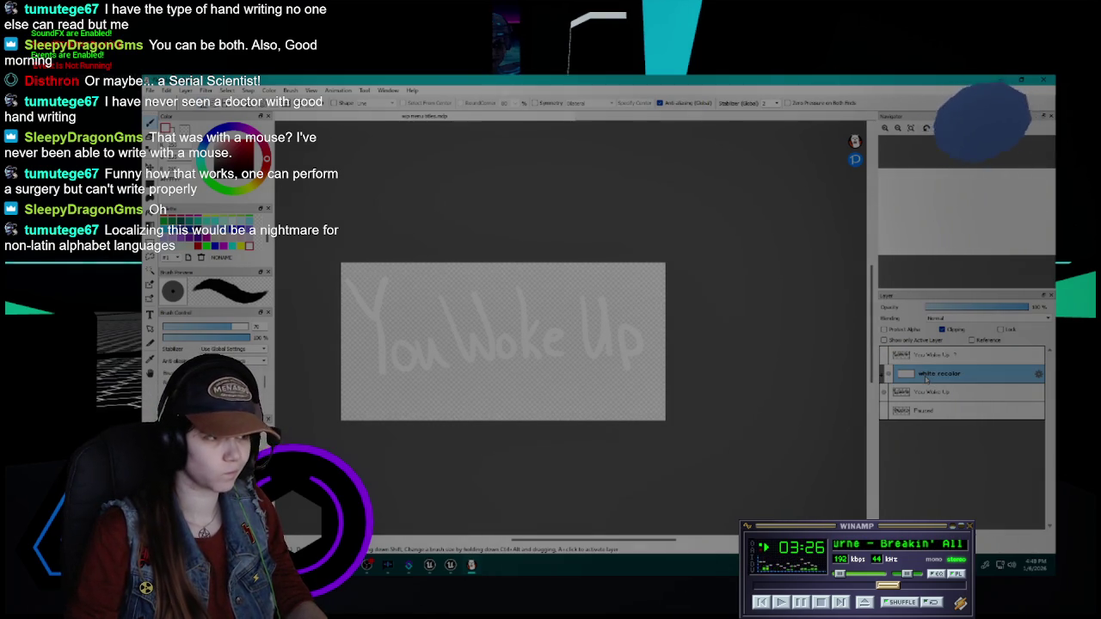
{"action": "left_click", "coordinate": [152, 90]}
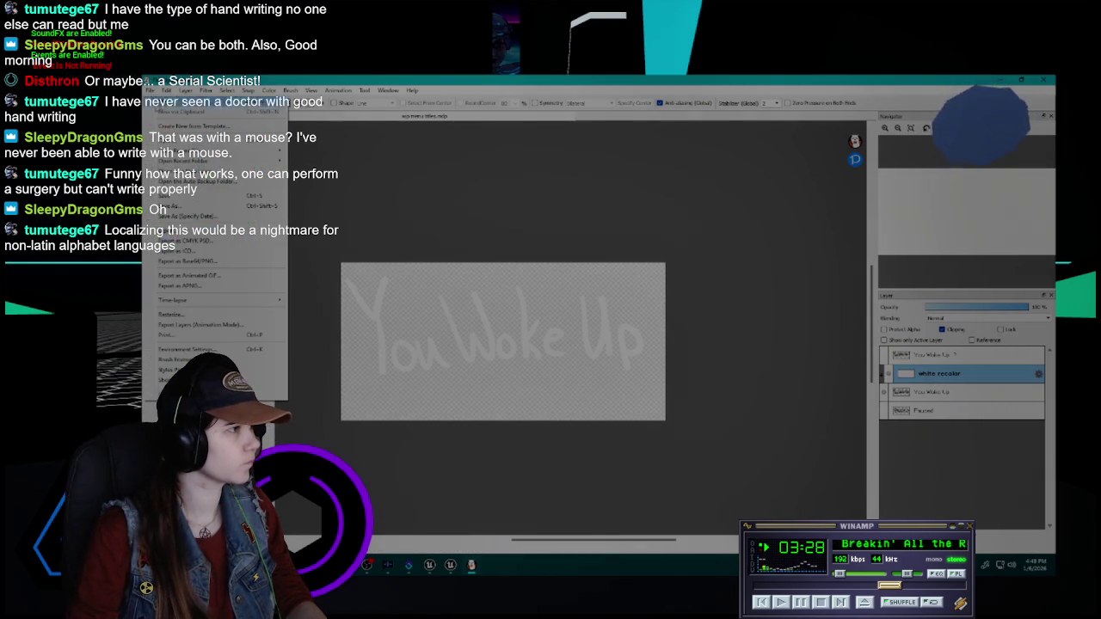
{"action": "left_click", "coordinate": [198, 232]}
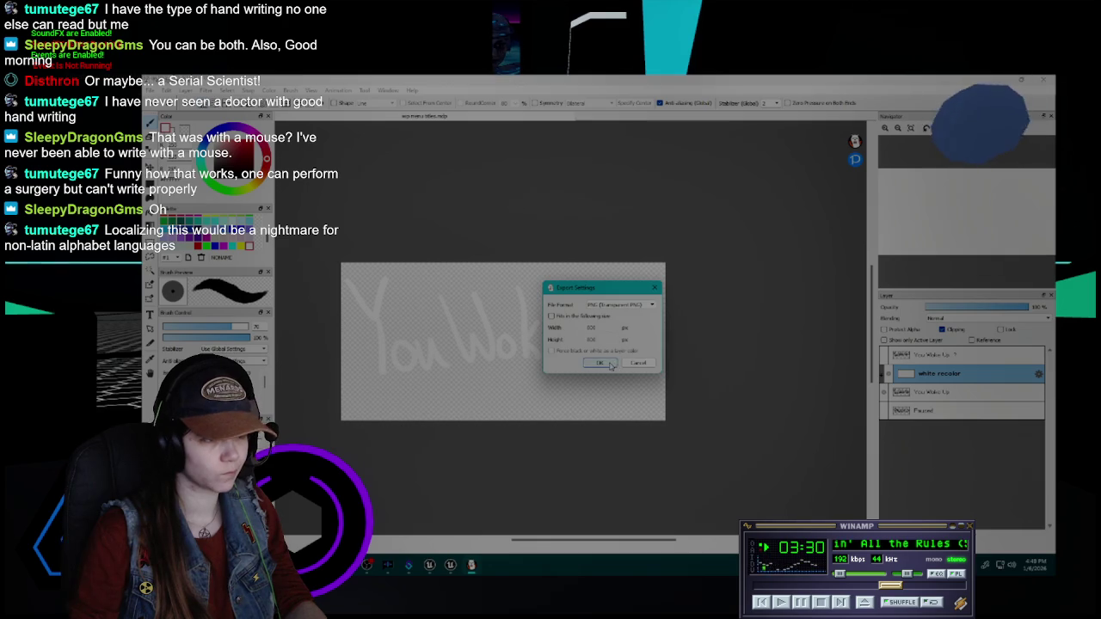
{"action": "left_click", "coordinate": [610, 365]}
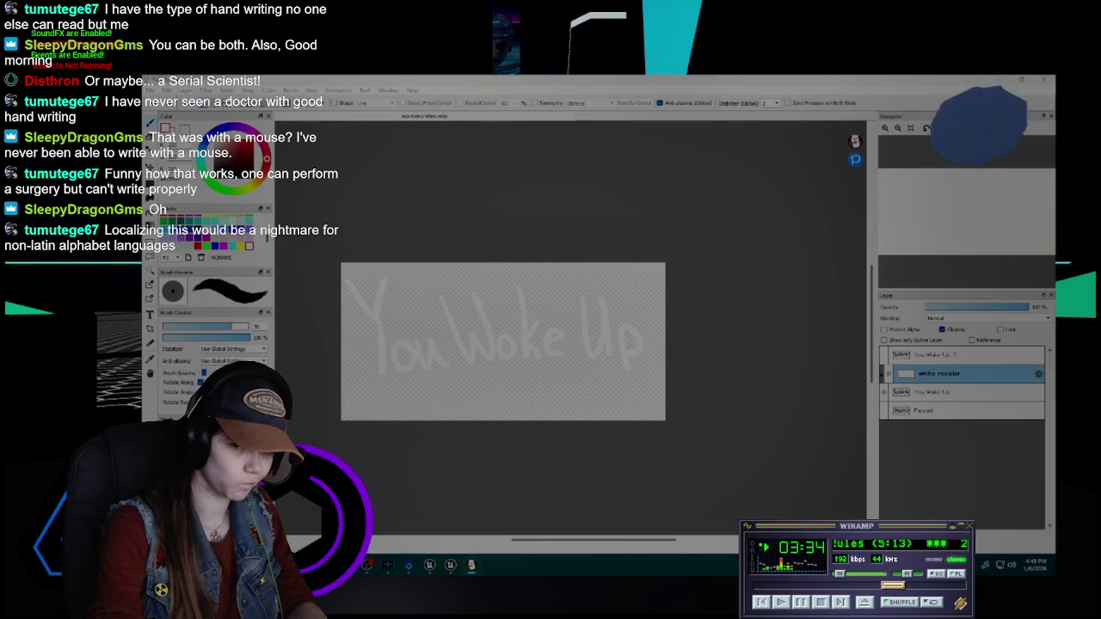
- Move white recolor onto the PAUSED lettering and export the white PAUSED PNG
{"action": "left_click", "coordinate": [904, 284]}
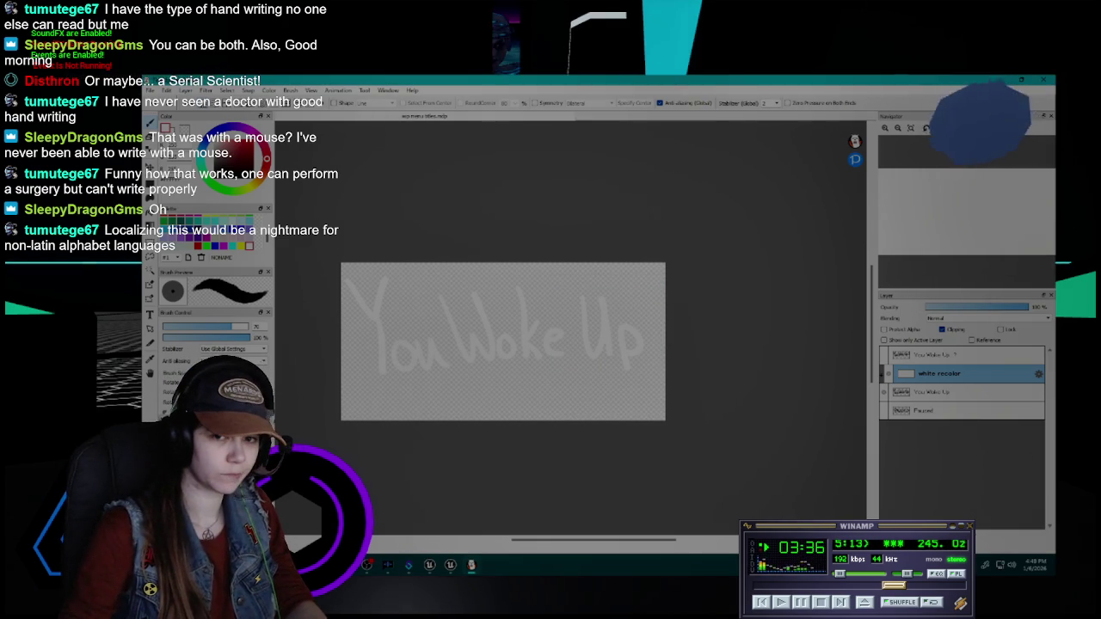
{"action": "left_click", "coordinate": [883, 391]}
{"action": "left_click_drag", "start_coordinate": [933, 373], "coordinate": [933, 394]}
{"action": "left_click", "coordinate": [883, 411]}
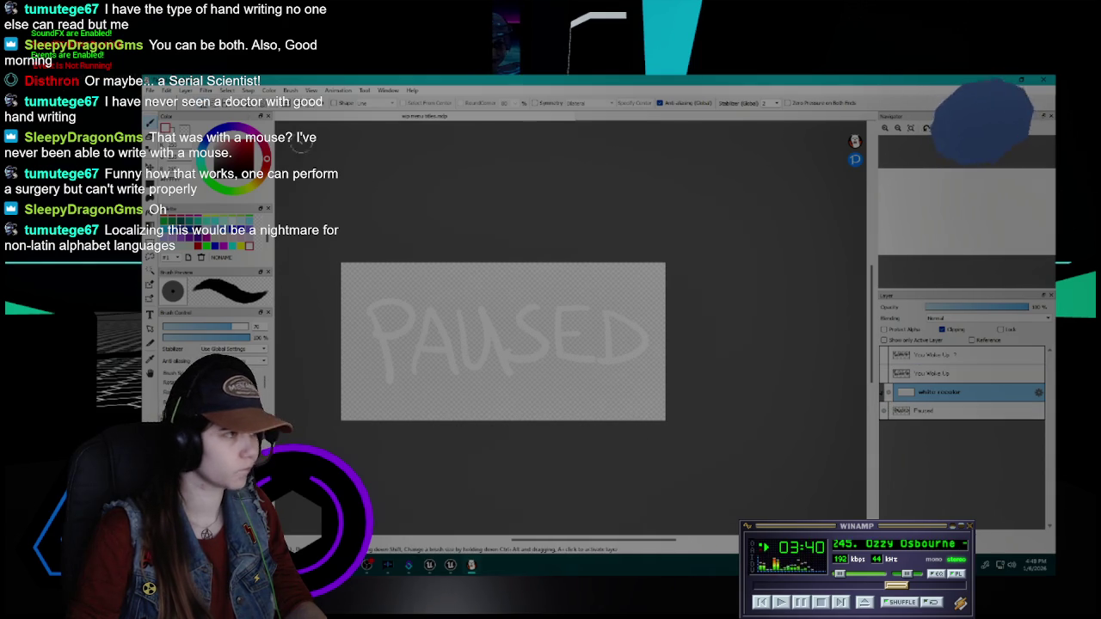
{"action": "left_click", "coordinate": [150, 90]}
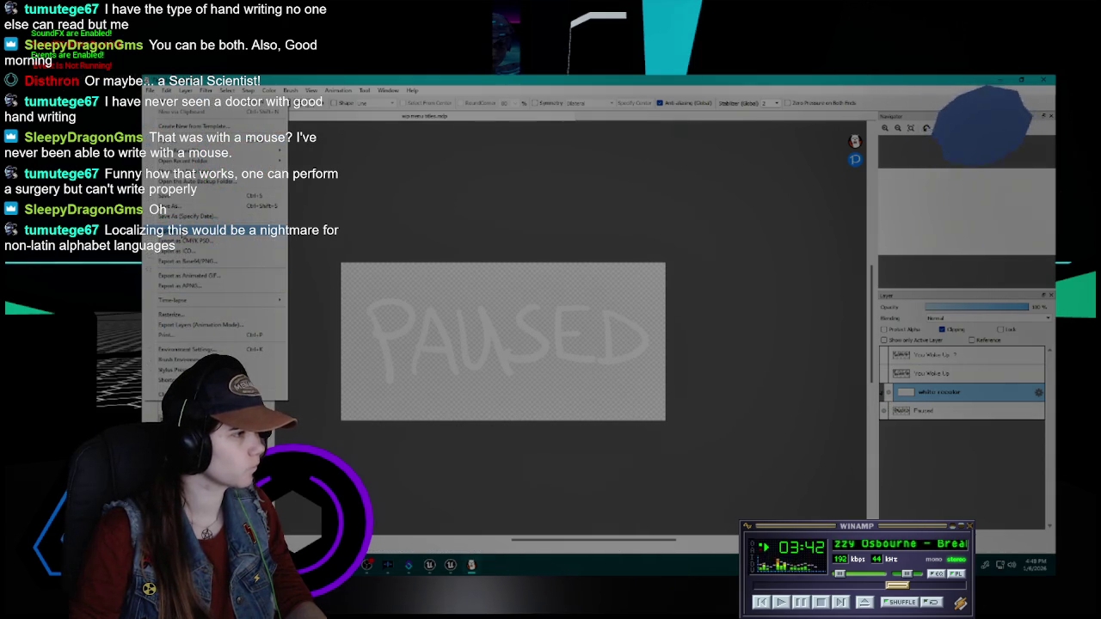
{"action": "left_click", "coordinate": [188, 261]}
{"action": "left_click", "coordinate": [593, 362]}
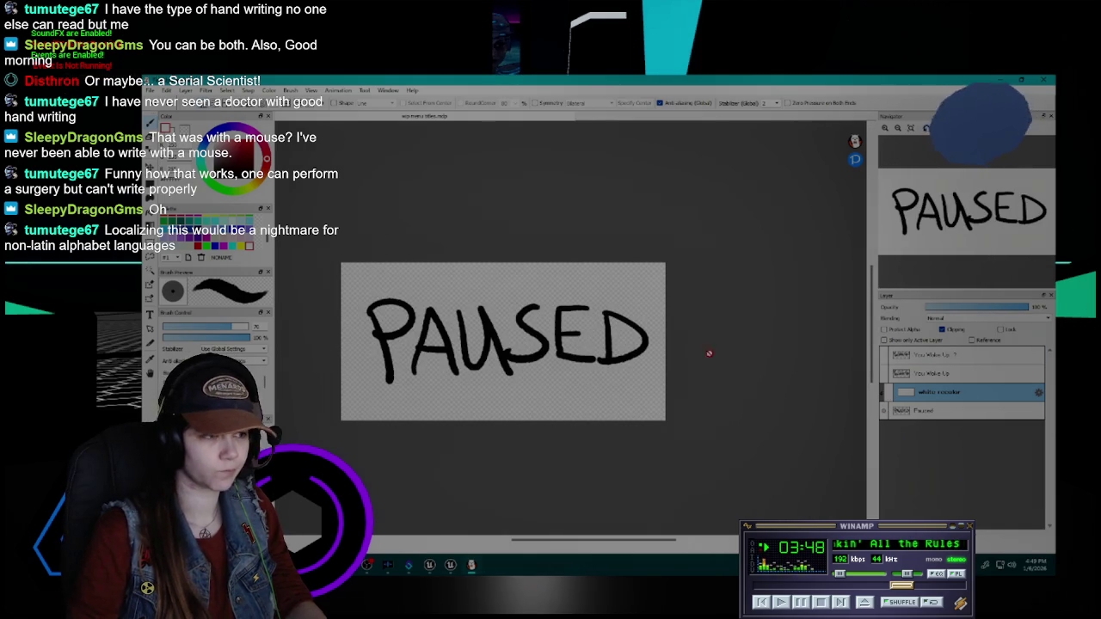
{"action": "left_click", "coordinate": [450, 565]}
- Save the modified Mouse Sensitivity texture from the Content Drawer
{"action": "key", "text": "ctrl+space"}
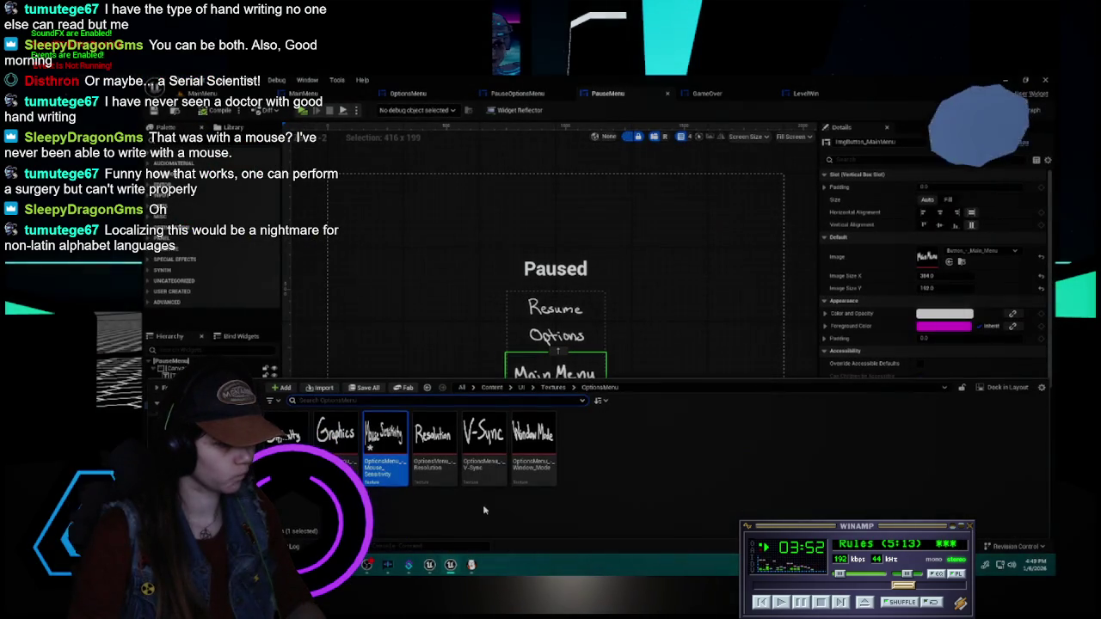
{"action": "left_click", "coordinate": [368, 388]}
{"action": "left_click", "coordinate": [675, 424]}
- Import the exported PAUSED and You Woke Up PNGs into the Textures folder
{"action": "left_click", "coordinate": [547, 388]}
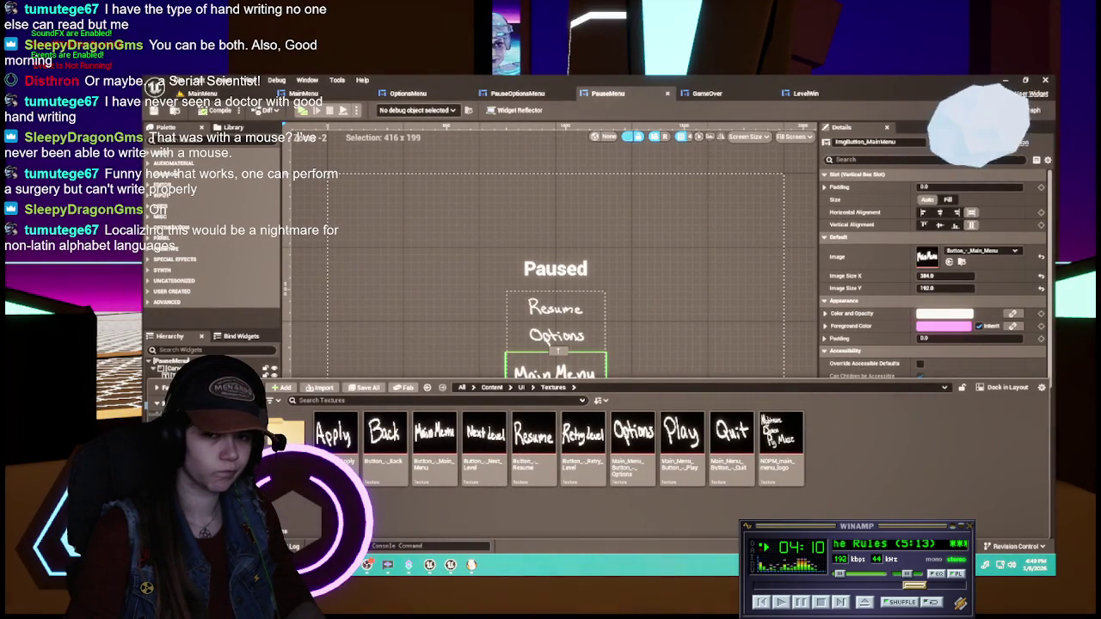
{"action": "left_click_drag", "start_coordinate": [878, 416], "coordinate": [869, 475]}
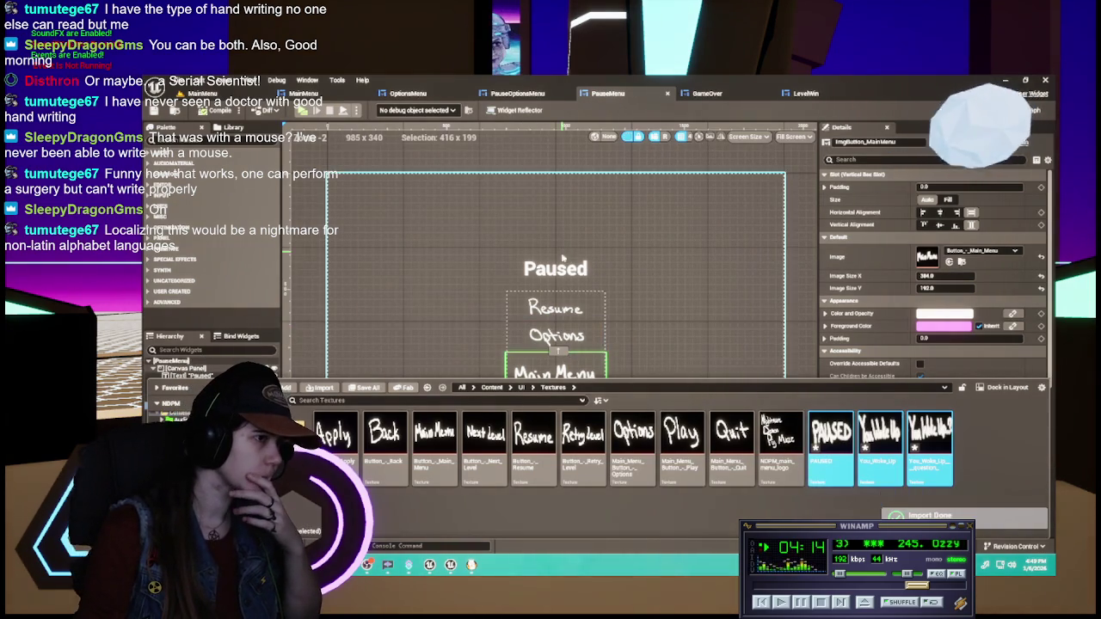
{"action": "left_click", "coordinate": [731, 344]}
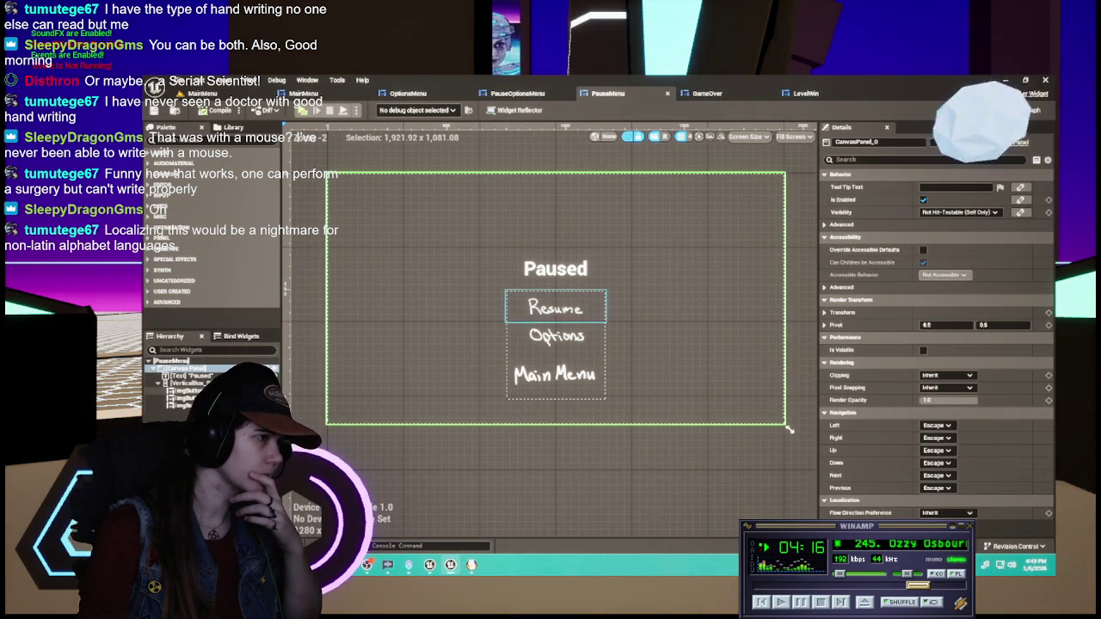
- Add a new Image widget to the pause menu near the Paused title
{"action": "left_click", "coordinate": [555, 268]}
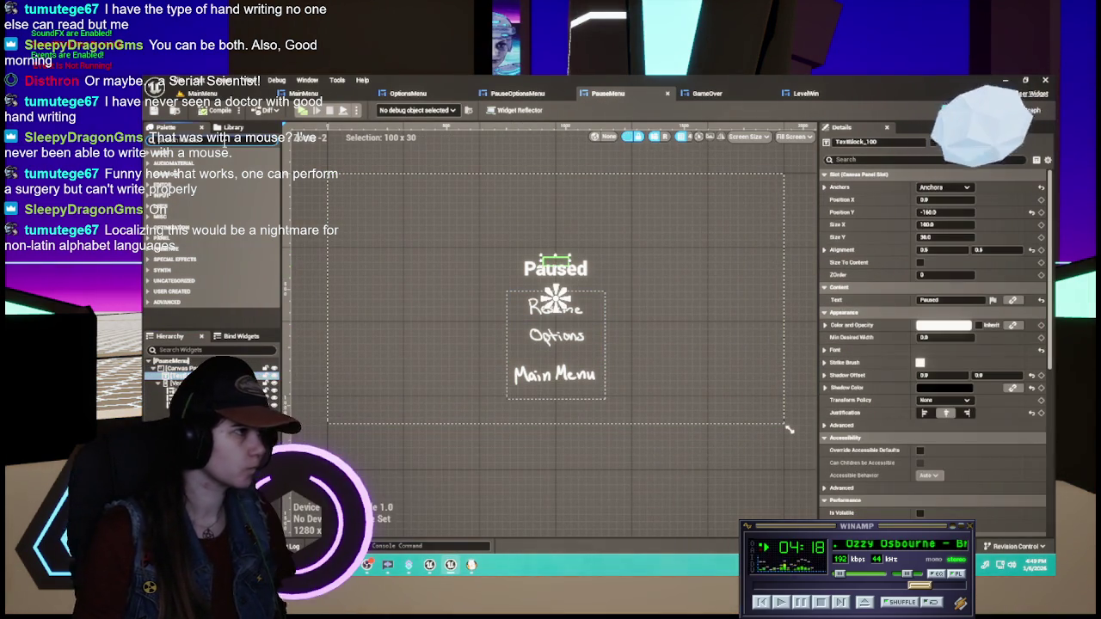
{"action": "type", "text": "text"}
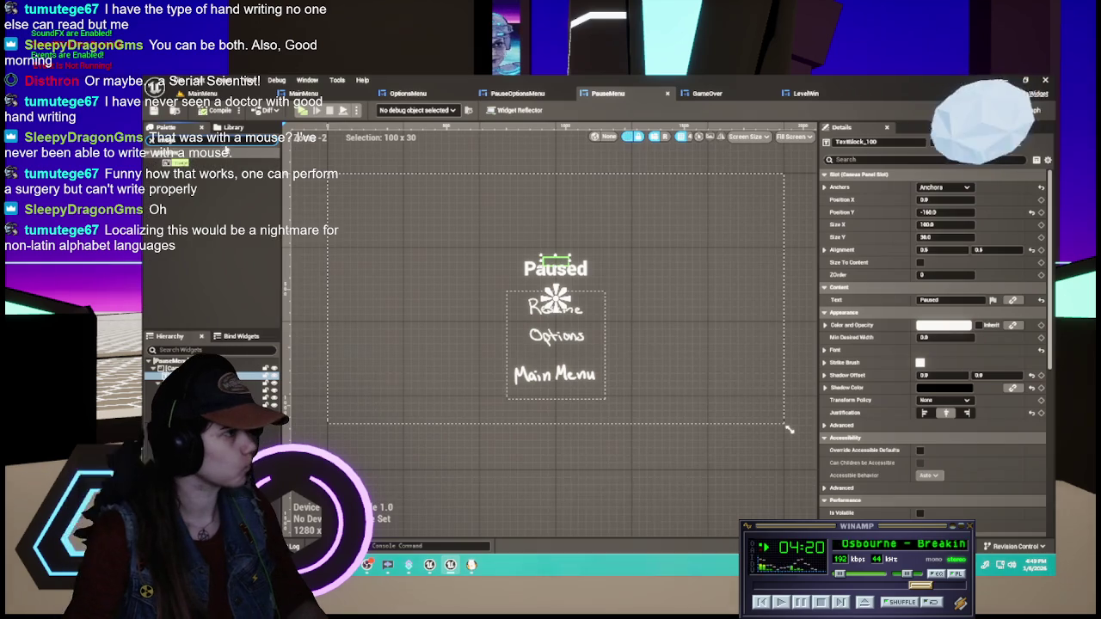
{"action": "left_click_drag", "start_coordinate": [172, 162], "coordinate": [206, 350]}
{"action": "left_click_drag", "start_coordinate": [555, 300], "coordinate": [277, 350]}
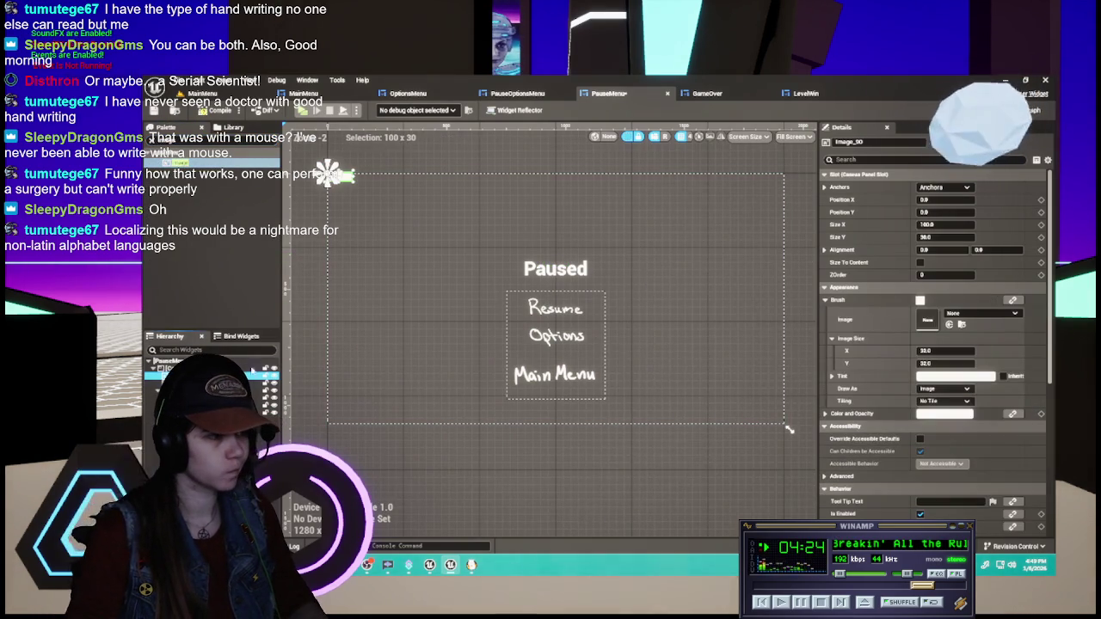
{"action": "left_click", "coordinate": [555, 268]}
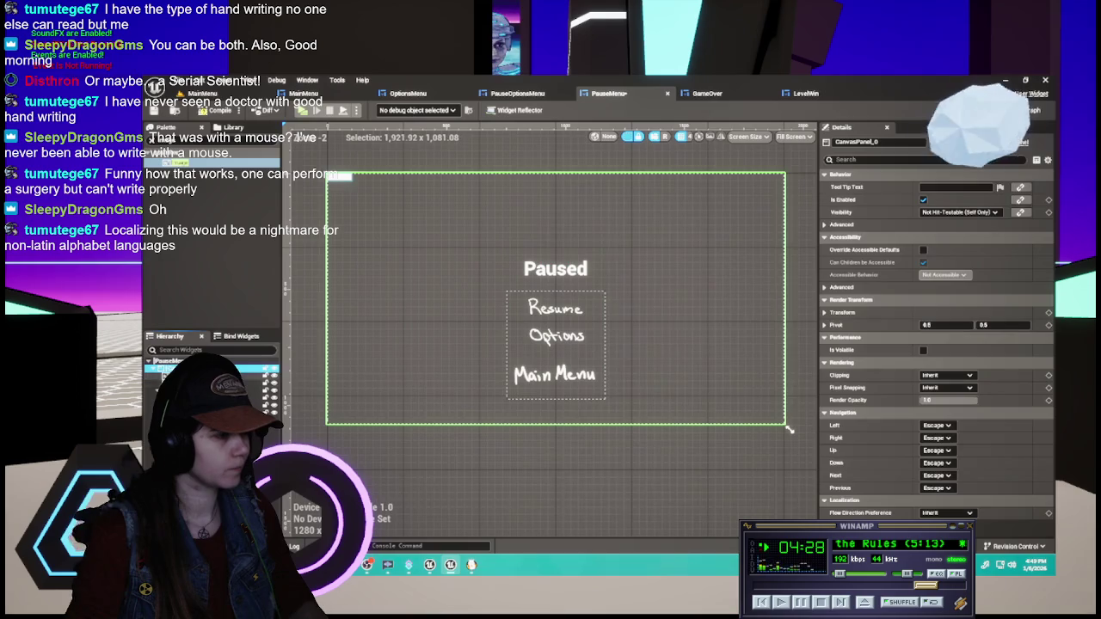
- Try the image's Position Y at -160 and 160, then reset it to 0
{"action": "left_click", "coordinate": [328, 172]}
{"action": "left_click", "coordinate": [946, 213]}
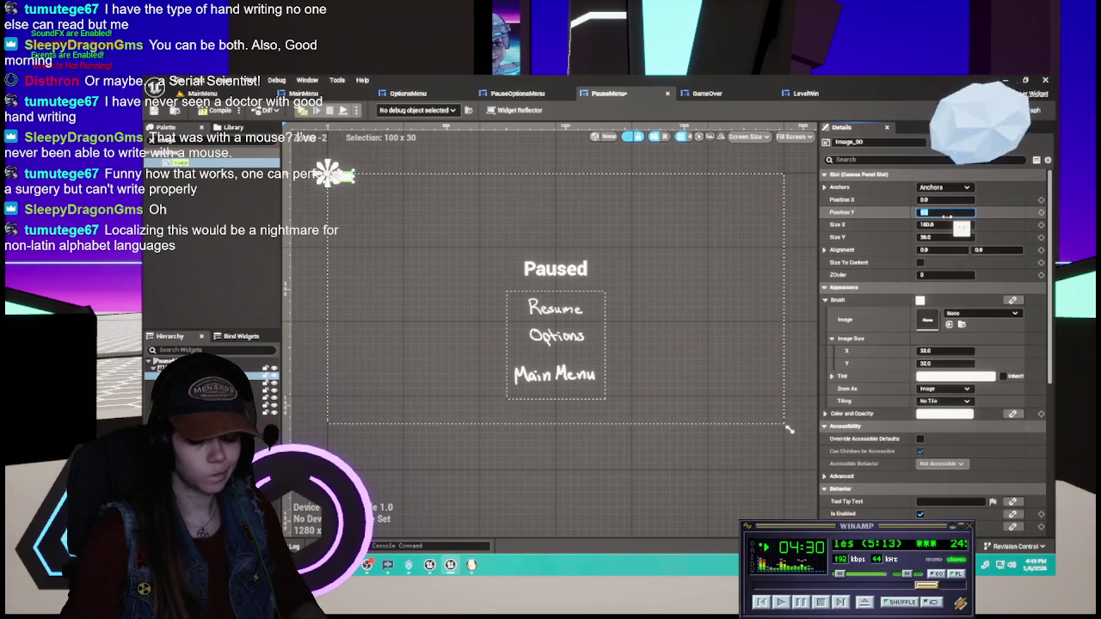
{"action": "key", "text": "Return"}
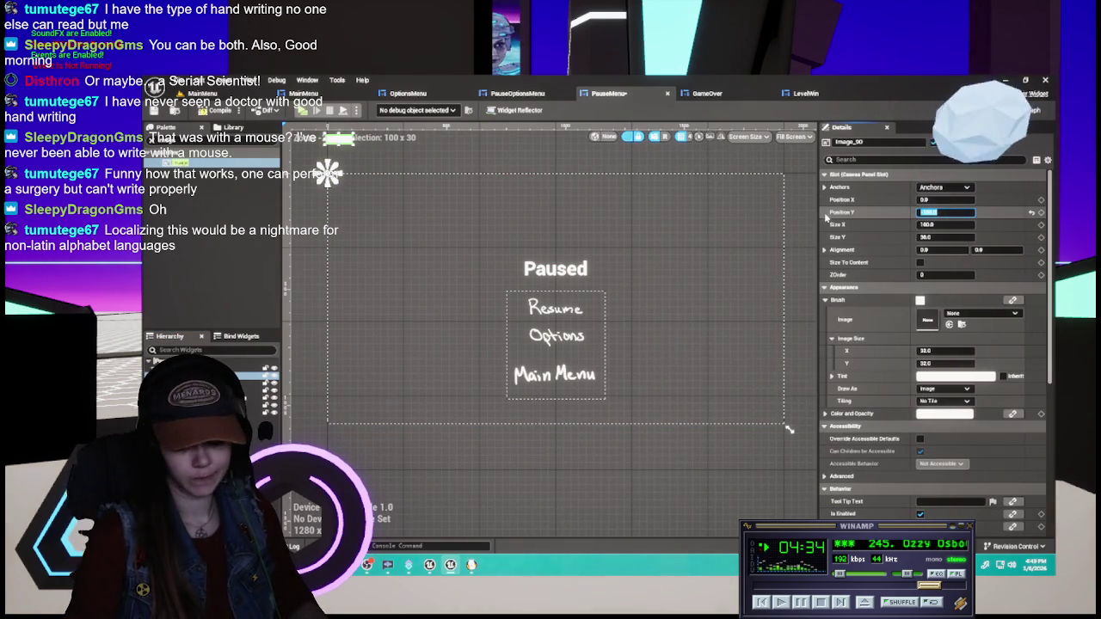
{"action": "key", "text": "Return"}
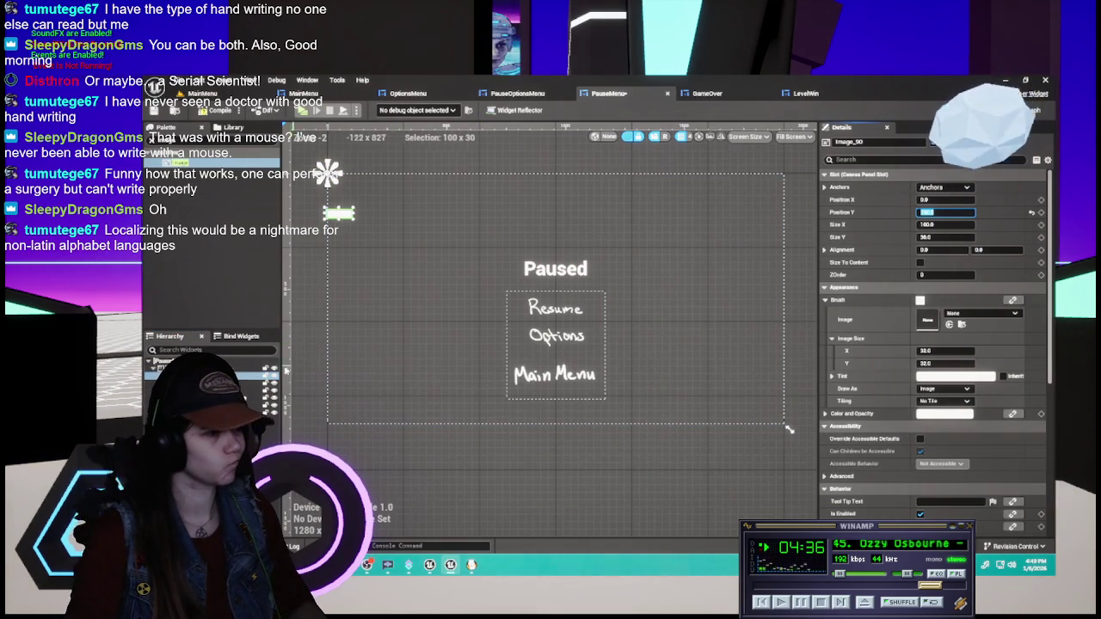
{"action": "left_click", "coordinate": [554, 268]}
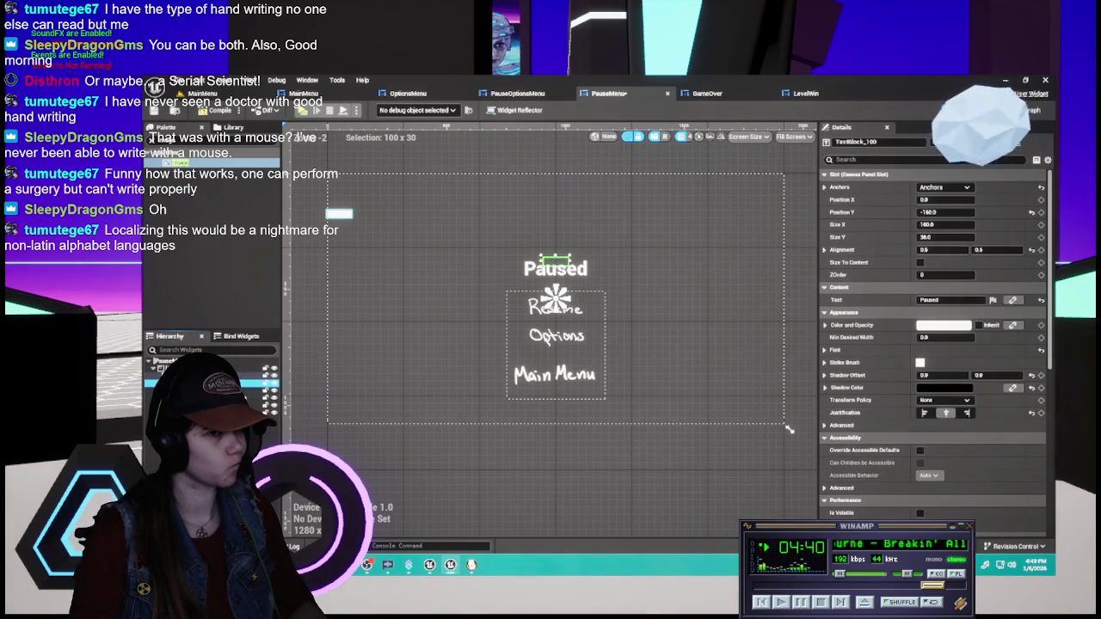
{"action": "left_click", "coordinate": [339, 213]}
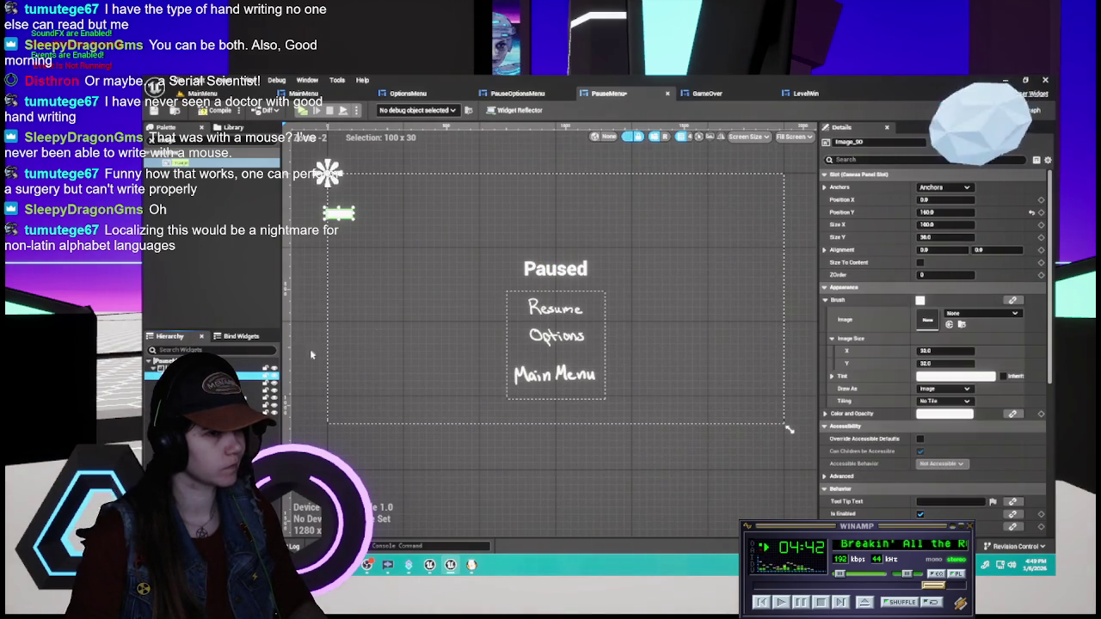
{"action": "left_click", "coordinate": [945, 211]}
{"action": "type", "text": "0"}
{"action": "key", "text": "Return"}
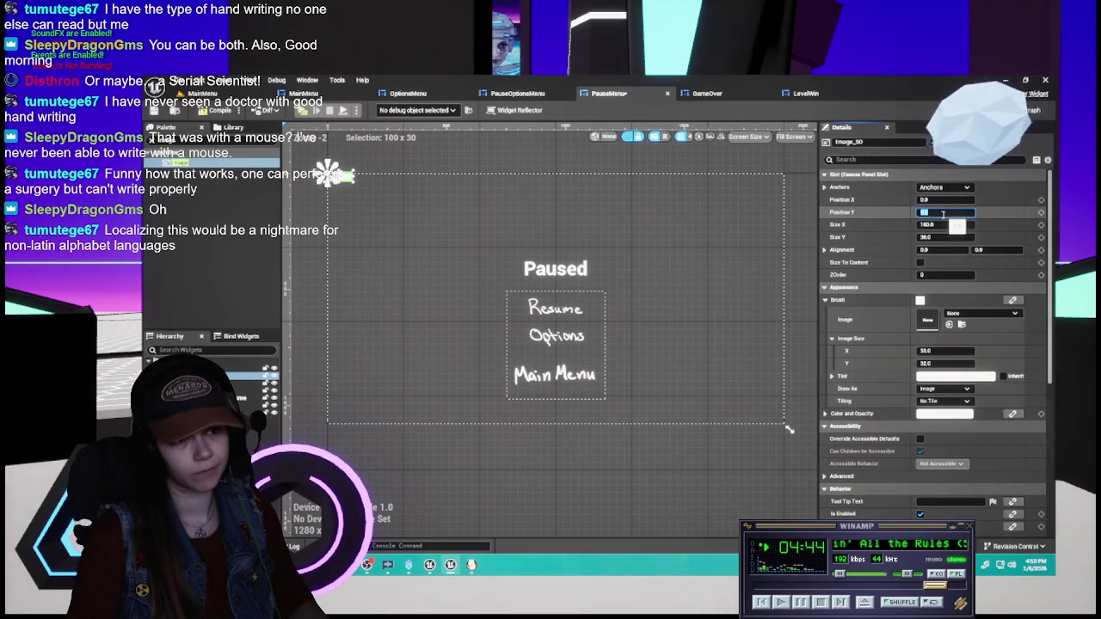
- Anchor the image to the centre and place it at X 0, Y -160
{"action": "left_click", "coordinate": [943, 186]}
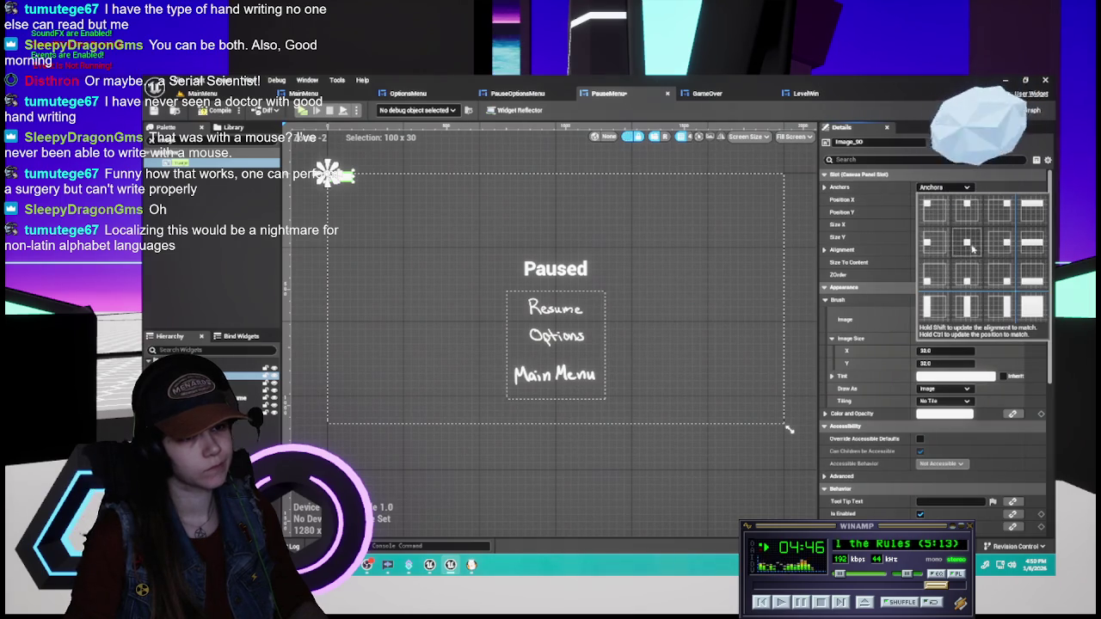
{"action": "left_click", "coordinate": [968, 245]}
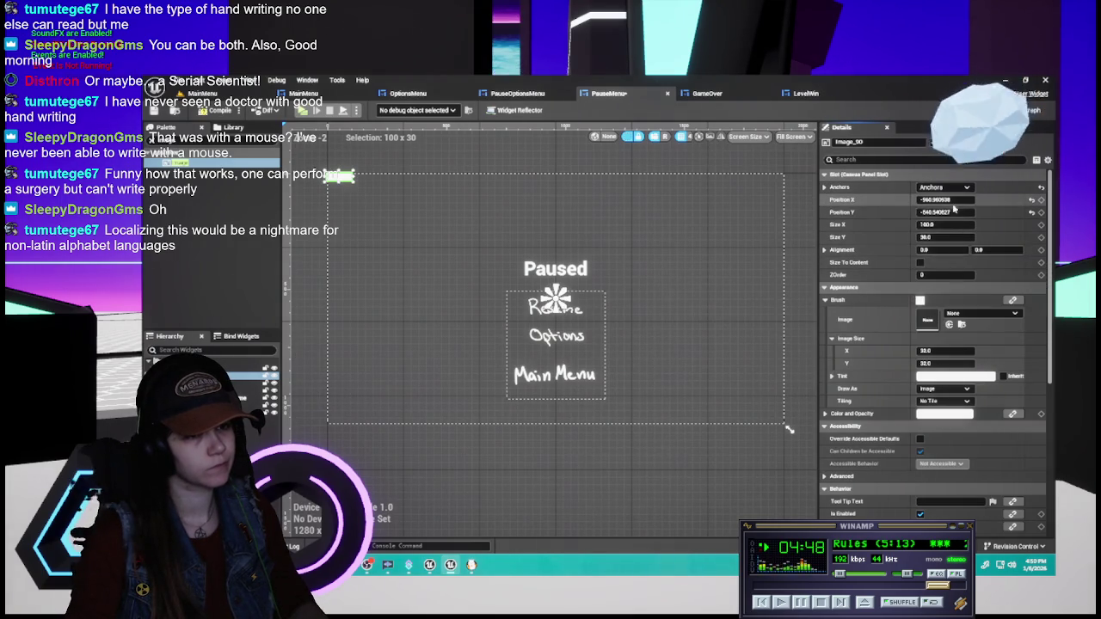
{"action": "left_click", "coordinate": [1031, 213]}
{"action": "left_click", "coordinate": [1032, 200]}
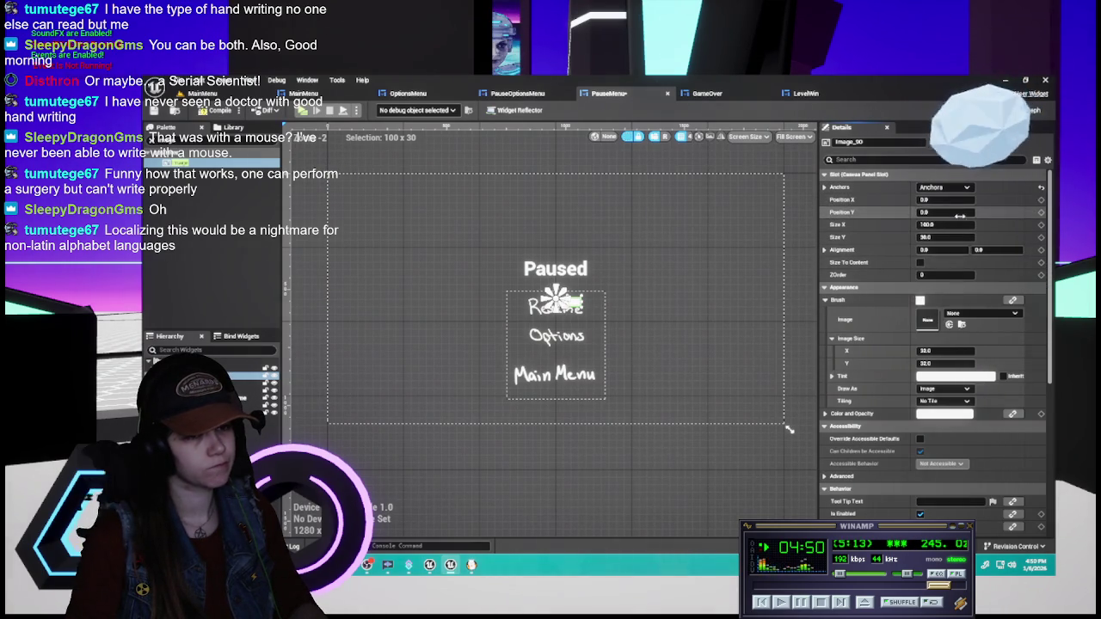
{"action": "left_click", "coordinate": [945, 212]}
{"action": "type", "text": "-160"}
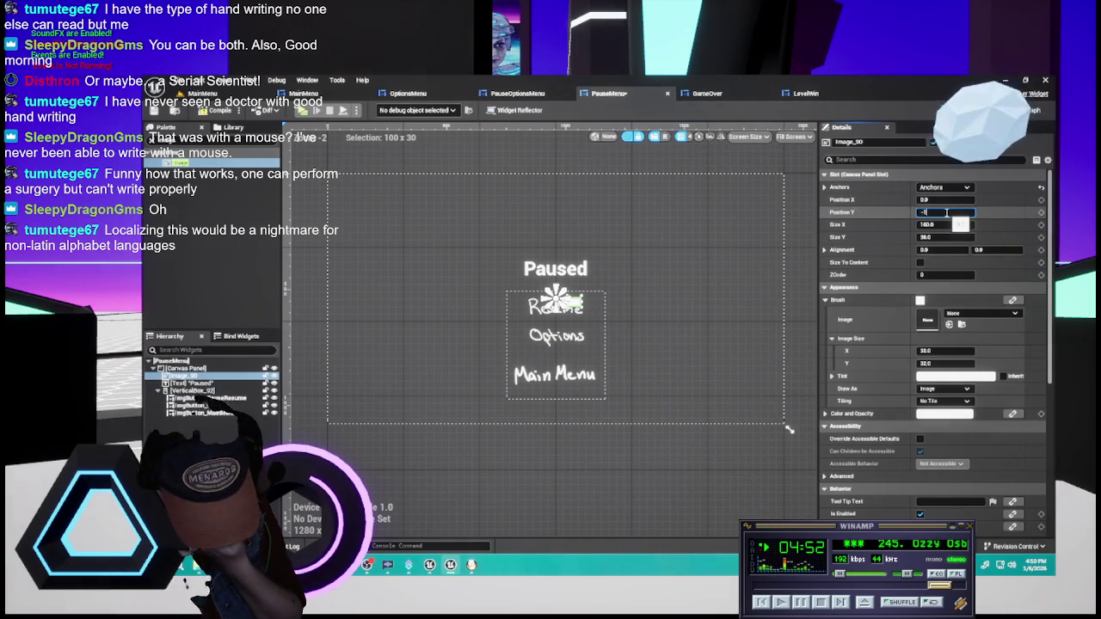
{"action": "key", "text": "Return"}
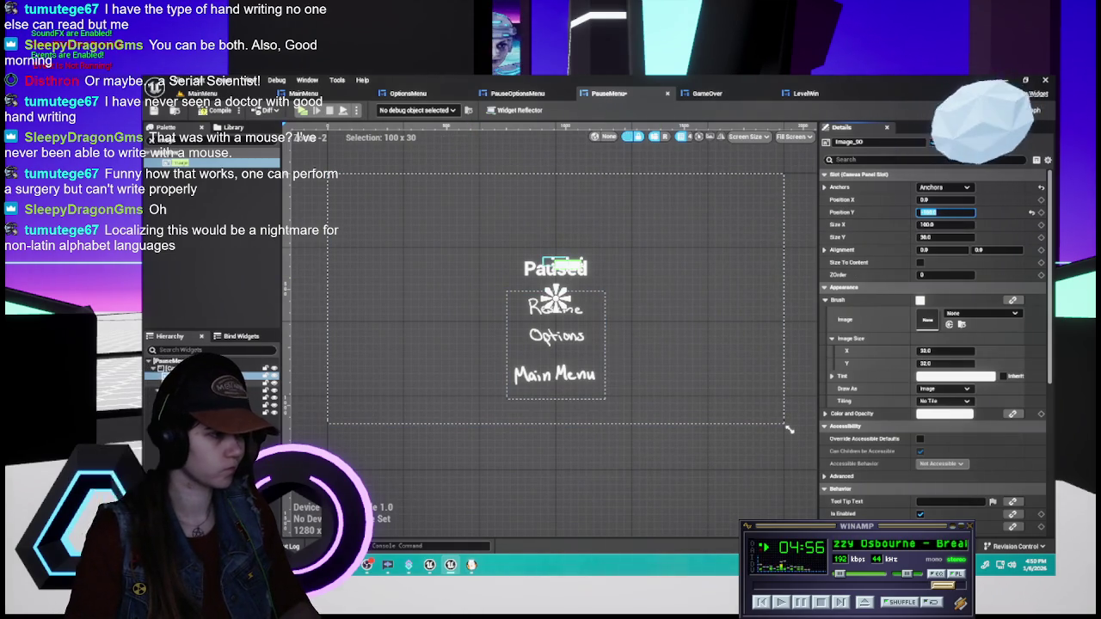
{"action": "key", "text": "Down"}
{"action": "key", "text": "Up"}
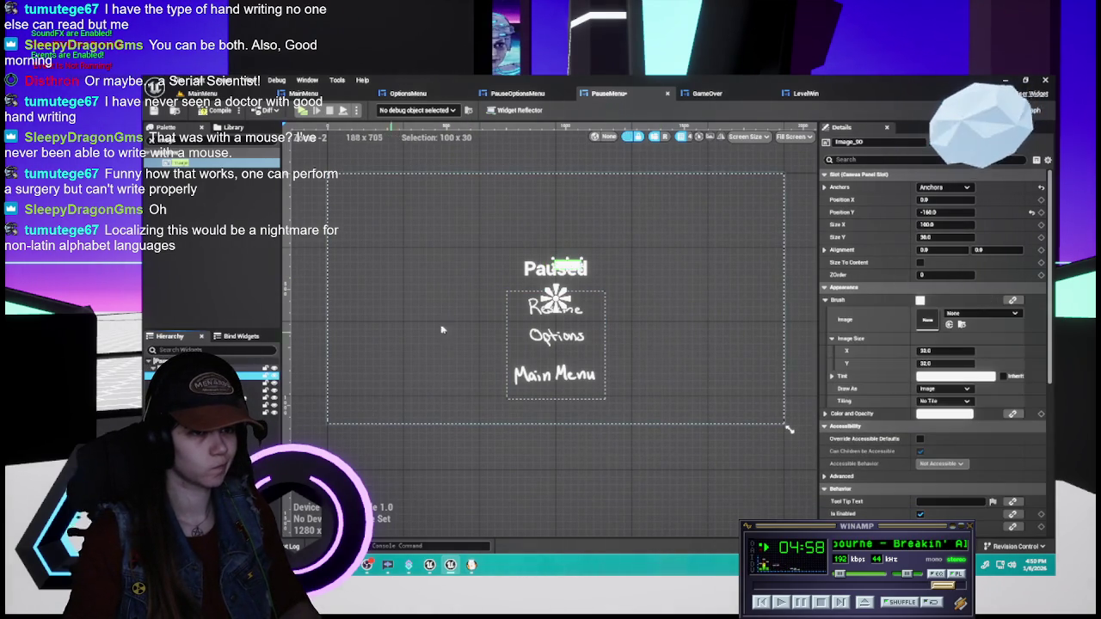
- Set the image's brush to the PAUSED texture and save all assets
{"action": "left_click", "coordinate": [968, 317]}
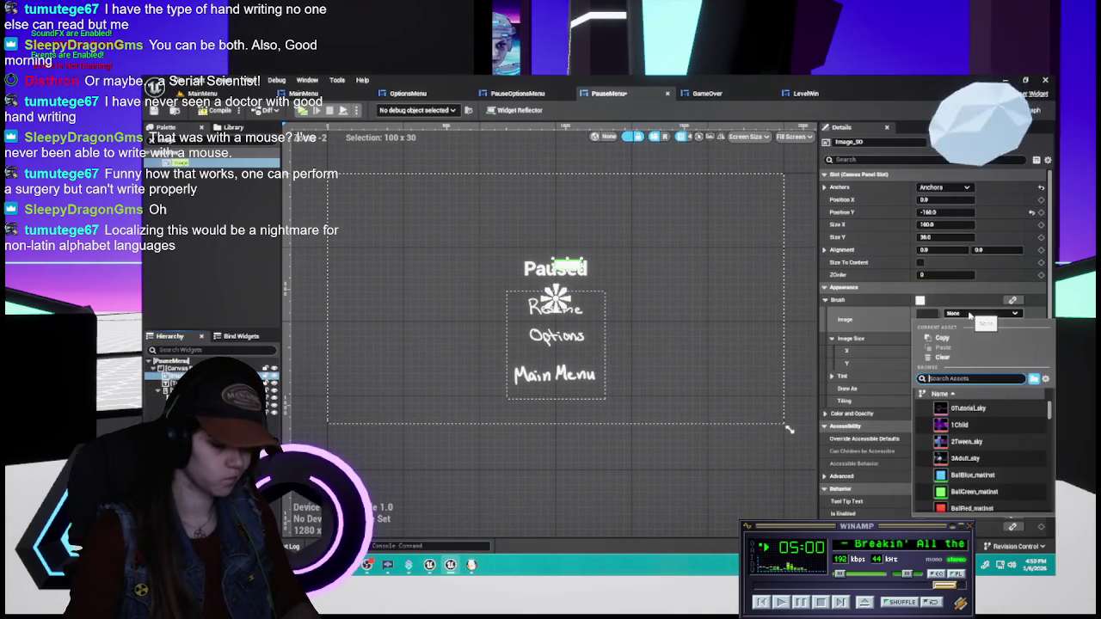
{"action": "type", "text": "paused"}
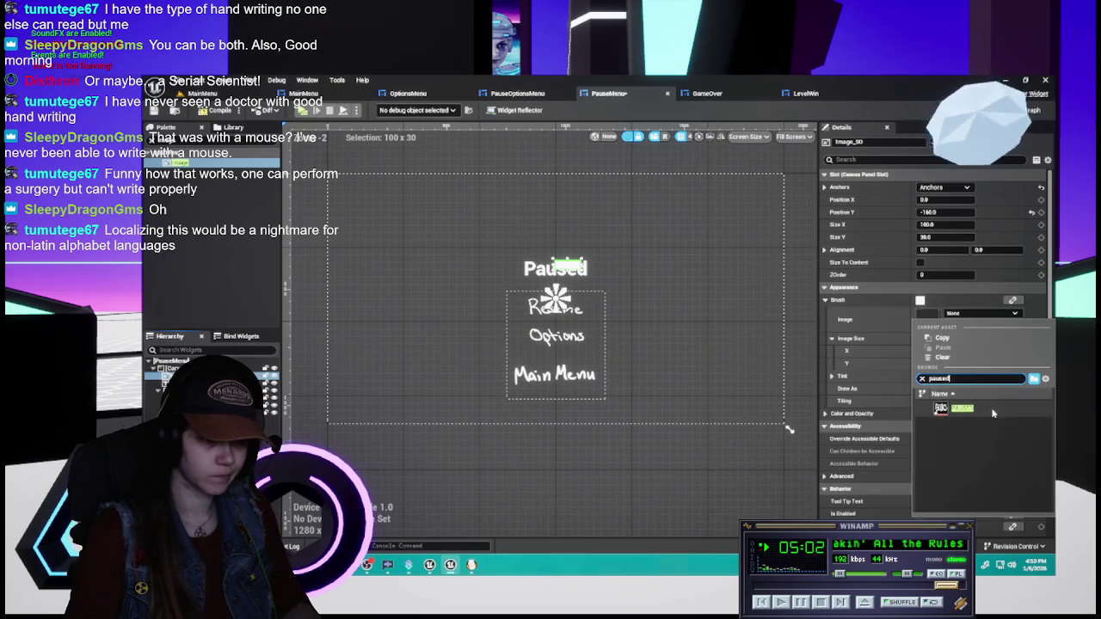
{"action": "left_click", "coordinate": [963, 408]}
{"action": "key", "text": "ctrl+space"}
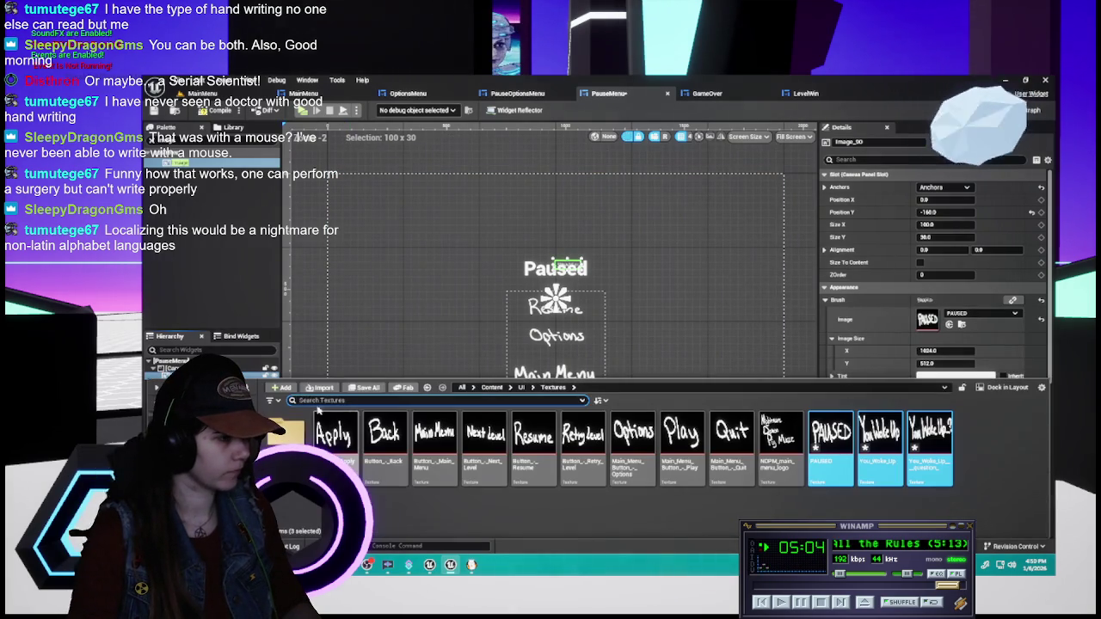
{"action": "key", "text": "ctrl+shift+s"}
{"action": "left_click", "coordinate": [675, 423]}
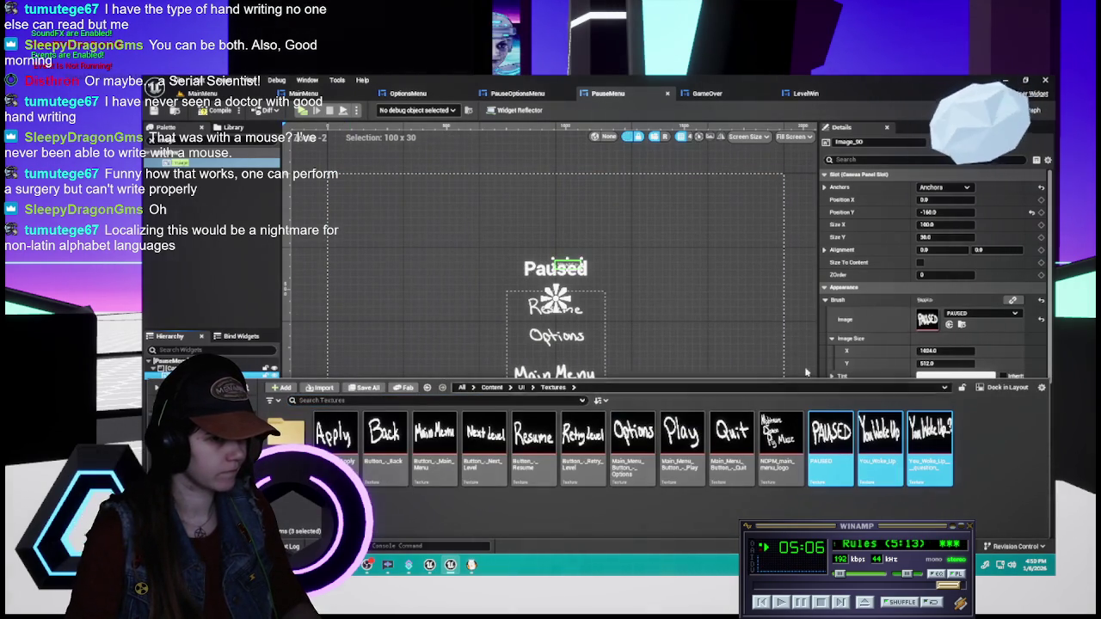
- Set the PAUSED image size to 2048 x 1024 (1024*2 by 512*2)
{"action": "left_click", "coordinate": [945, 352]}
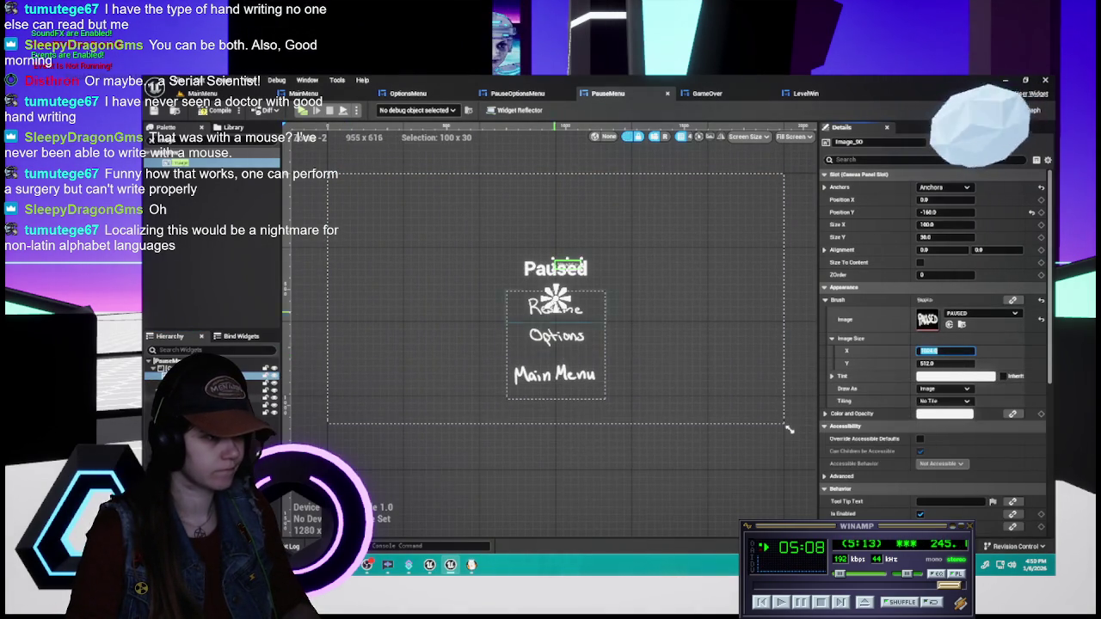
{"action": "scroll", "coordinate": [496, 296], "scroll_direction": "up", "scroll_amount": 7}
{"action": "scroll", "coordinate": [498, 298], "scroll_direction": "down", "scroll_amount": 5}
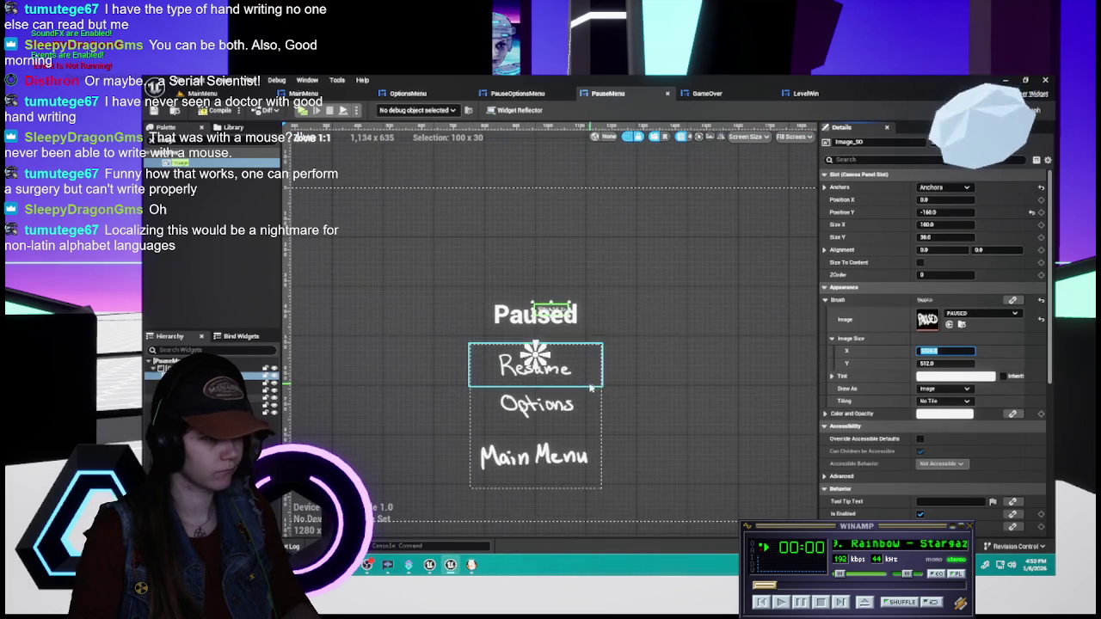
{"action": "type", "text": "1024"}
{"action": "key", "text": "Tab"}
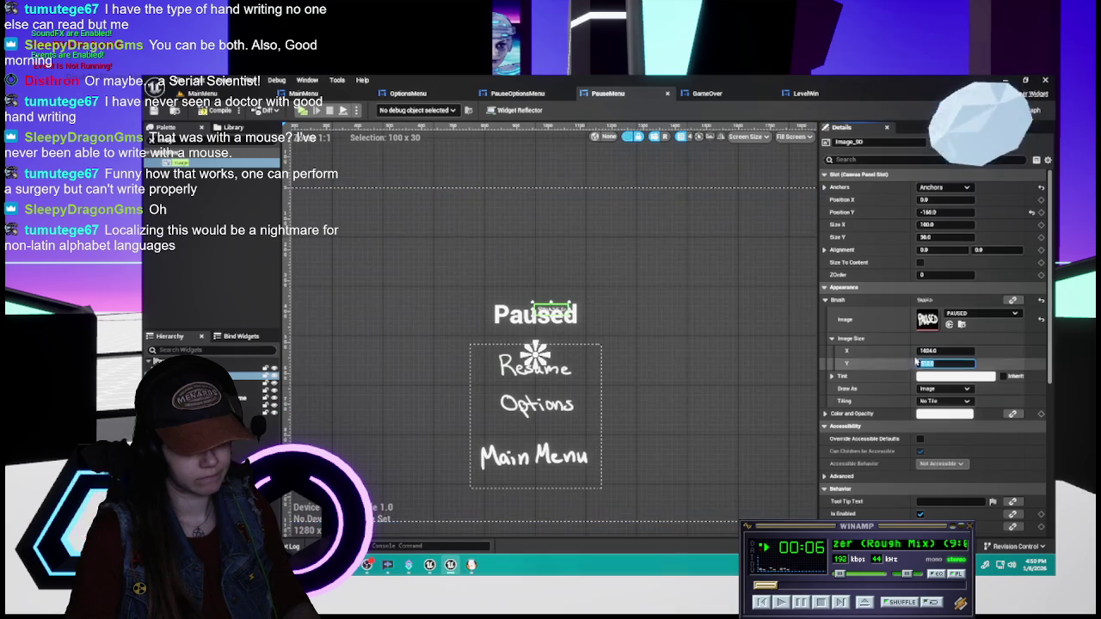
{"action": "left_click", "coordinate": [948, 351]}
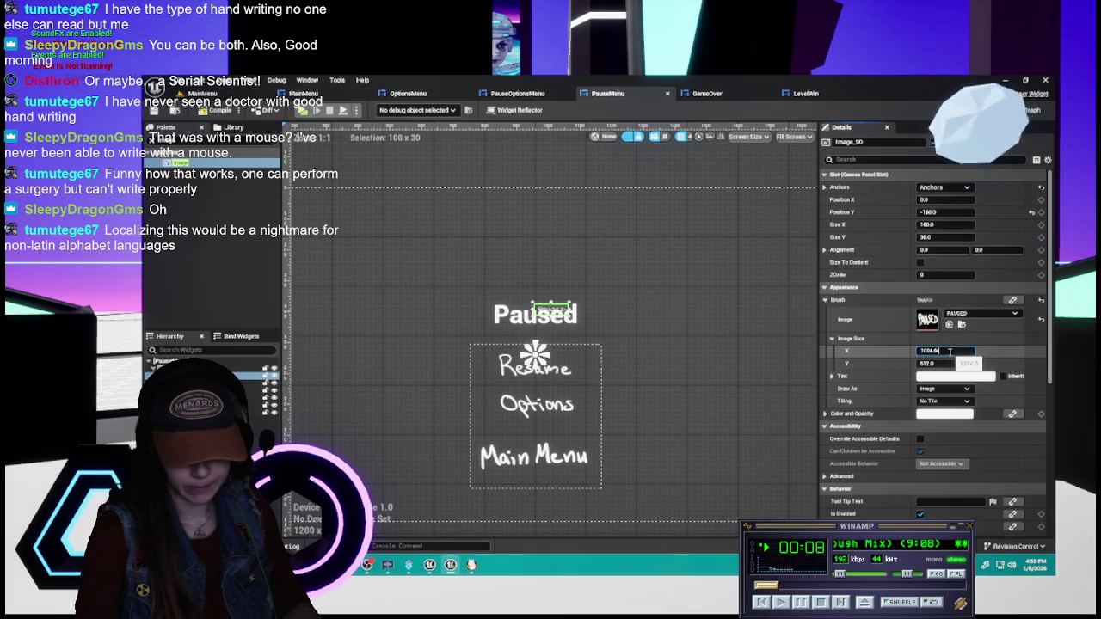
{"action": "left_click", "coordinate": [949, 363]}
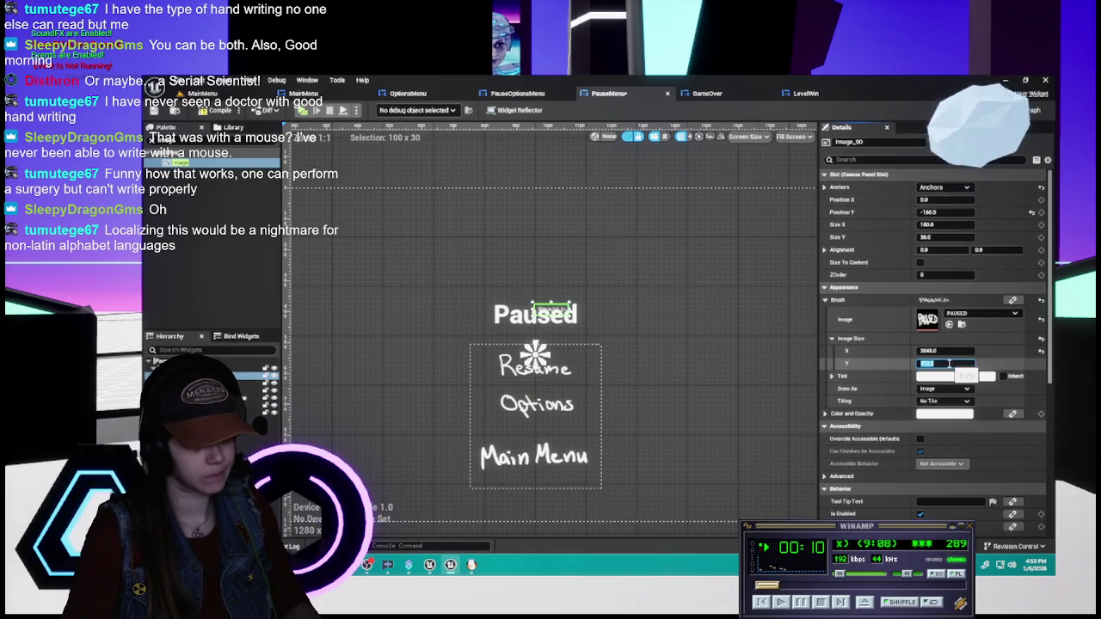
{"action": "type", "text": "*2"}
{"action": "key", "text": "Return"}
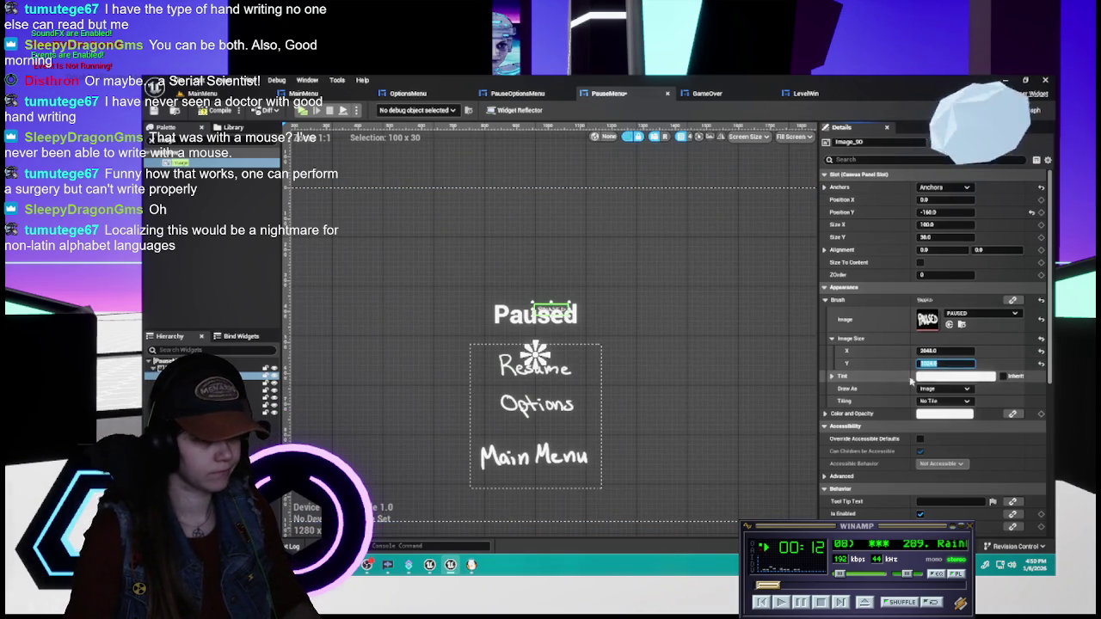
{"action": "left_click", "coordinate": [258, 382]}
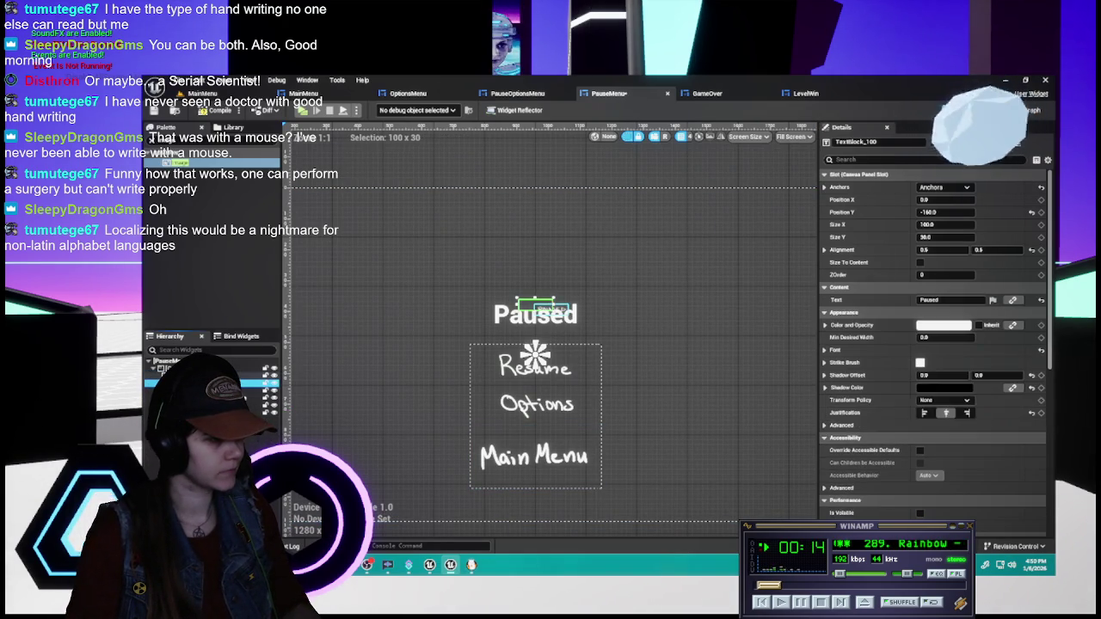
{"action": "left_click", "coordinate": [198, 376]}
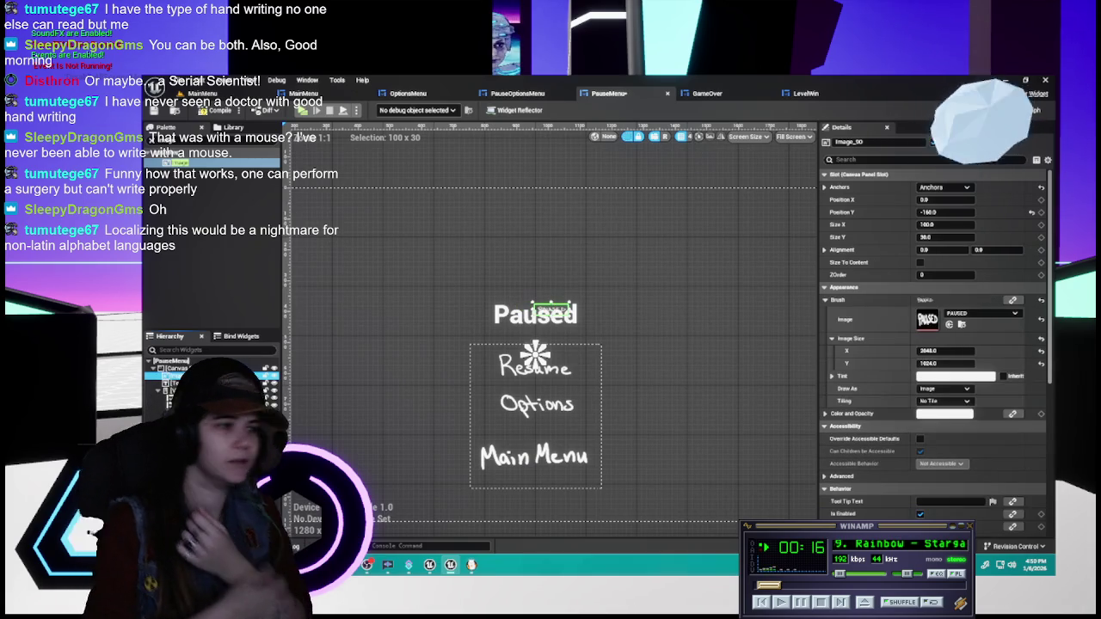
- Reselect the PAUSED image and return its size to 1024 x 512
{"action": "left_click", "coordinate": [185, 390]}
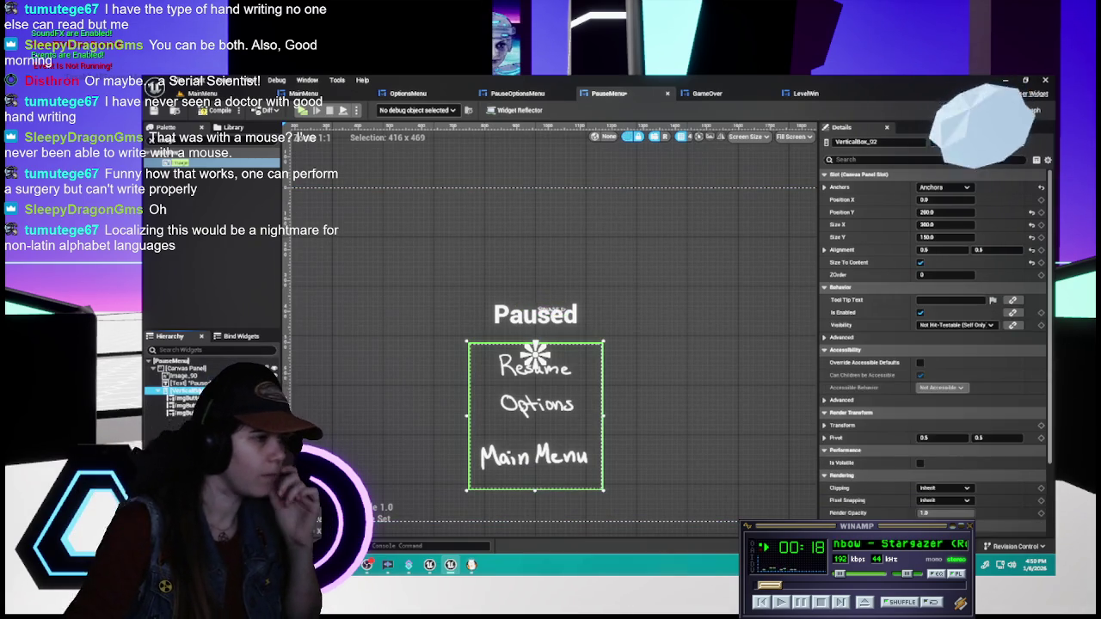
{"action": "left_click", "coordinate": [531, 306]}
{"action": "scroll", "coordinate": [529, 306], "scroll_direction": "up", "scroll_amount": 4}
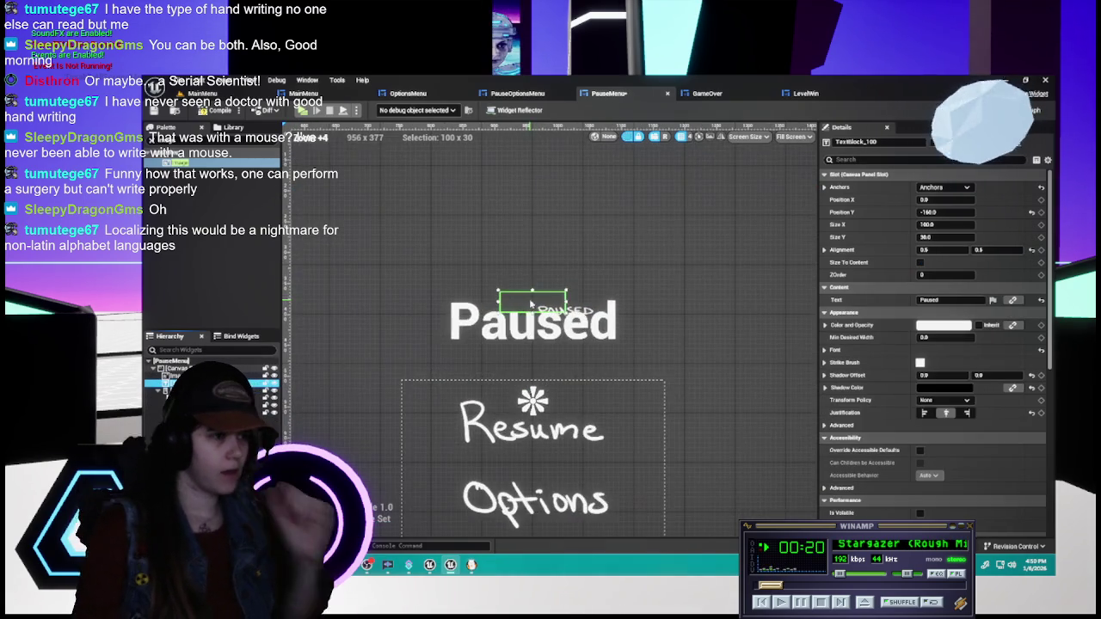
{"action": "scroll", "coordinate": [515, 368], "scroll_direction": "up", "scroll_amount": 1}
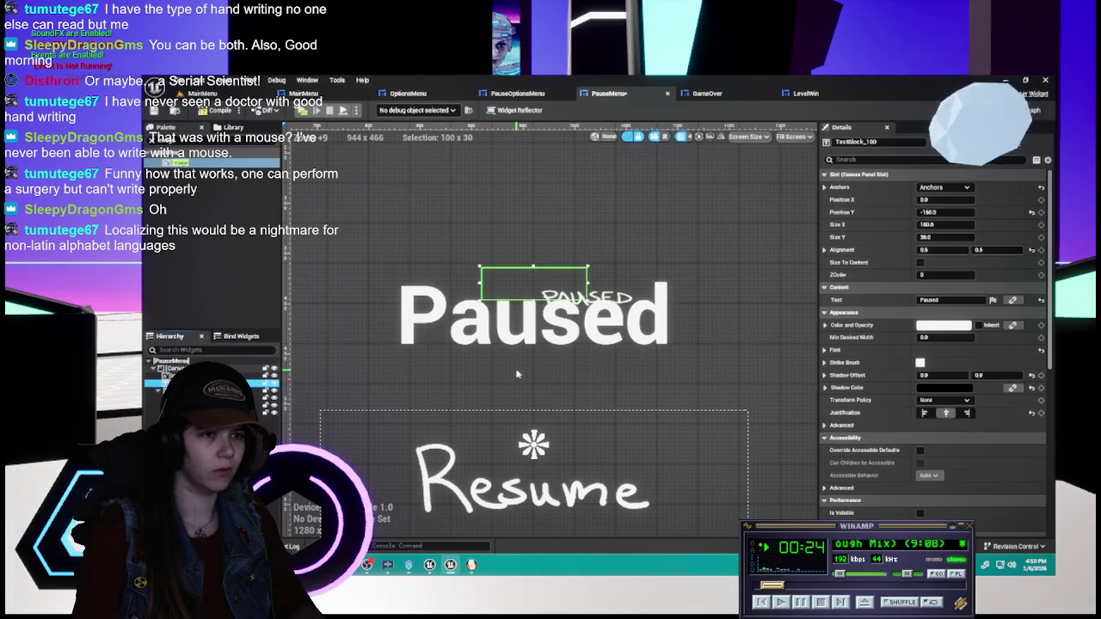
{"action": "left_click", "coordinate": [594, 294]}
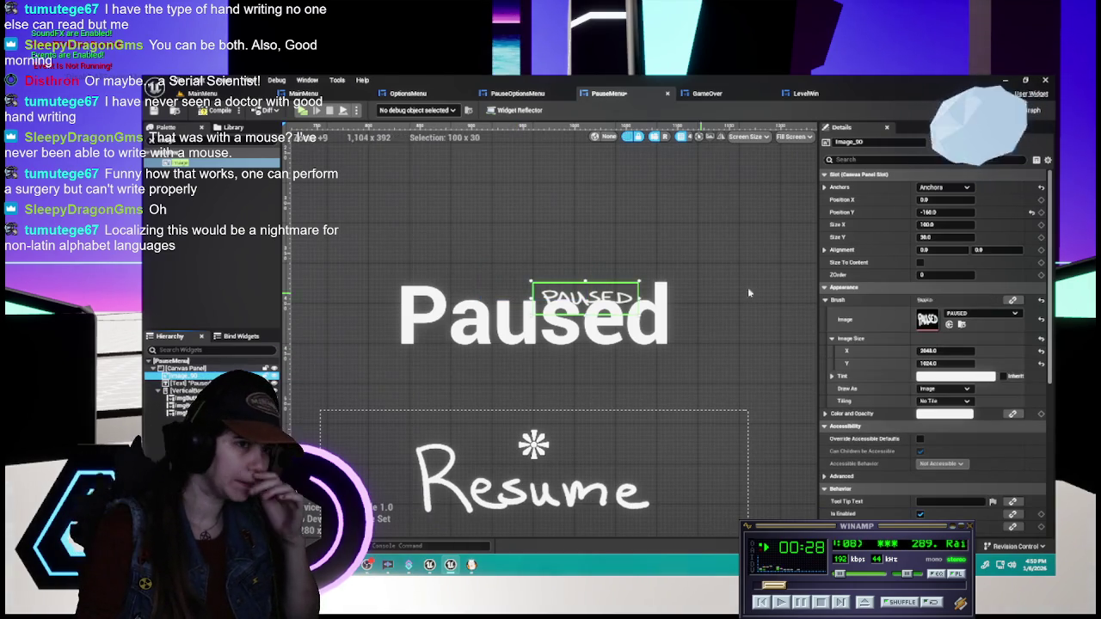
{"action": "scroll", "coordinate": [629, 342], "scroll_direction": "down", "scroll_amount": 3}
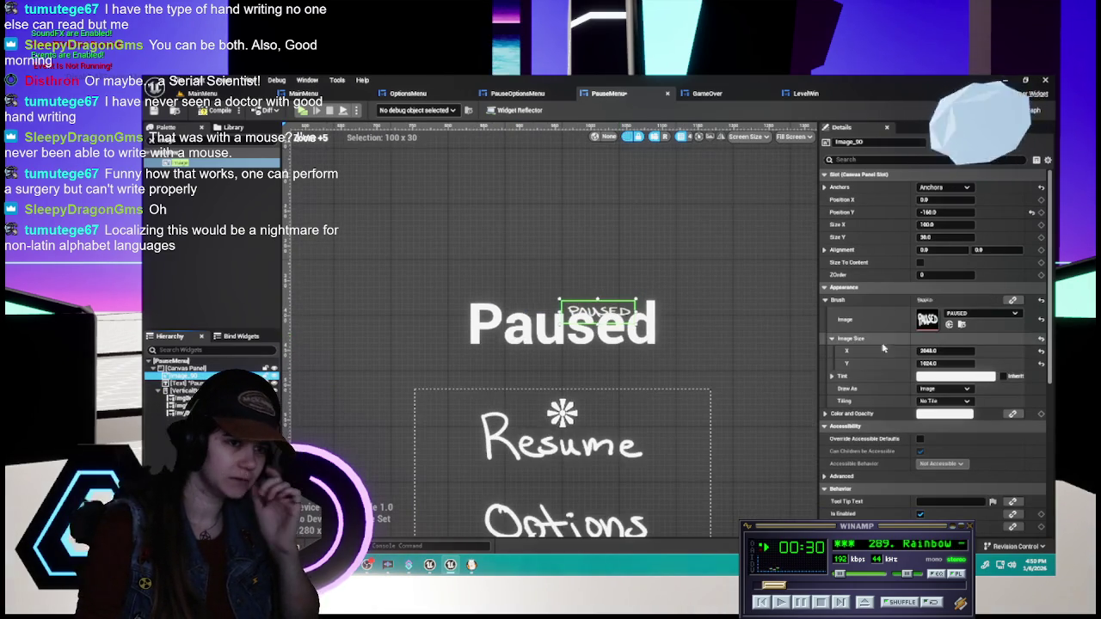
{"action": "left_click_drag", "start_coordinate": [839, 352], "coordinate": [837, 355]}
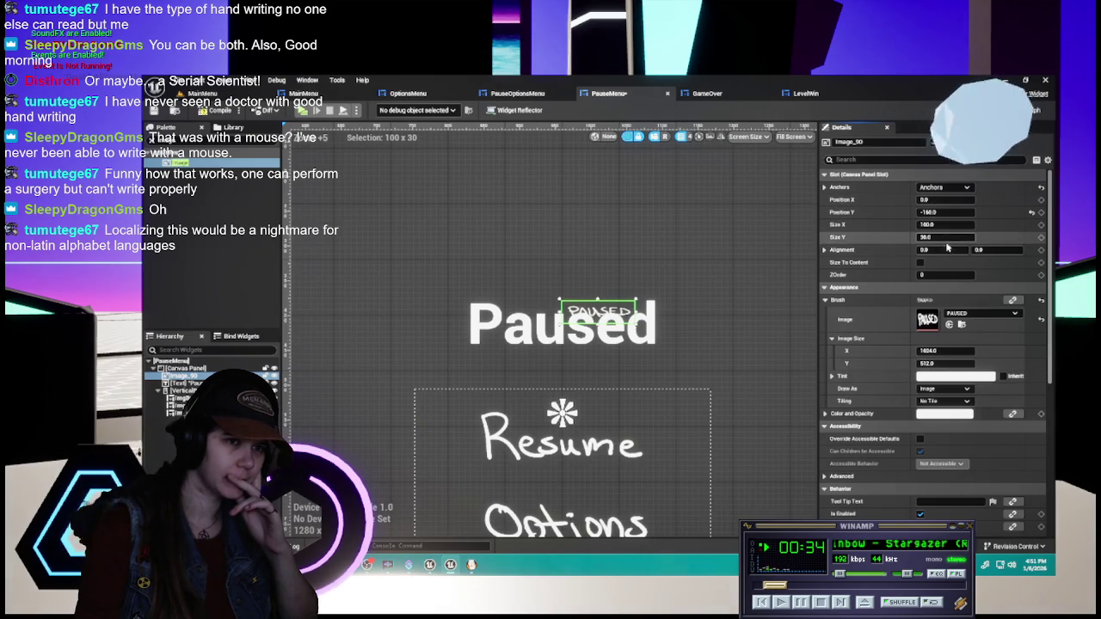
- Set the PAUSED image's Alignment to 0.5 horizontally and 0.5 vertically
{"action": "left_click", "coordinate": [946, 251]}
{"action": "type", "text": ".5"}
{"action": "key", "text": "Return"}
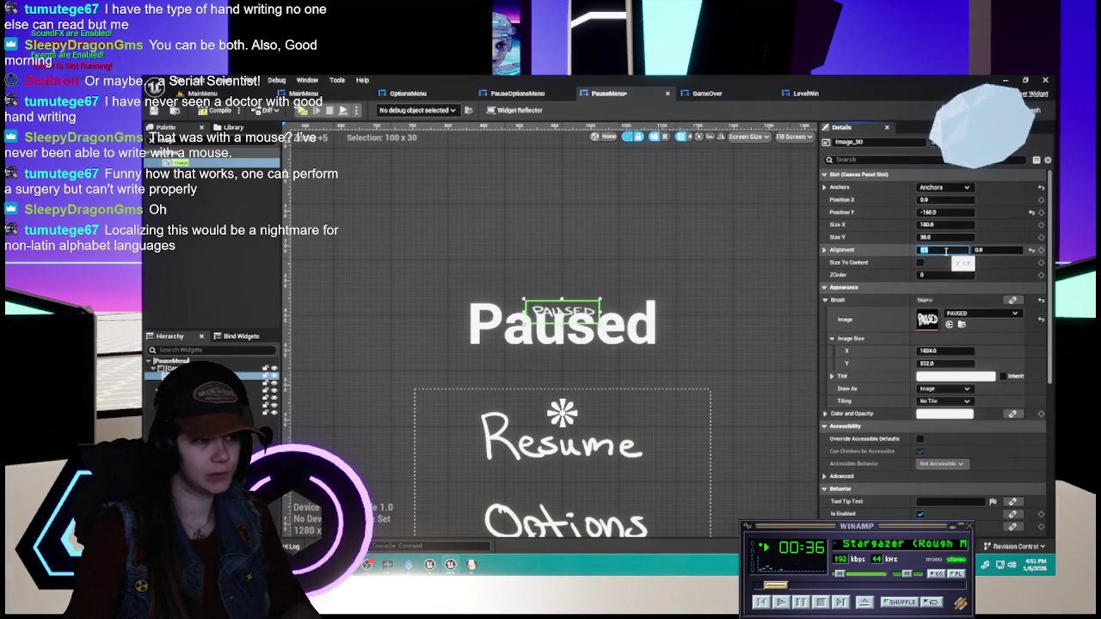
{"action": "left_click", "coordinate": [992, 252]}
{"action": "type", "text": ".5"}
{"action": "key", "text": "Return"}
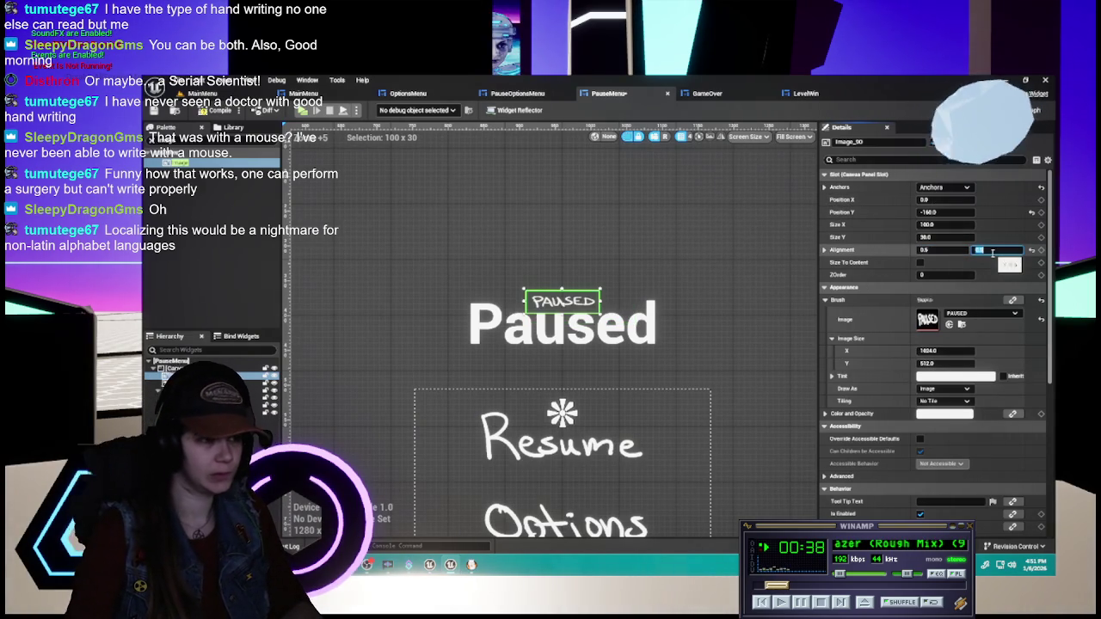
{"action": "scroll", "coordinate": [672, 319], "scroll_direction": "down", "scroll_amount": 1}
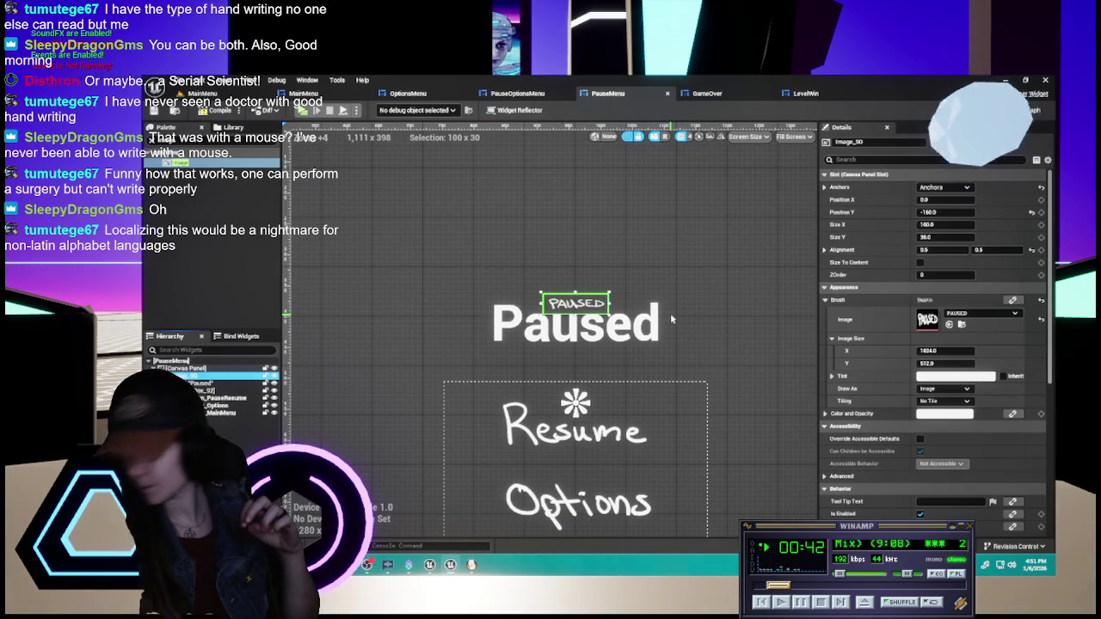
- Enable Size To Content, size the PAUSED image 512 x 256, and delete the old Paused text
{"action": "left_click", "coordinate": [920, 262]}
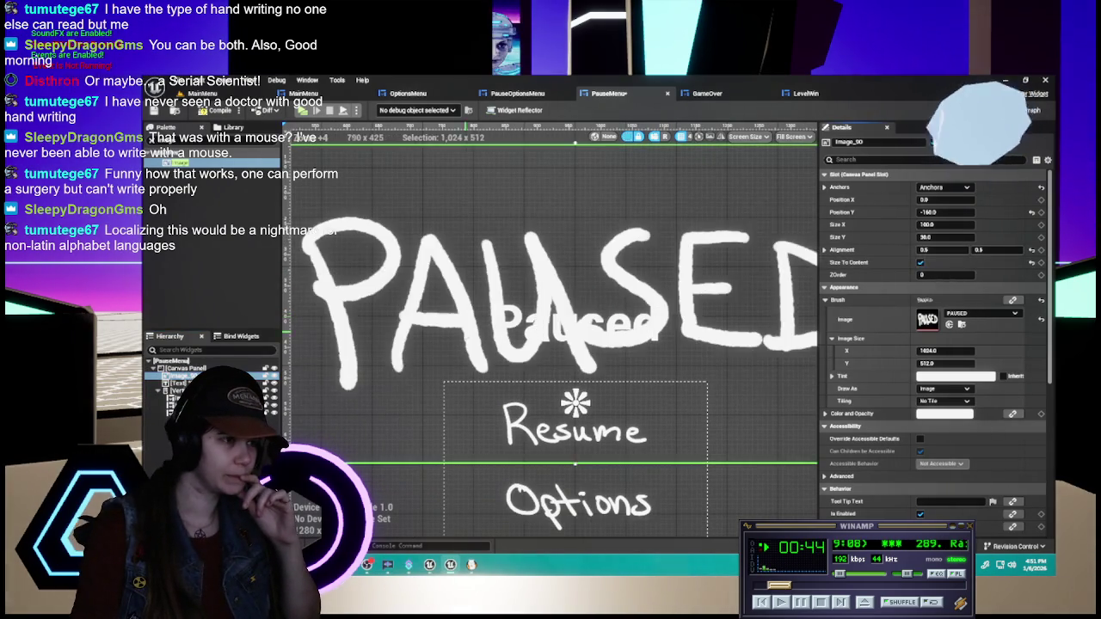
{"action": "scroll", "coordinate": [745, 495], "scroll_direction": "down", "scroll_amount": 6}
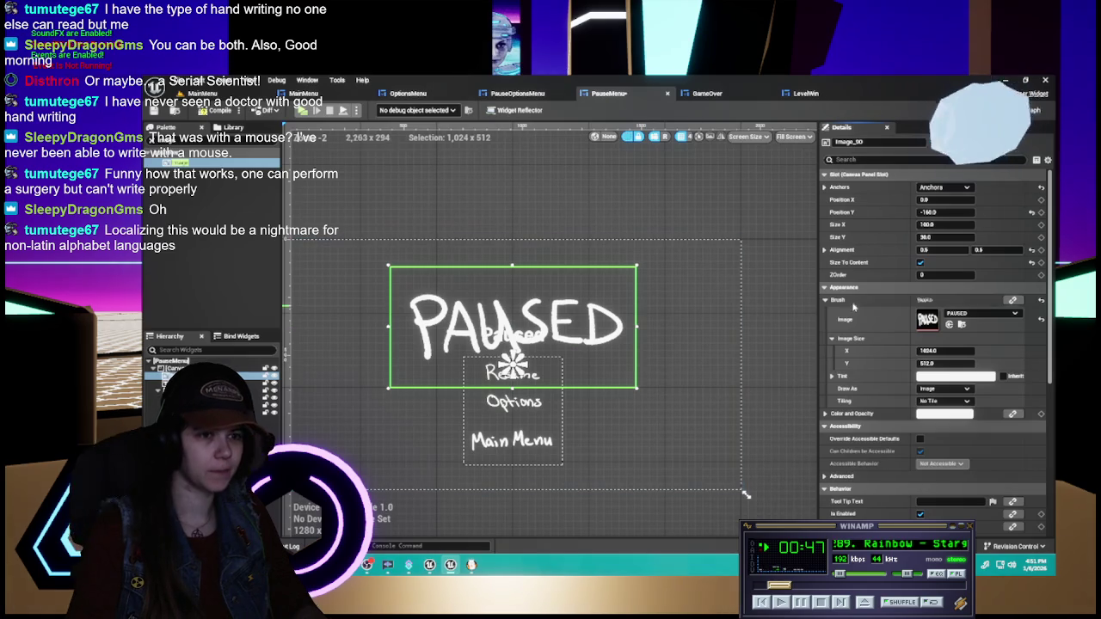
{"action": "left_click", "coordinate": [943, 351]}
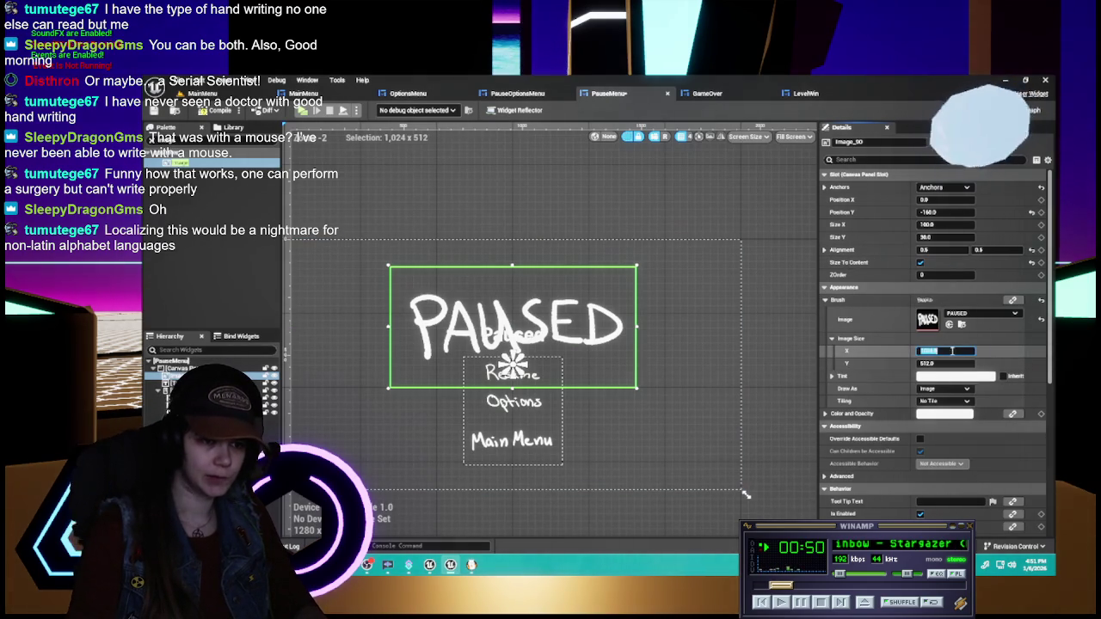
{"action": "type", "text": "512"}
{"action": "key", "text": "Return"}
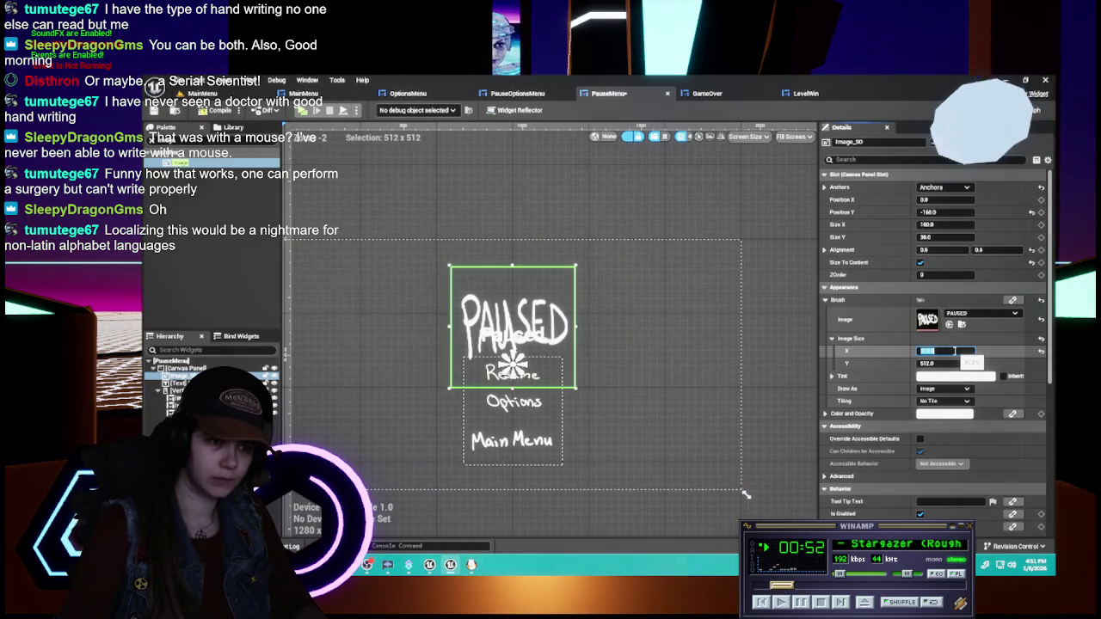
{"action": "left_click", "coordinate": [949, 363]}
{"action": "type", "text": "/"}
{"action": "key", "text": "Return"}
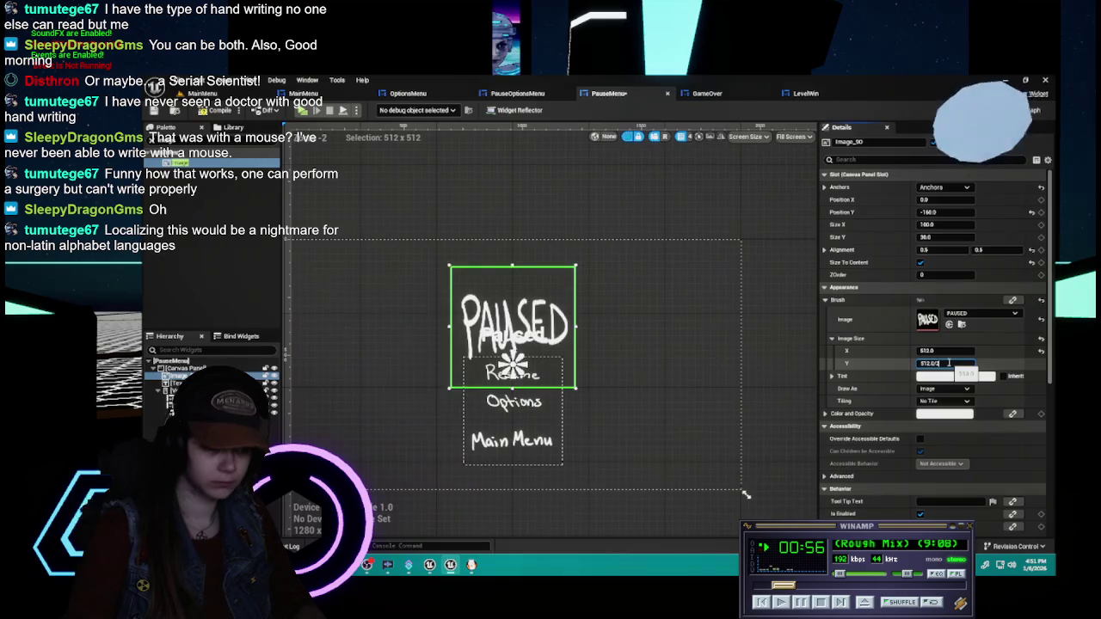
{"action": "type", "text": "256"}
{"action": "key", "text": "Return"}
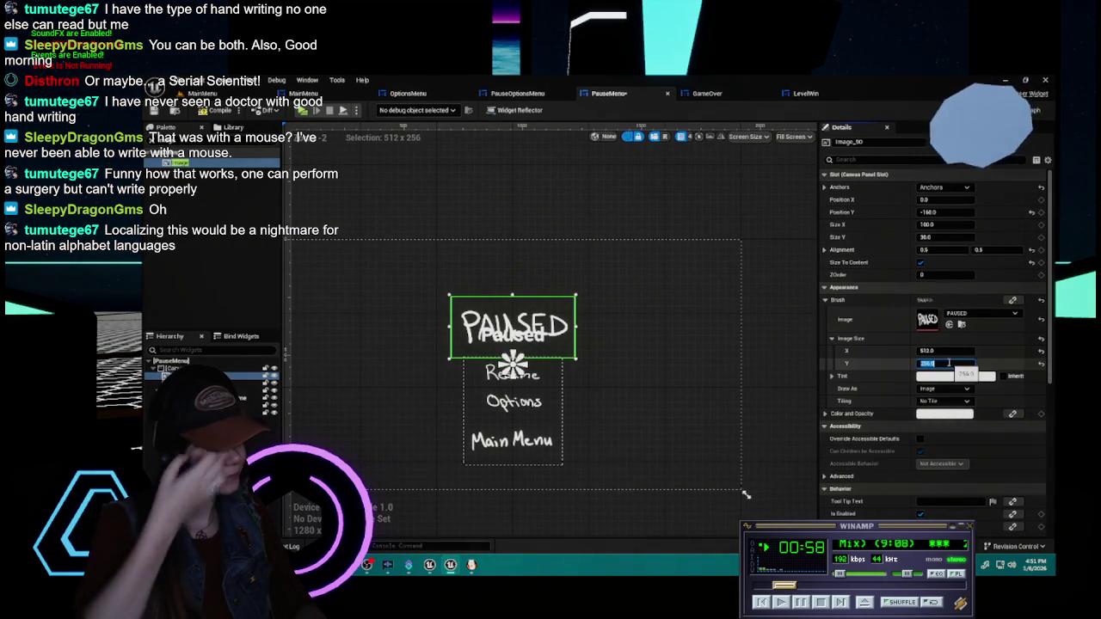
{"action": "left_click", "coordinate": [178, 383]}
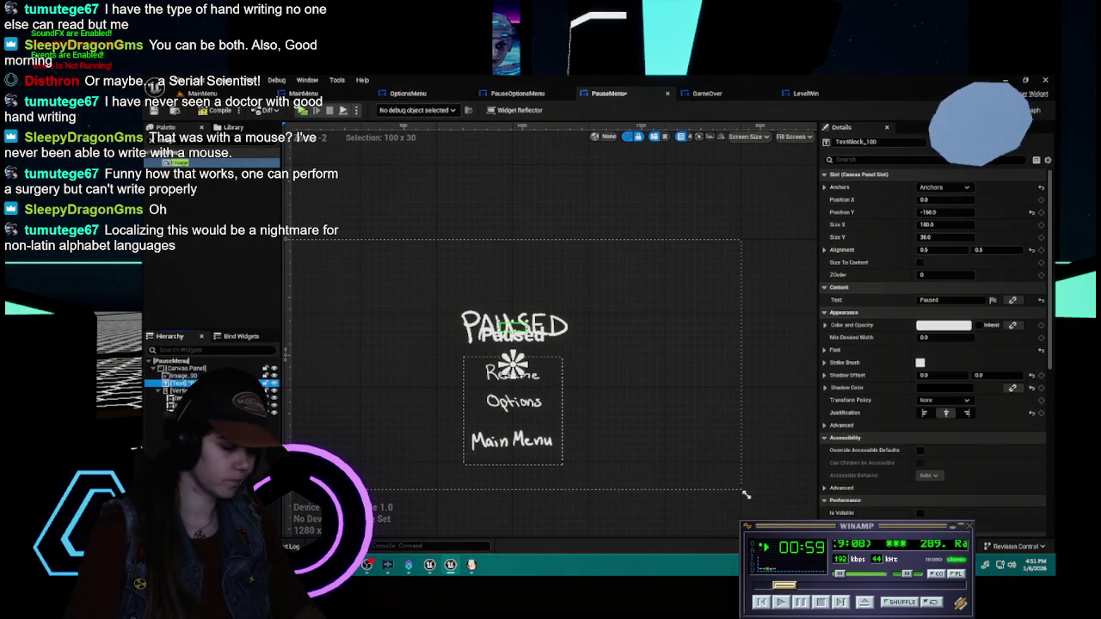
{"action": "key", "text": "Delete"}
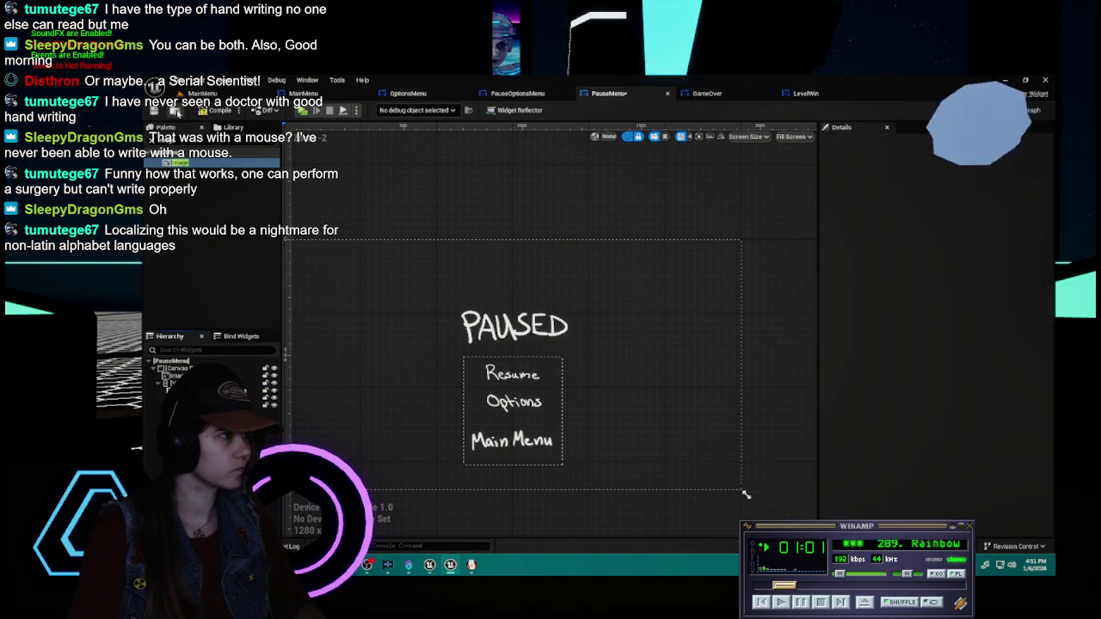
{"action": "mouse_move", "coordinate": [461, 201]}
{"action": "left_mouse_down"}
{"action": "mouse_move", "coordinate": [503, 167]}
{"action": "mouse_move", "coordinate": [584, 187]}
{"action": "mouse_move", "coordinate": [575, 182]}
{"action": "left_mouse_up"}
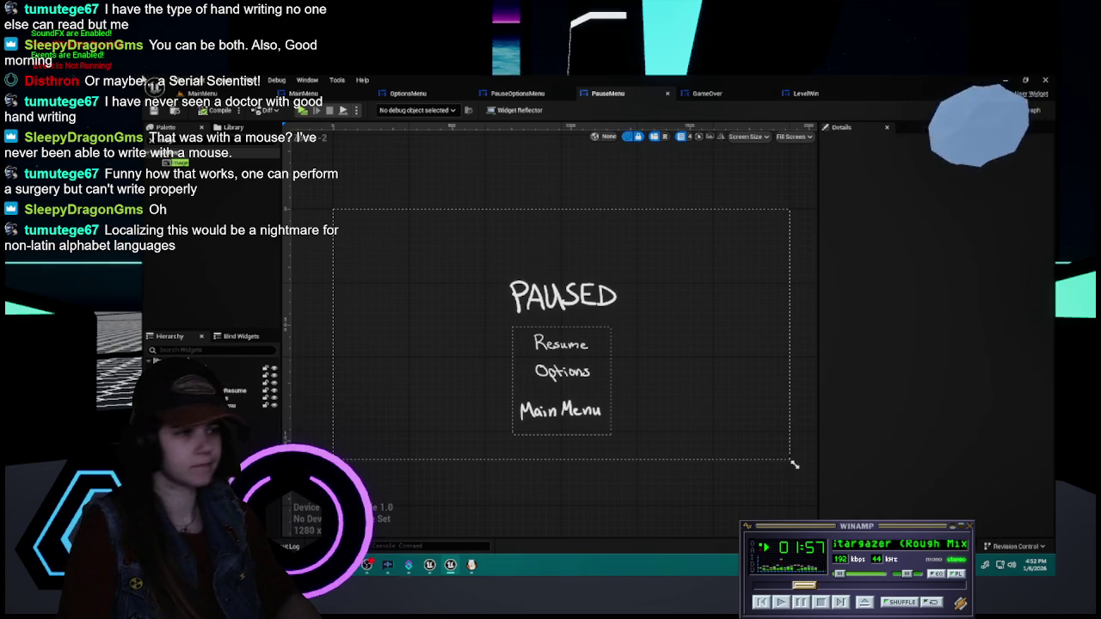
- Rename the pause menu's title image to PAUSED
{"action": "left_click", "coordinate": [562, 295]}
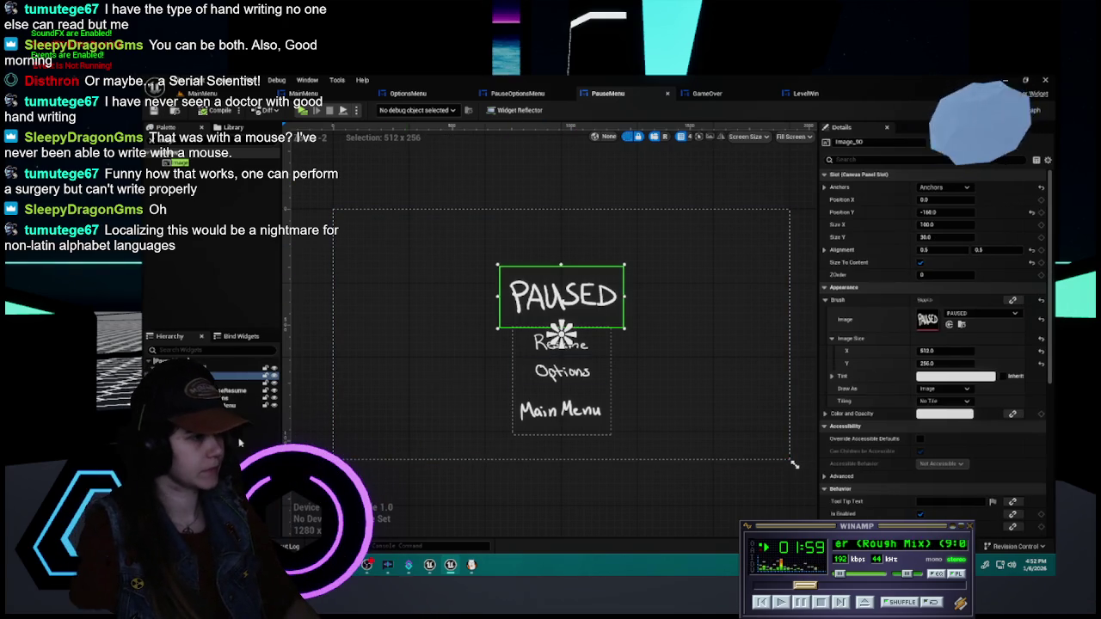
{"action": "left_click", "coordinate": [309, 266]}
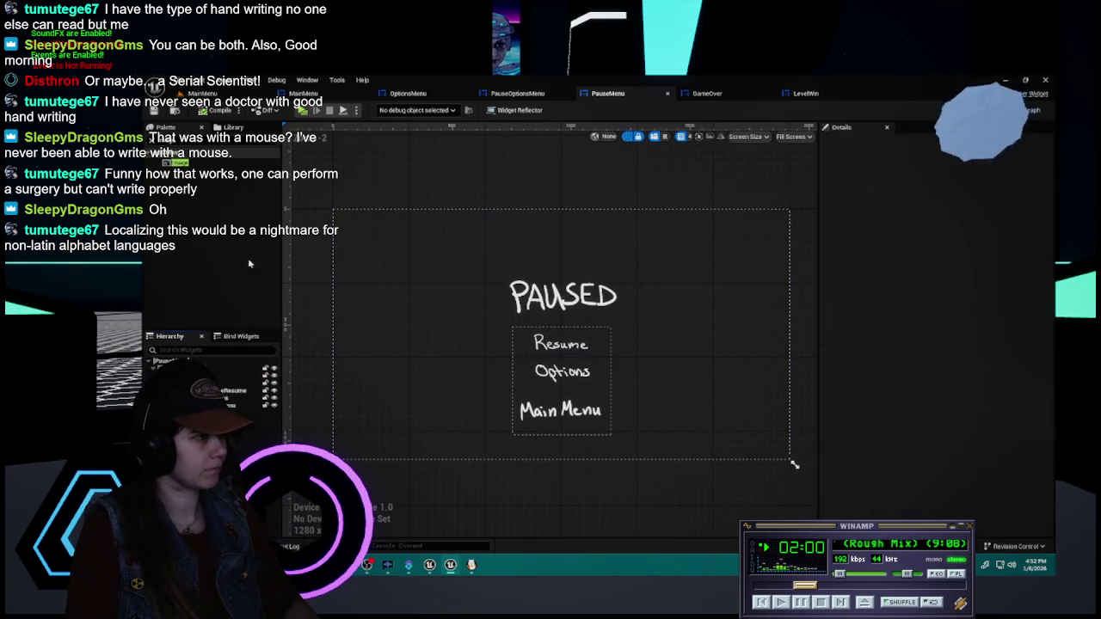
{"action": "left_click", "coordinate": [712, 93]}
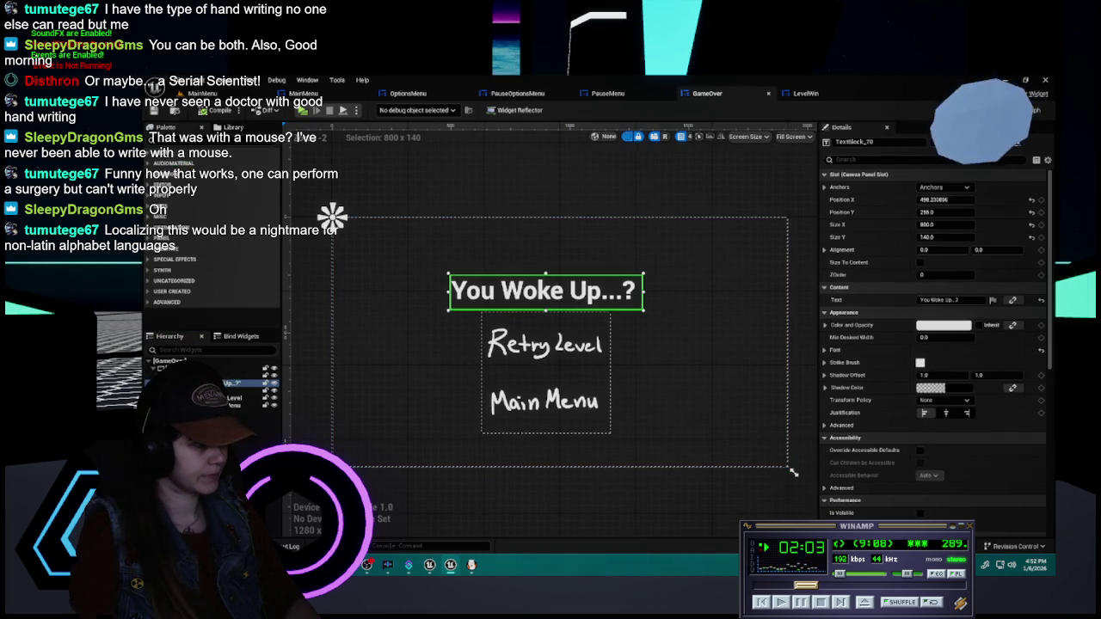
{"action": "left_click", "coordinate": [608, 93]}
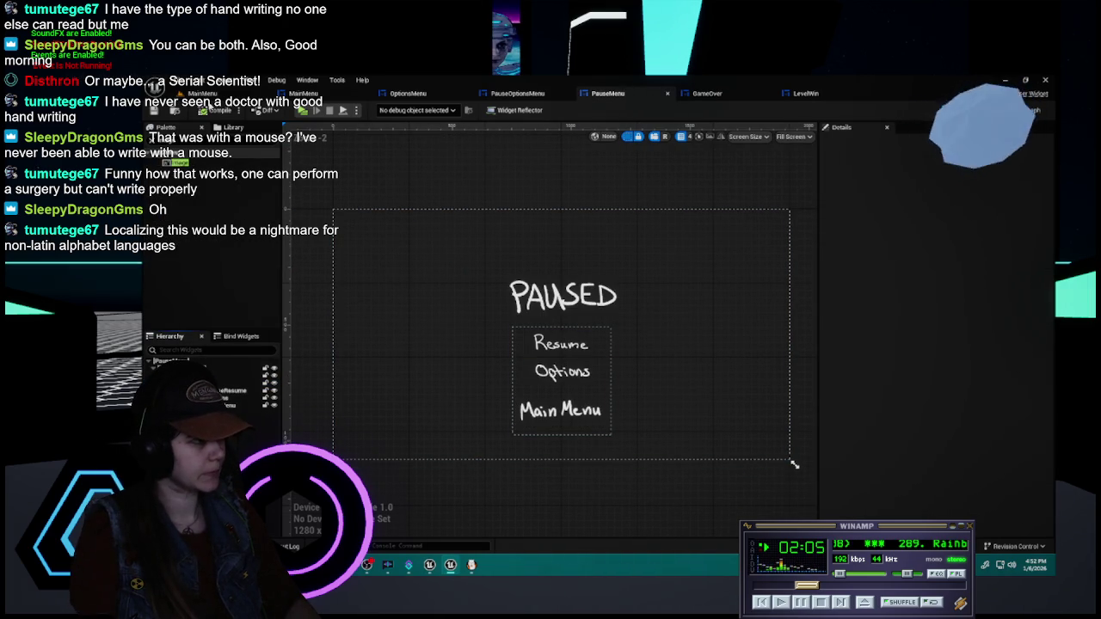
{"action": "left_click", "coordinate": [245, 377]}
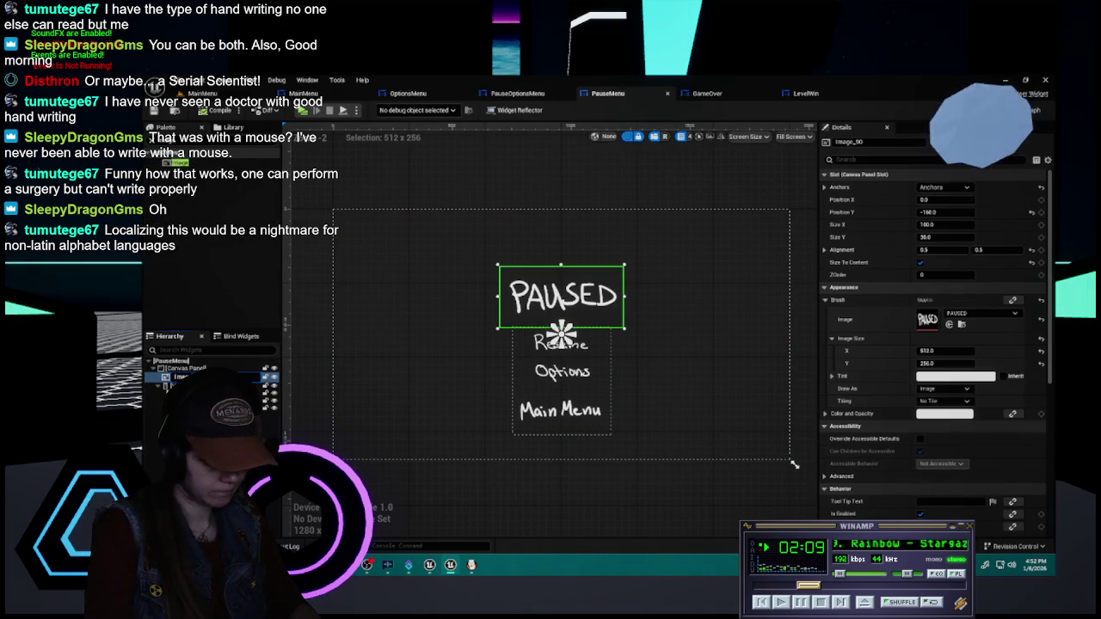
{"action": "key", "text": "F2"}
{"action": "key", "text": "BackSpace"}
{"action": "type", "text": "PAUSED"}
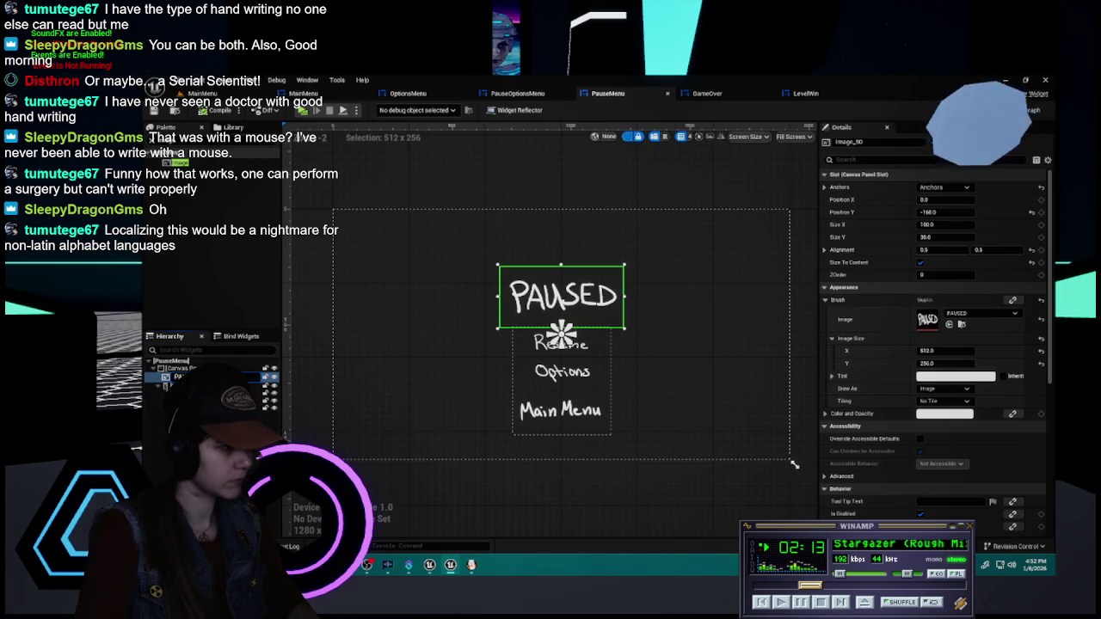
{"action": "key", "text": "Return"}
- Open the GameOver widget and search for 'image'
{"action": "left_click", "coordinate": [707, 93]}
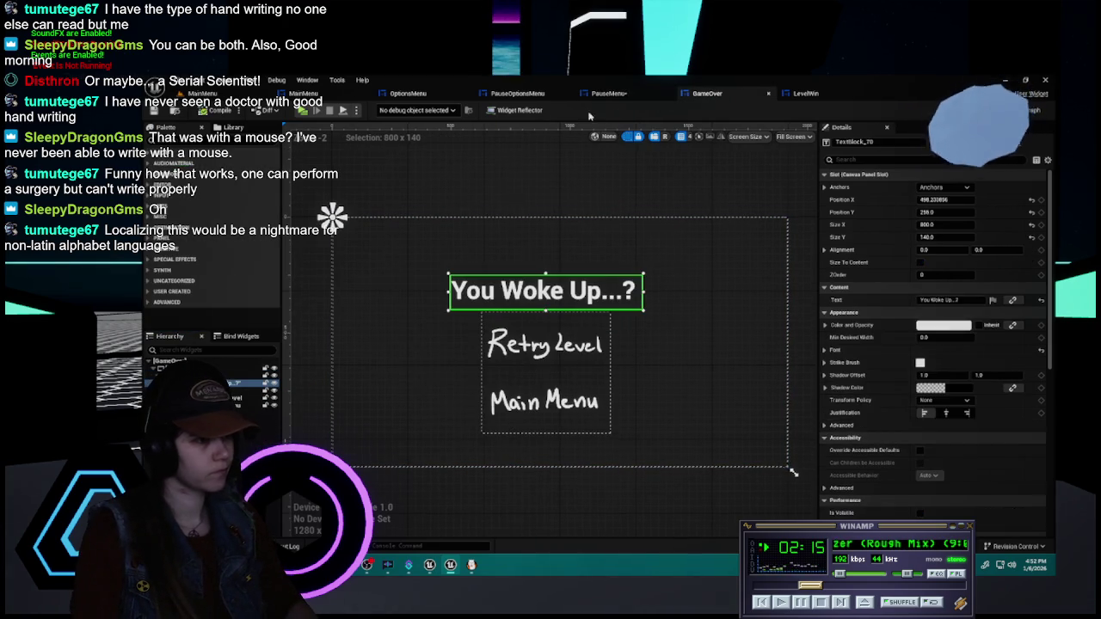
{"action": "left_click", "coordinate": [596, 94]}
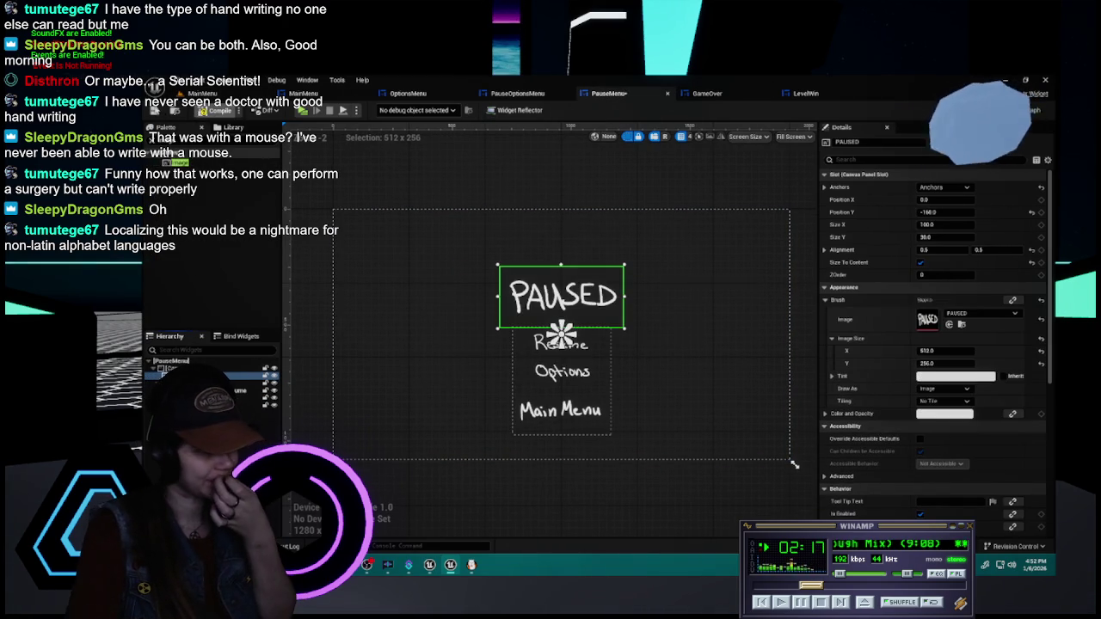
{"action": "left_click", "coordinate": [707, 93]}
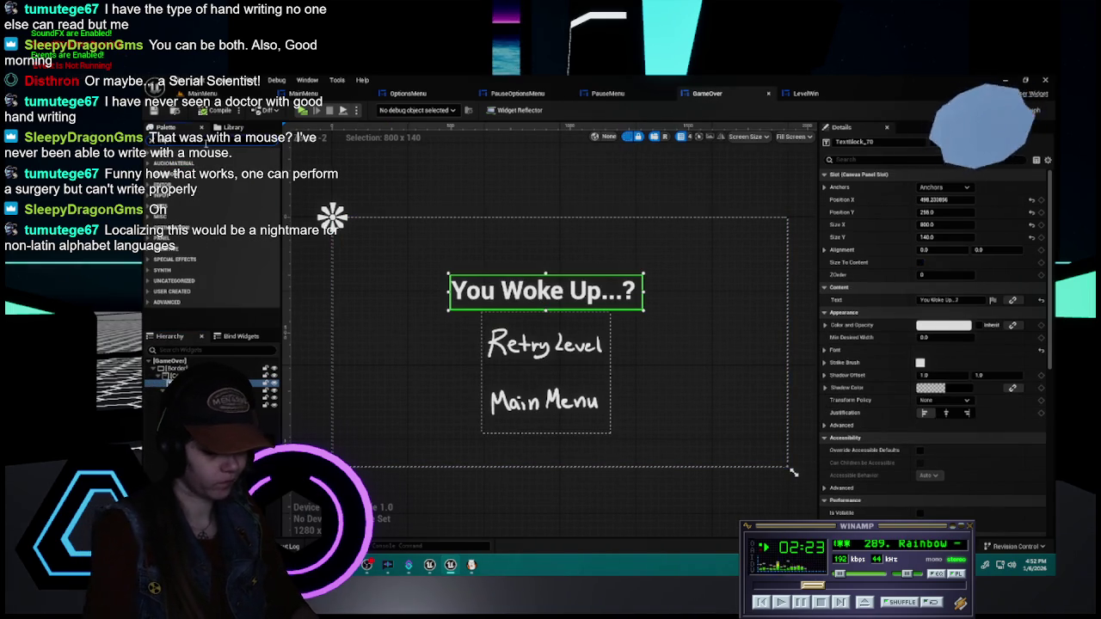
{"action": "type", "text": "image"}
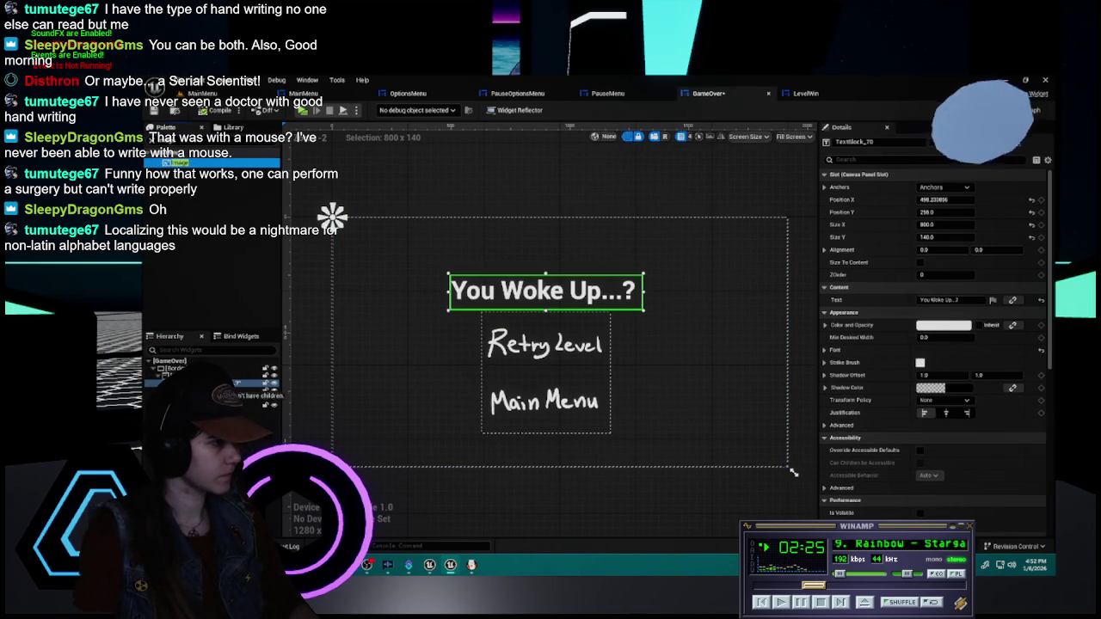
- Add a size-to-content image using the hand-lettered You Woke Up texture
{"action": "left_click_drag", "start_coordinate": [172, 162], "coordinate": [206, 383]}
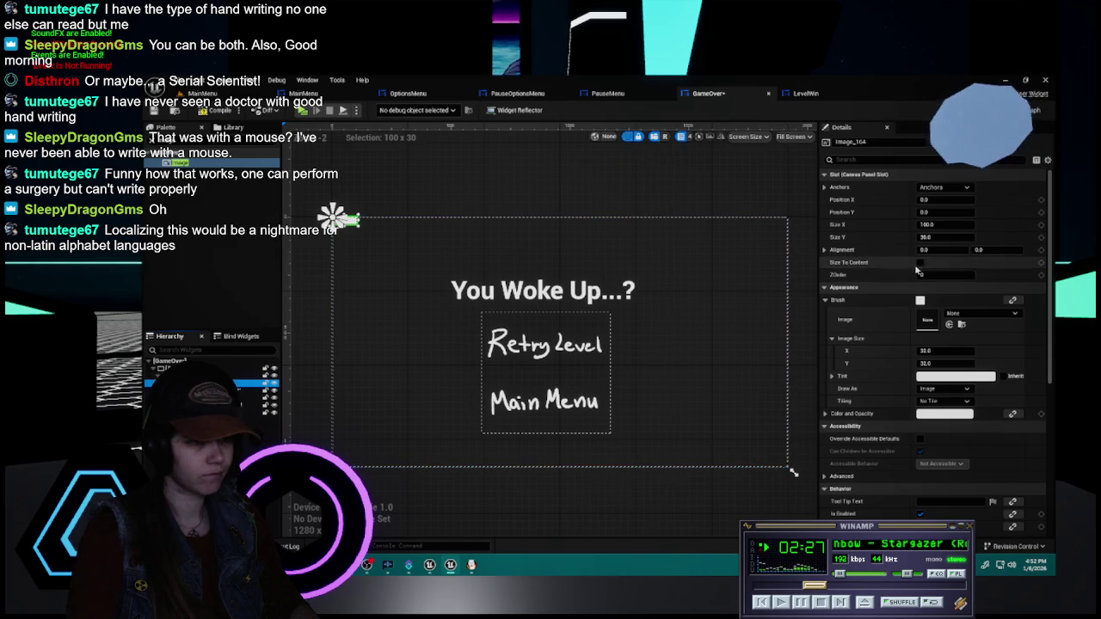
{"action": "left_click", "coordinate": [921, 264]}
{"action": "left_click", "coordinate": [973, 315]}
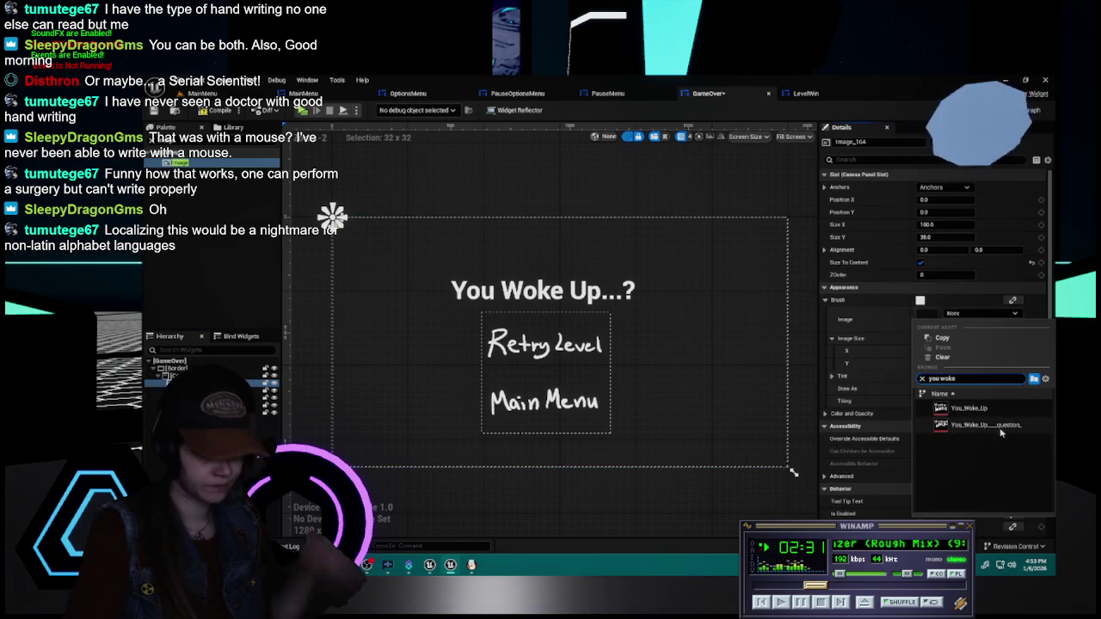
{"action": "left_click", "coordinate": [945, 422]}
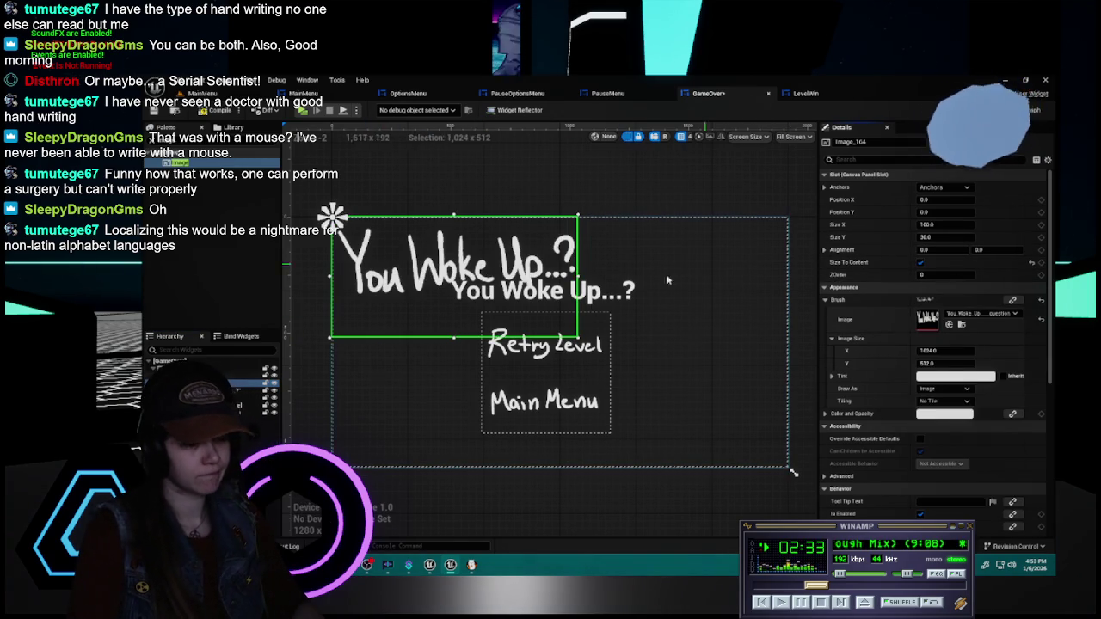
- Anchor the title image to the screen centre and move it down to vertical position 200
{"action": "left_click", "coordinate": [944, 187]}
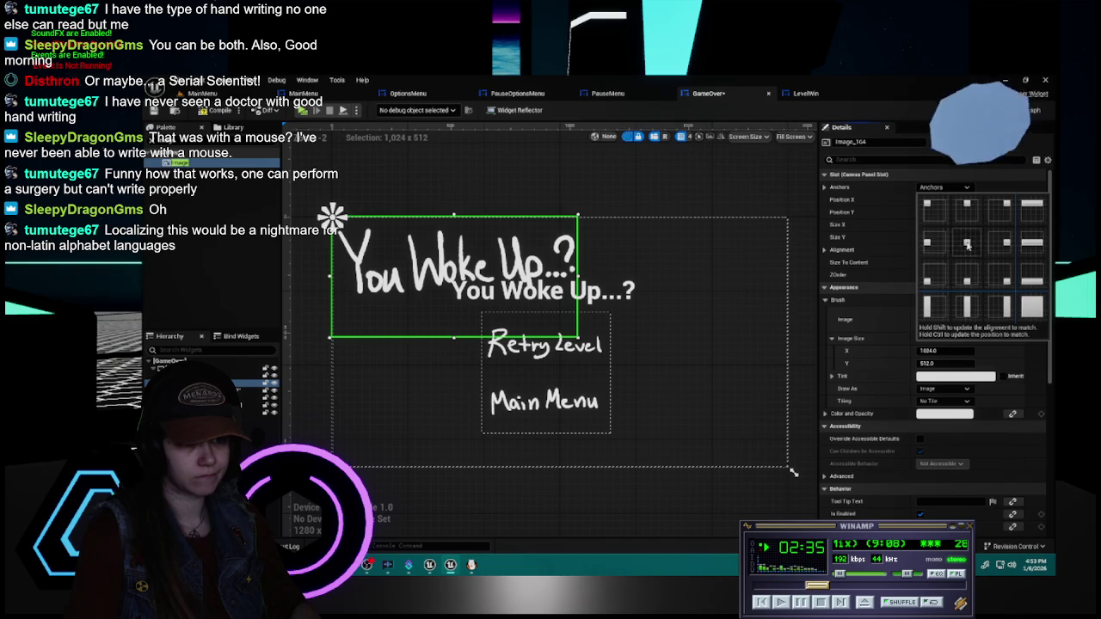
{"action": "left_click", "coordinate": [965, 246]}
{"action": "left_click", "coordinate": [544, 292]}
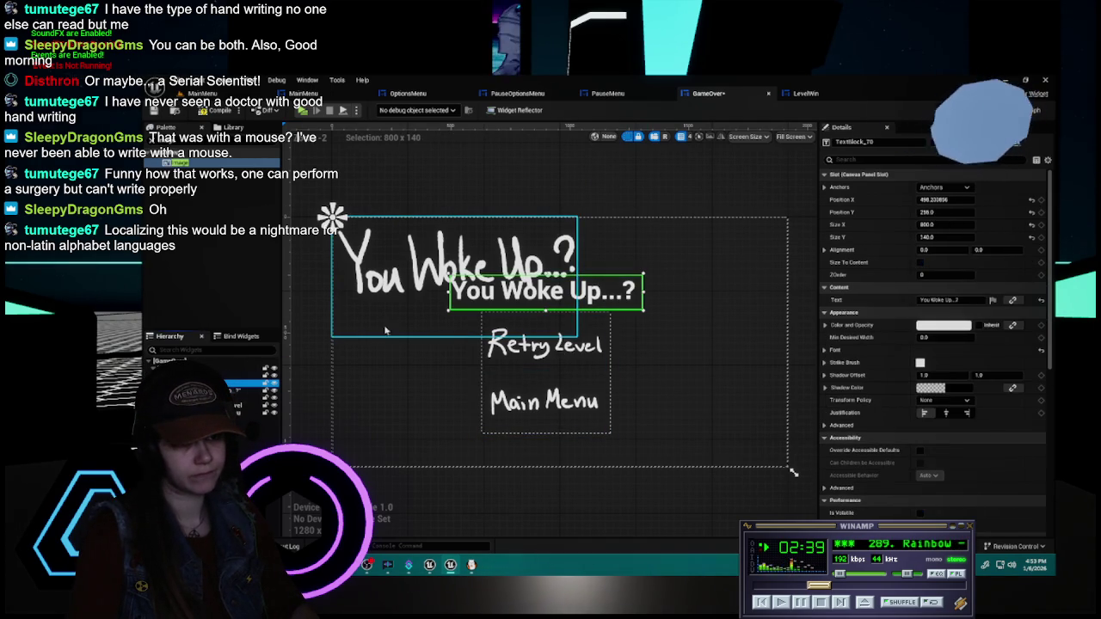
{"action": "left_click", "coordinate": [250, 375]}
{"action": "left_click", "coordinate": [933, 212]}
{"action": "type", "text": "250"}
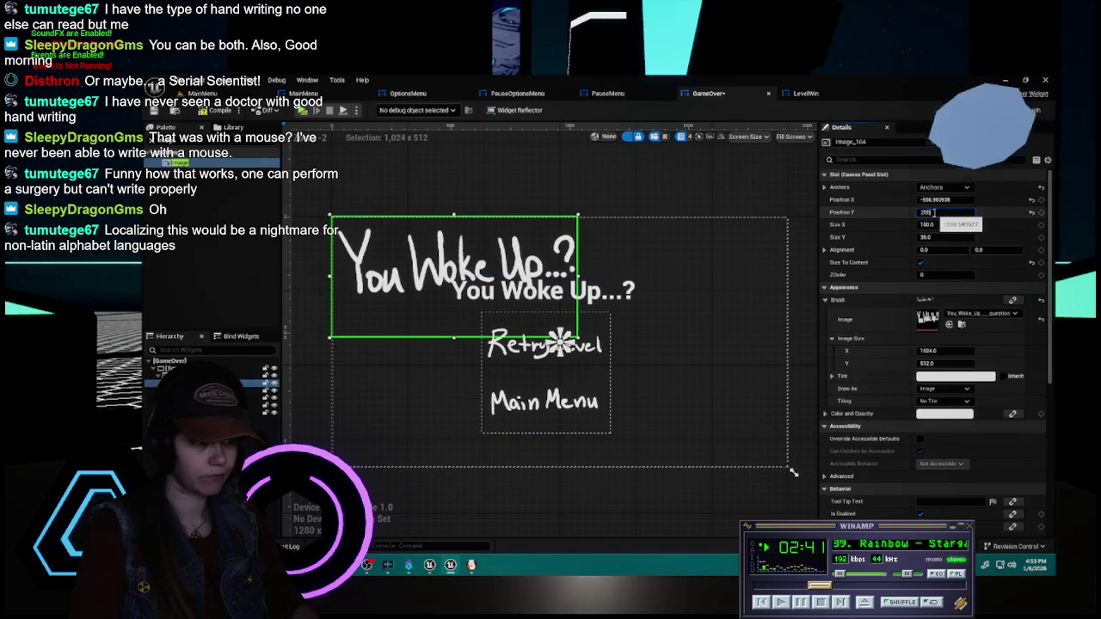
{"action": "key", "text": "Return"}
- Compare the title image's placement against the plain You Woke Up...? text title
{"action": "left_click", "coordinate": [543, 291]}
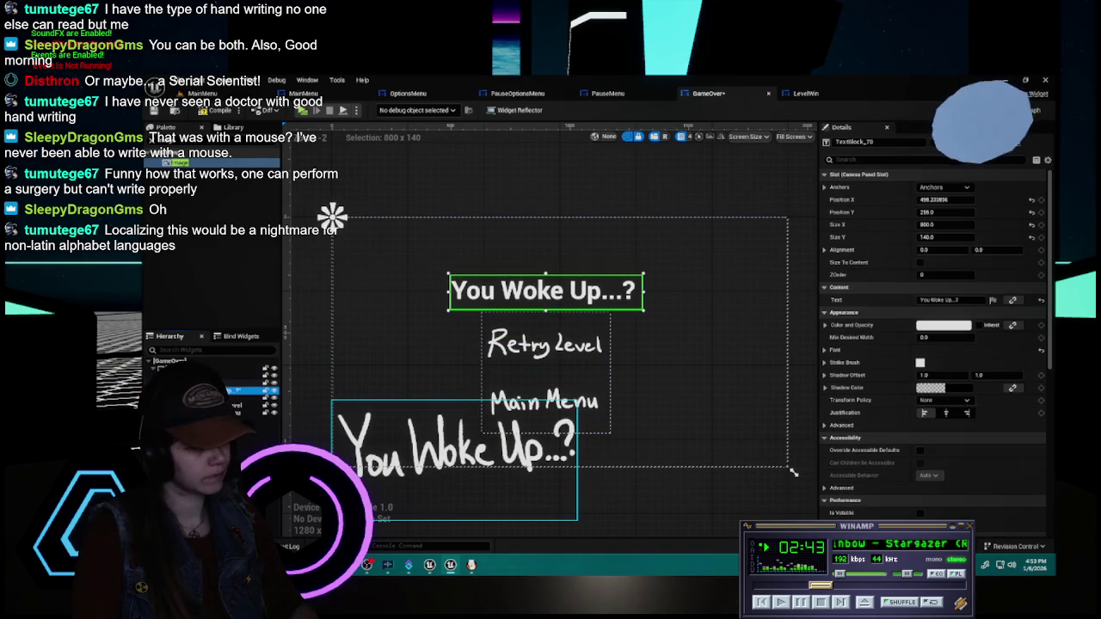
{"action": "left_click", "coordinate": [245, 383]}
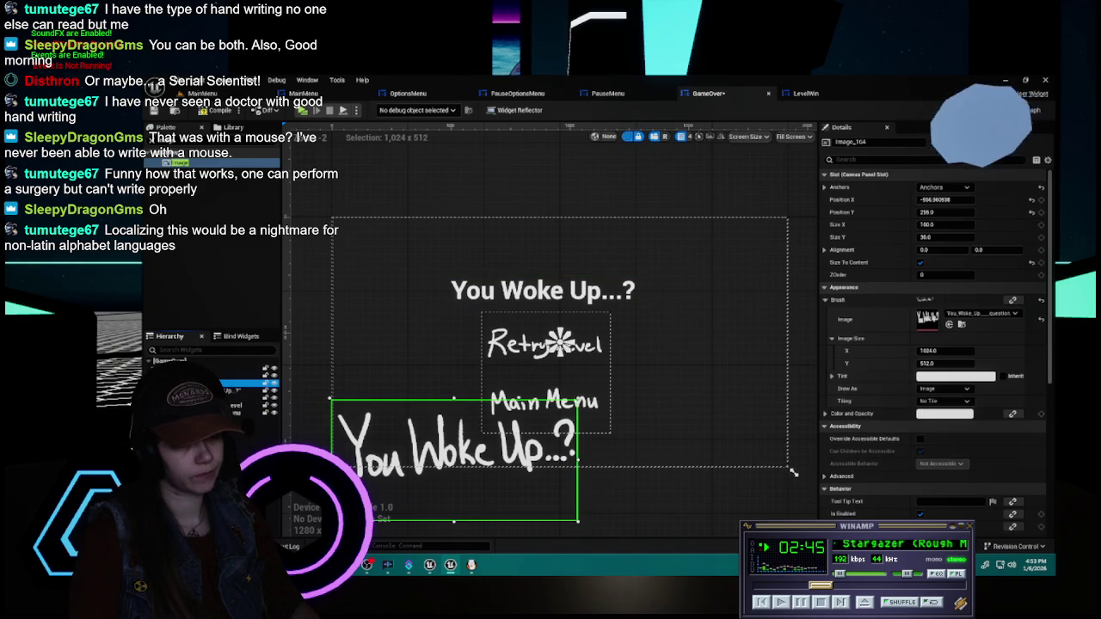
{"action": "left_click", "coordinate": [546, 292]}
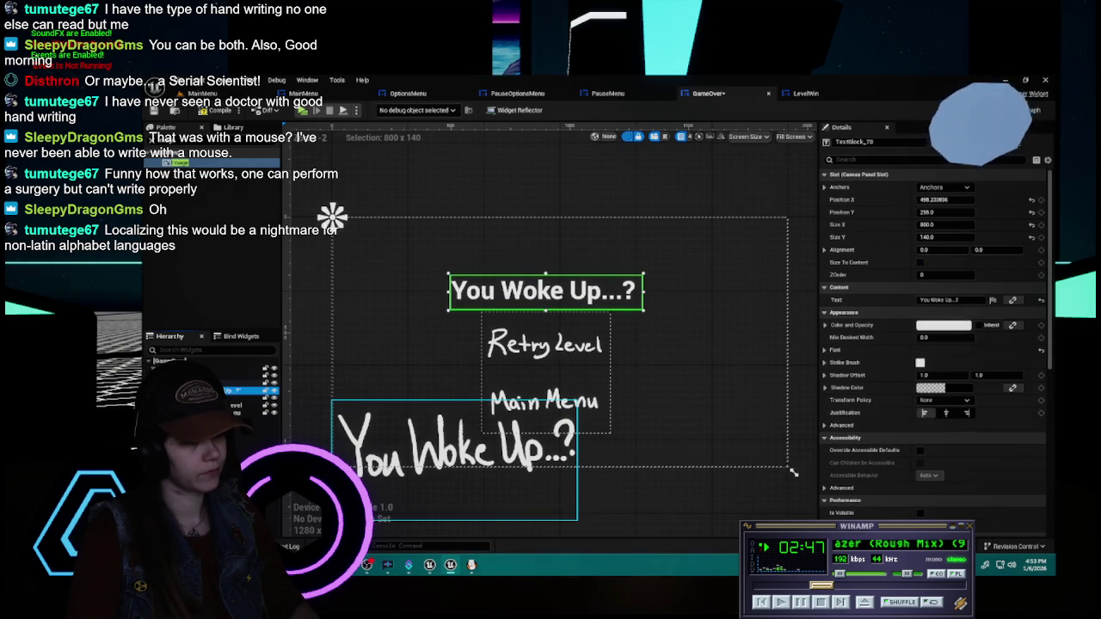
{"action": "left_click", "coordinate": [263, 417]}
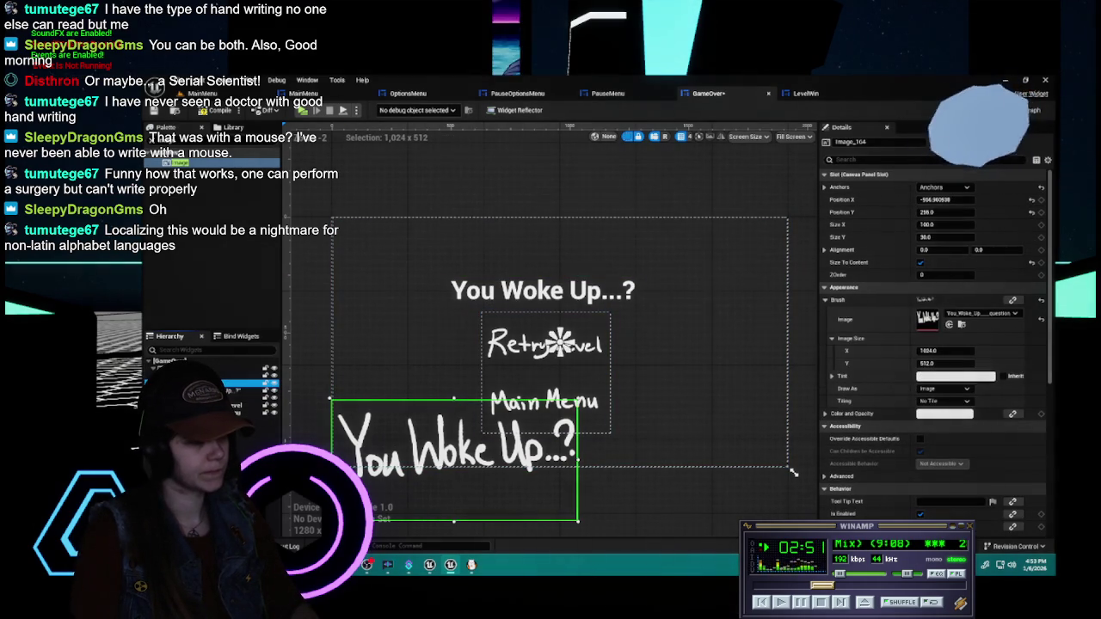
{"action": "left_click", "coordinate": [533, 292]}
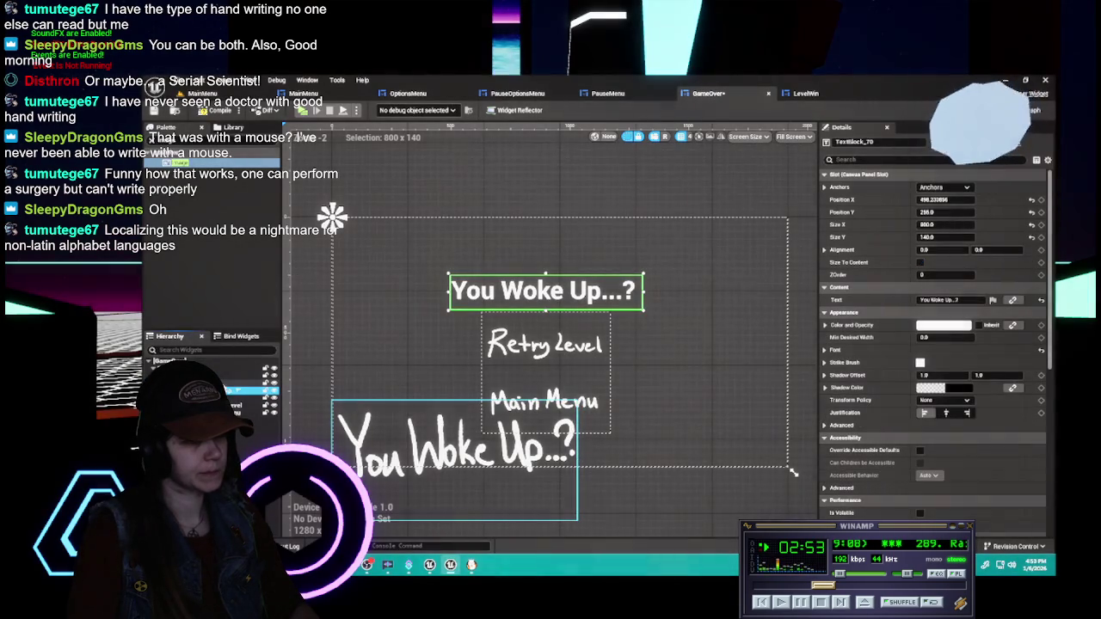
{"action": "left_click", "coordinate": [561, 343]}
{"action": "left_click", "coordinate": [542, 291]}
- Try a horizontal position of 80 for the title image, then undo it
{"action": "left_click", "coordinate": [266, 382]}
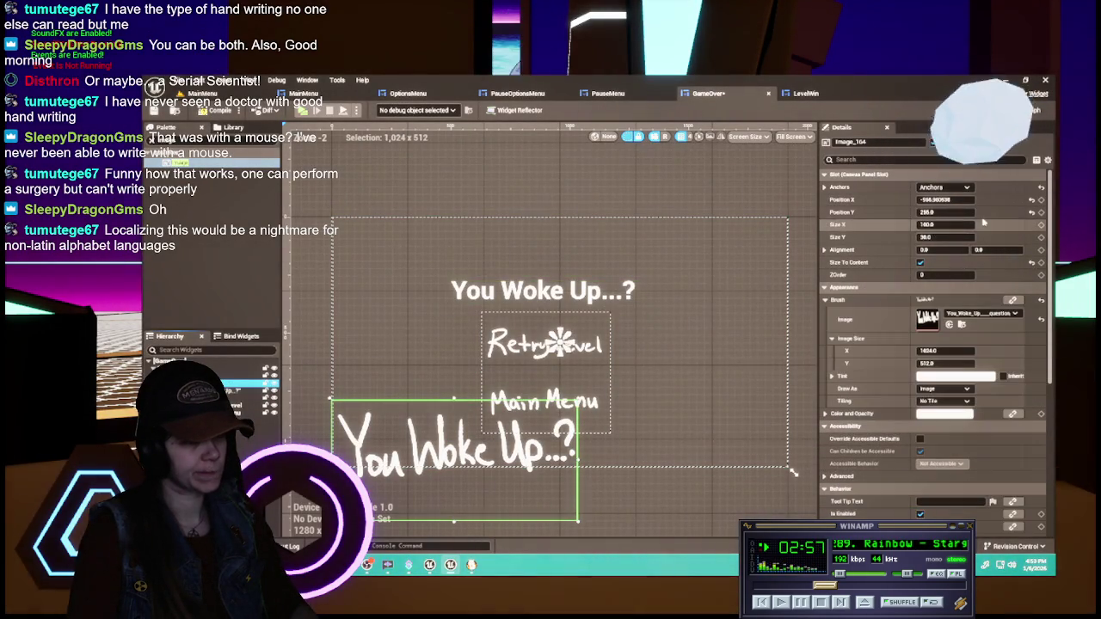
{"action": "left_click", "coordinate": [966, 201]}
{"action": "type", "text": "80"}
{"action": "key", "text": "Return"}
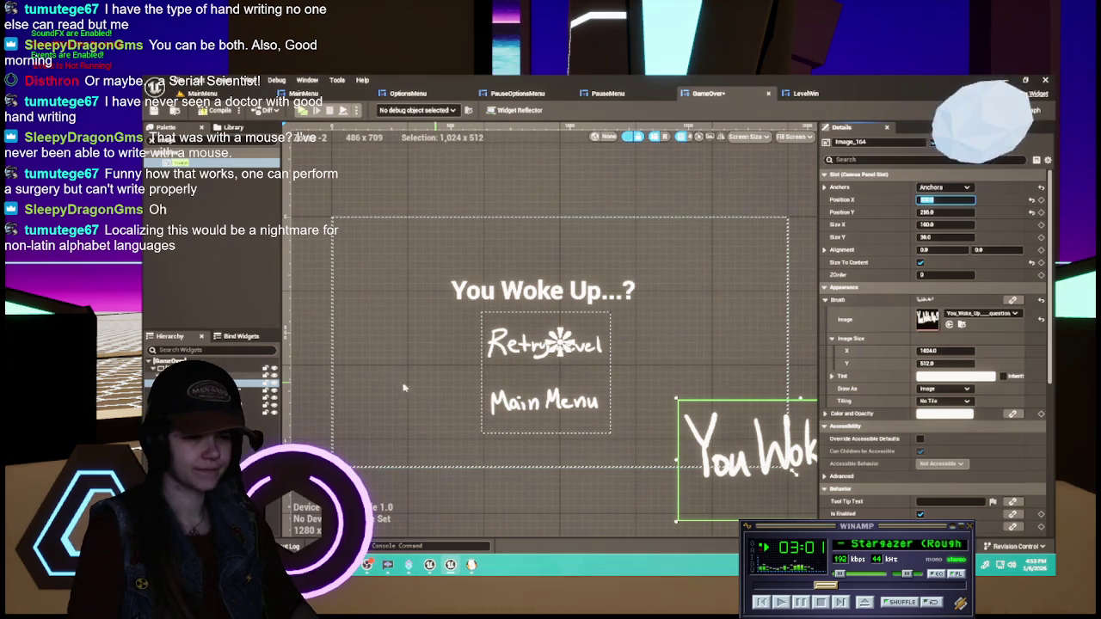
{"action": "left_click", "coordinate": [542, 291]}
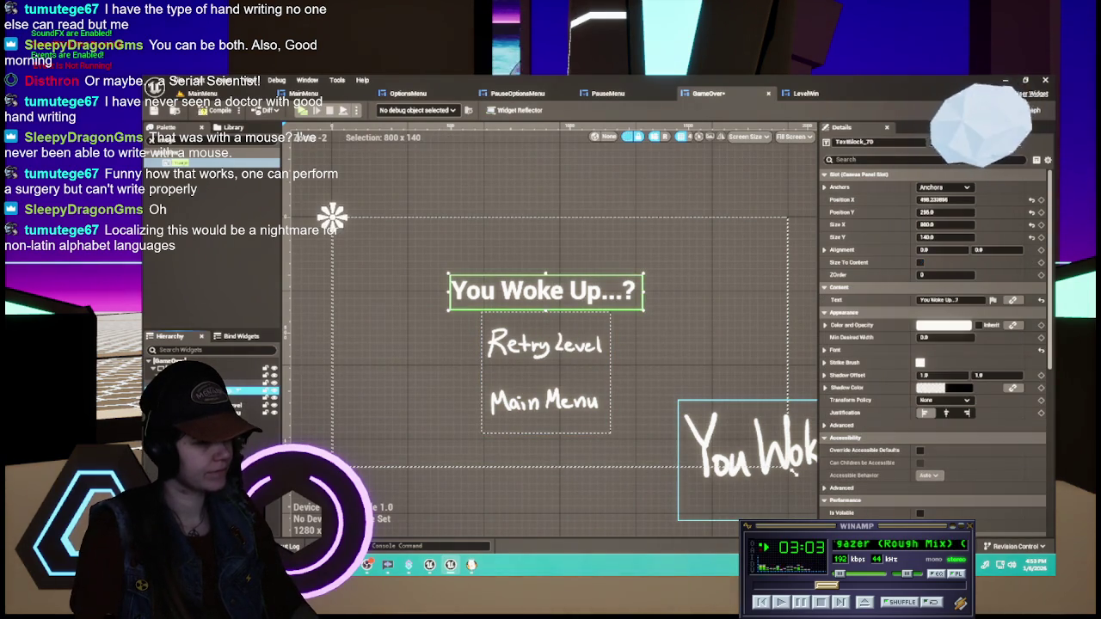
{"action": "key", "text": "ctrl+z"}
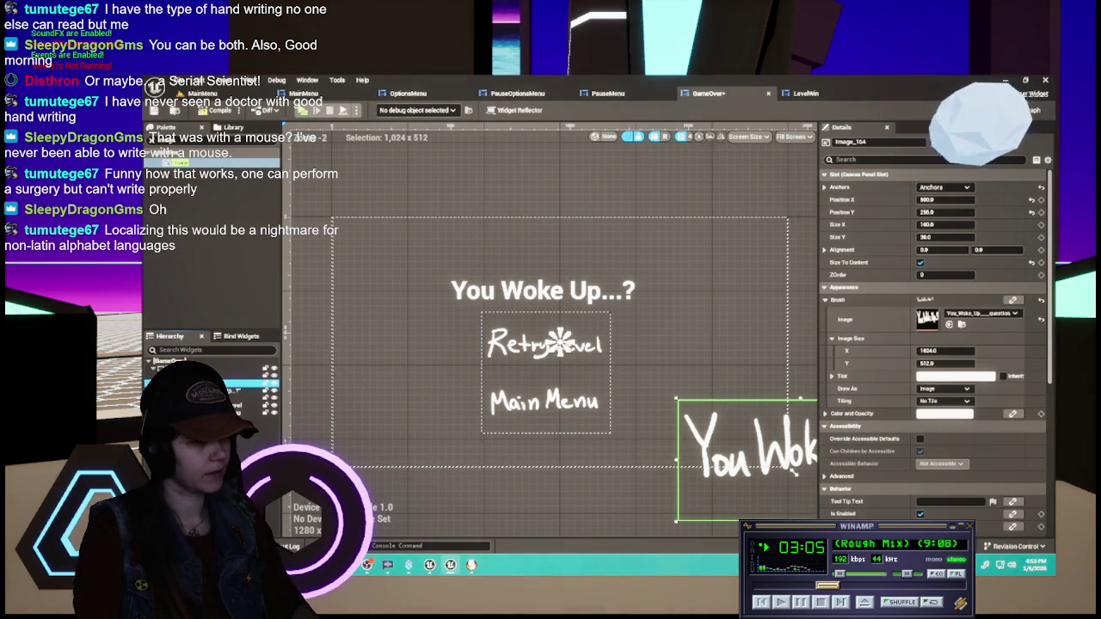
- Re-anchor the title image top-left, reset its position to 0, then set Y to 50
{"action": "left_click", "coordinate": [944, 187]}
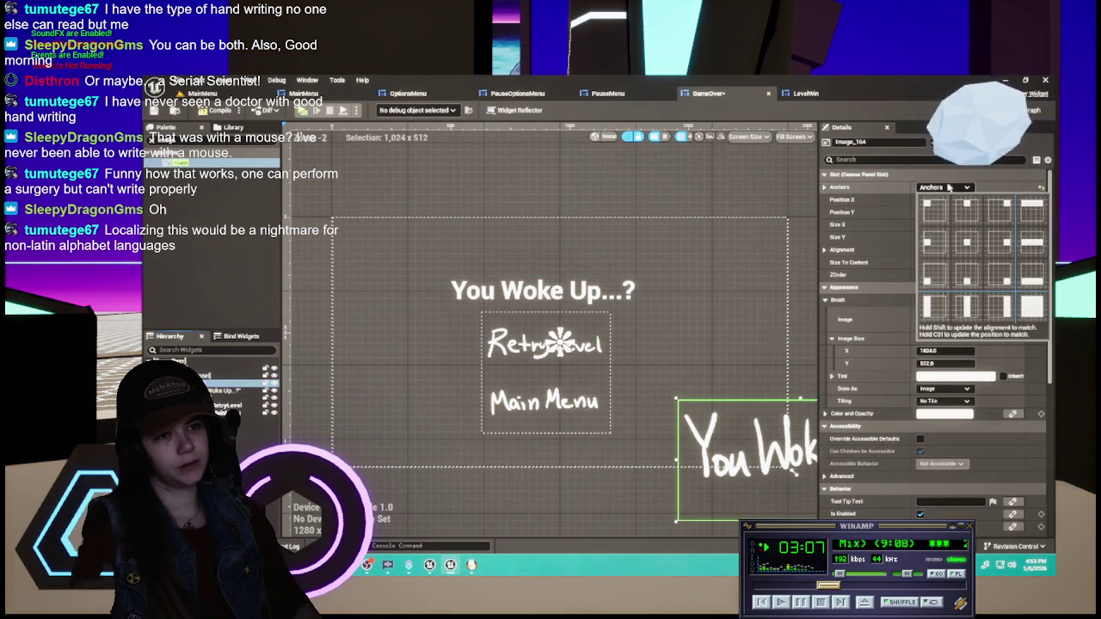
{"action": "left_click", "coordinate": [933, 210]}
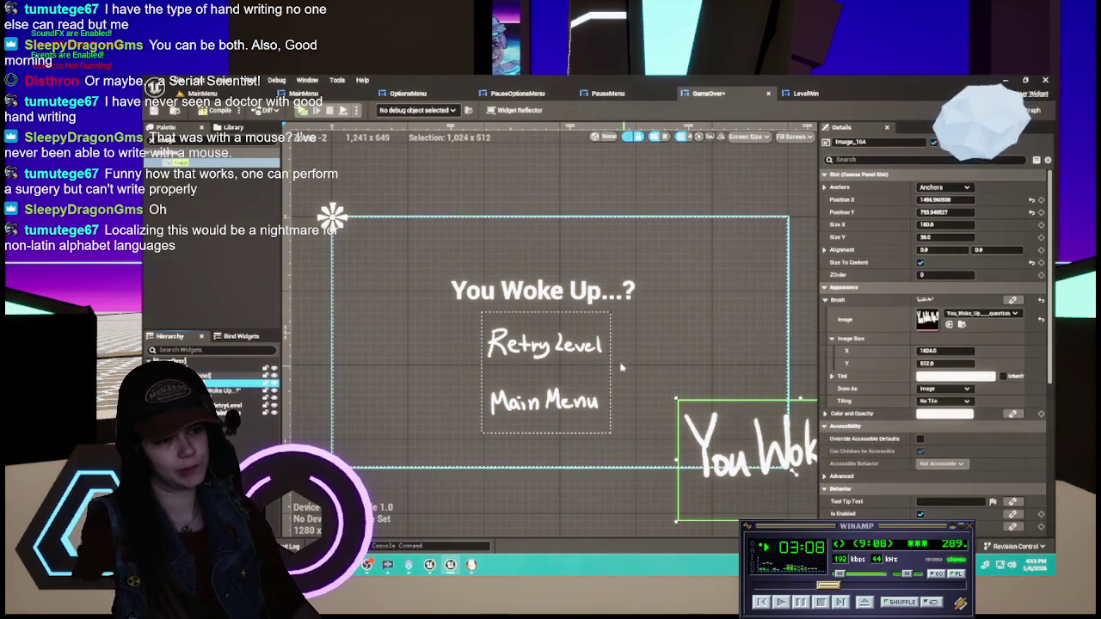
{"action": "left_click", "coordinate": [1031, 199]}
{"action": "left_click", "coordinate": [1031, 211]}
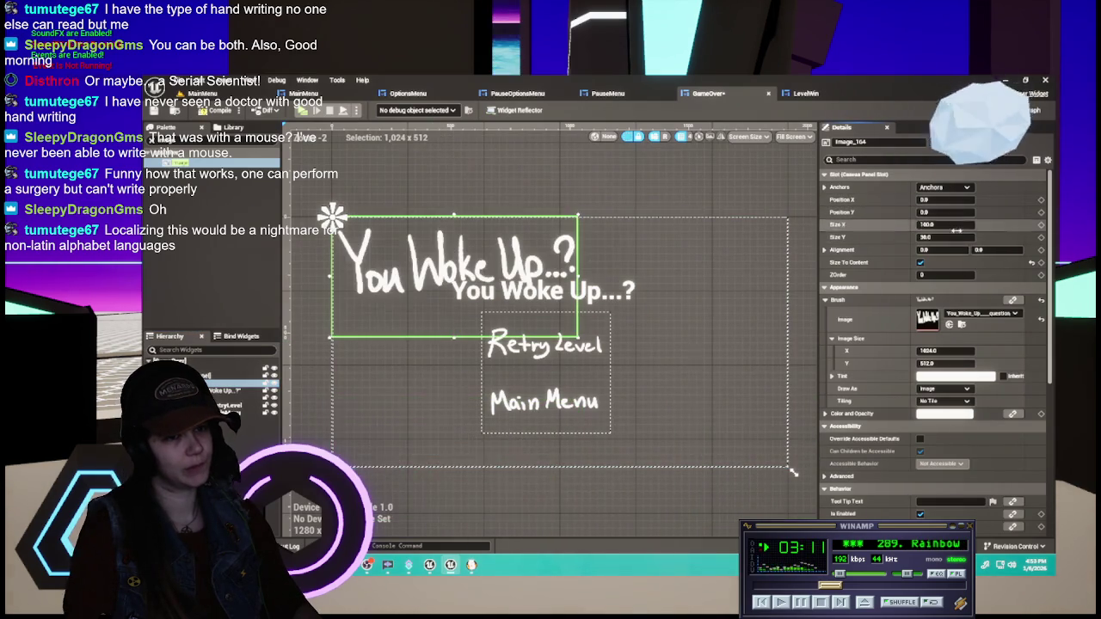
{"action": "left_click", "coordinate": [545, 290]}
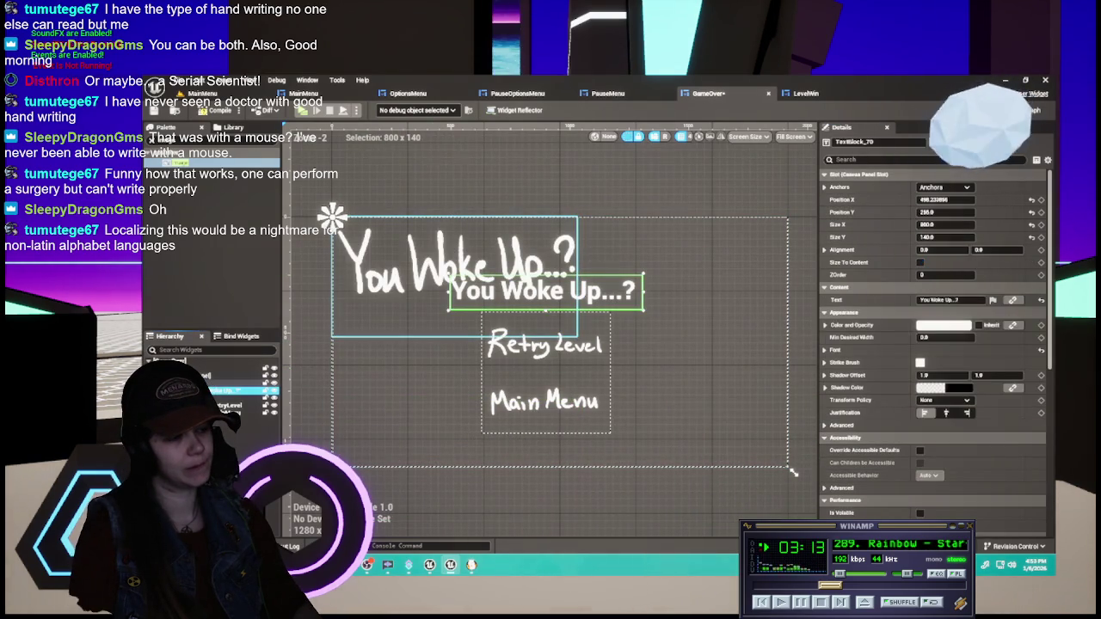
{"action": "left_click", "coordinate": [404, 258]}
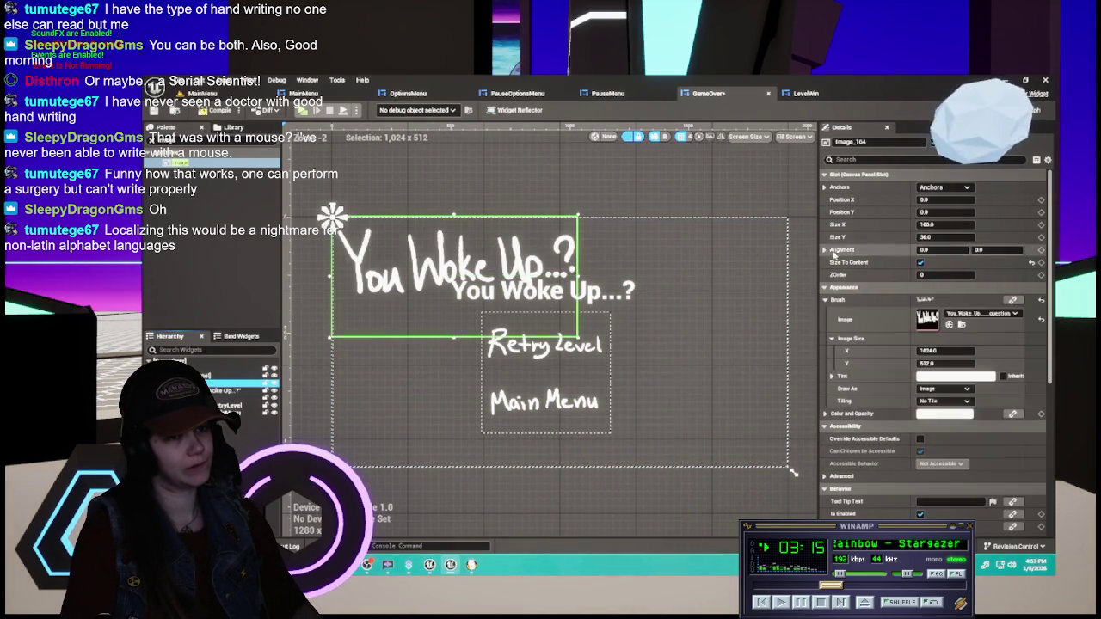
{"action": "type", "text": "50"}
{"action": "key", "text": "Return"}
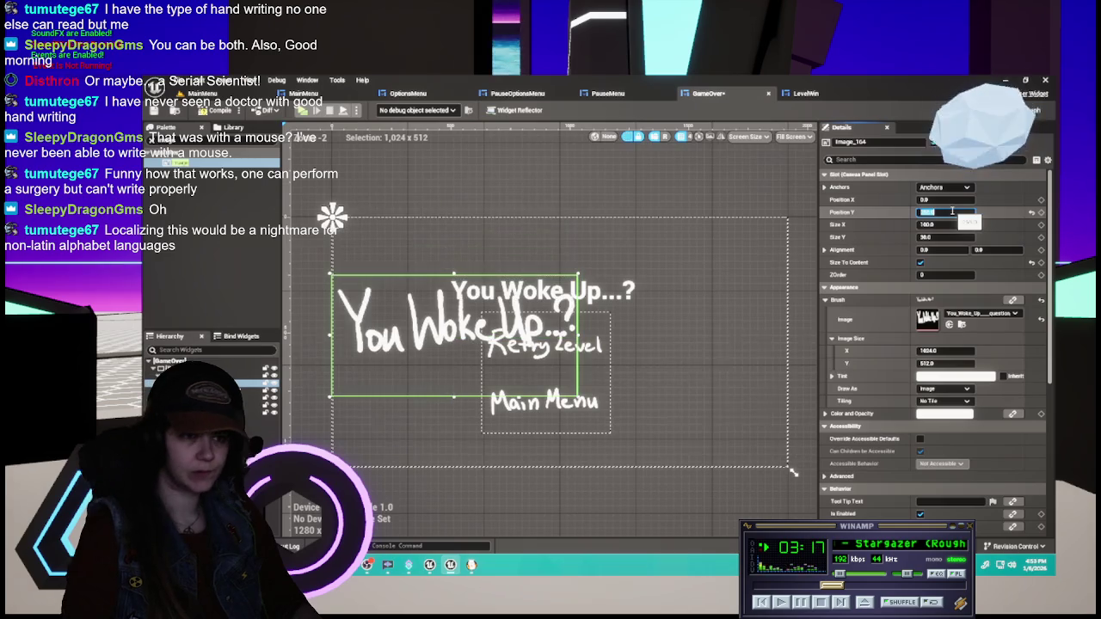
- Set the title image's X position to 500, then slide it left toward centre
{"action": "left_click", "coordinate": [950, 200]}
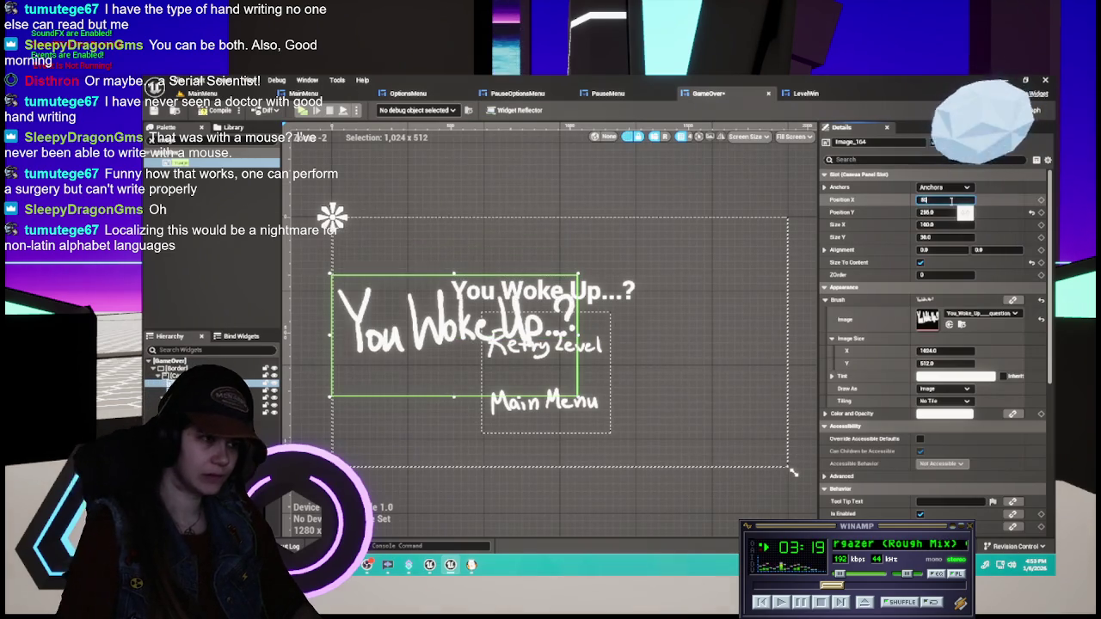
{"action": "type", "text": "500"}
{"action": "key", "text": "Return"}
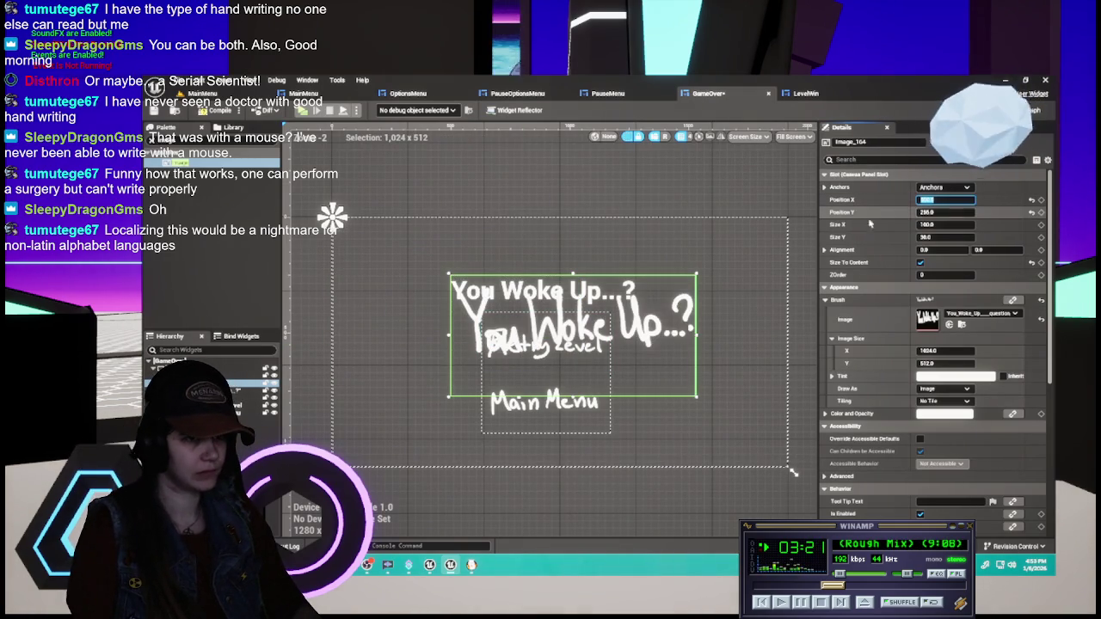
{"action": "left_click", "coordinate": [885, 201]}
{"action": "mouse_move", "coordinate": [948, 200]}
{"action": "left_mouse_down"}
{"action": "mouse_move", "coordinate": [916, 200]}
{"action": "mouse_move", "coordinate": [943, 212]}
{"action": "mouse_move", "coordinate": [902, 213]}
{"action": "left_mouse_up"}
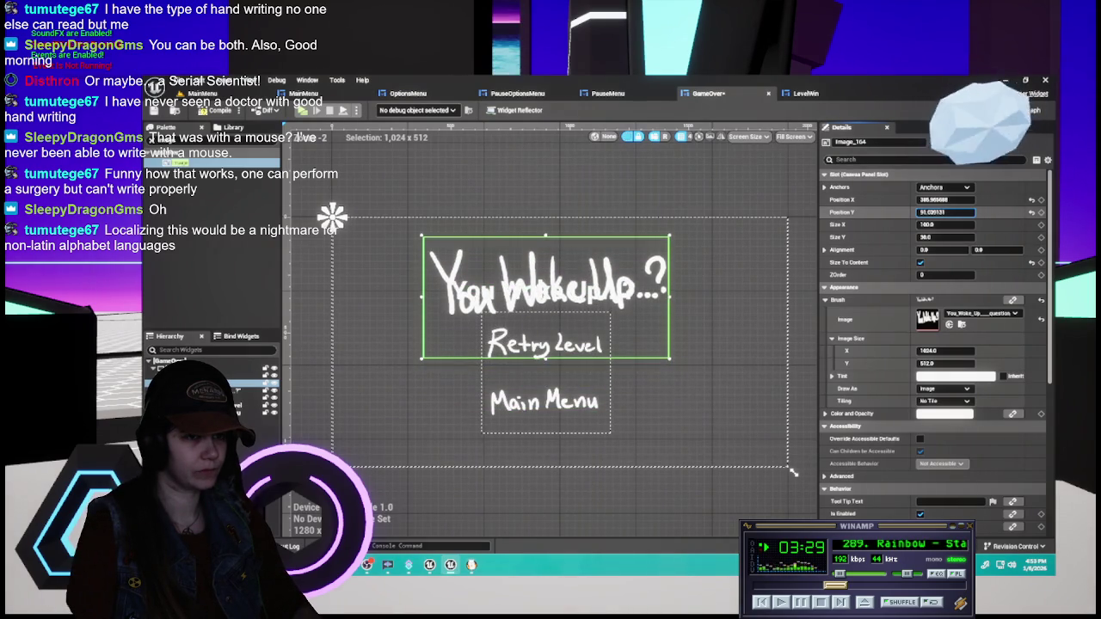
- Set the title image to Y 90 and X 385, and remove the plain text title
{"action": "double_click", "coordinate": [958, 212]}
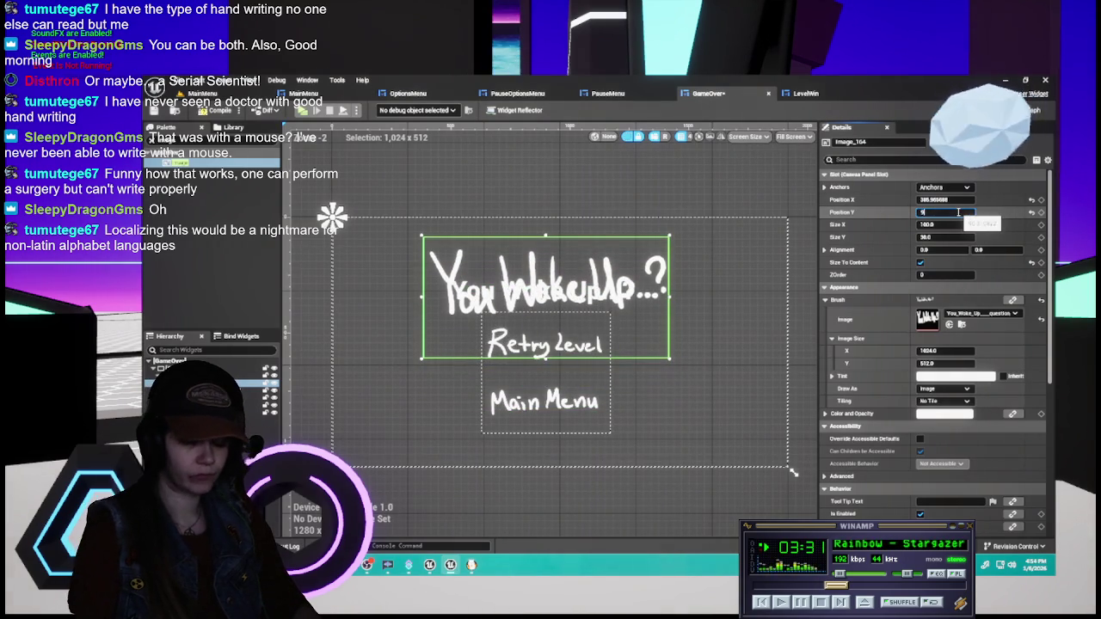
{"action": "type", "text": "90"}
{"action": "left_click", "coordinate": [957, 200]}
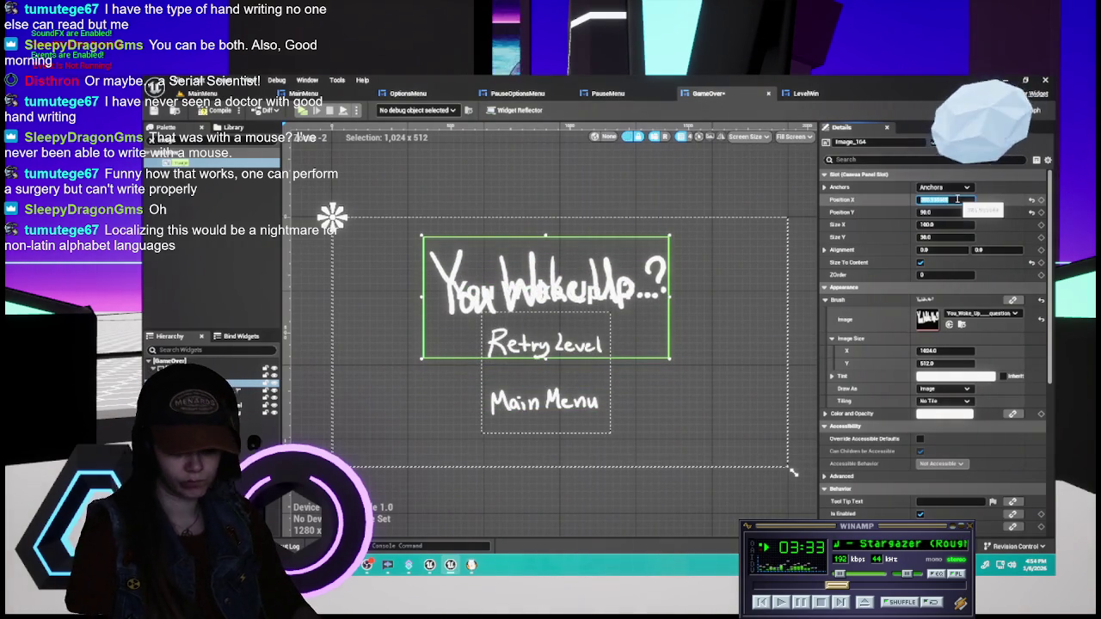
{"action": "type", "text": "375"}
{"action": "key", "text": "Return"}
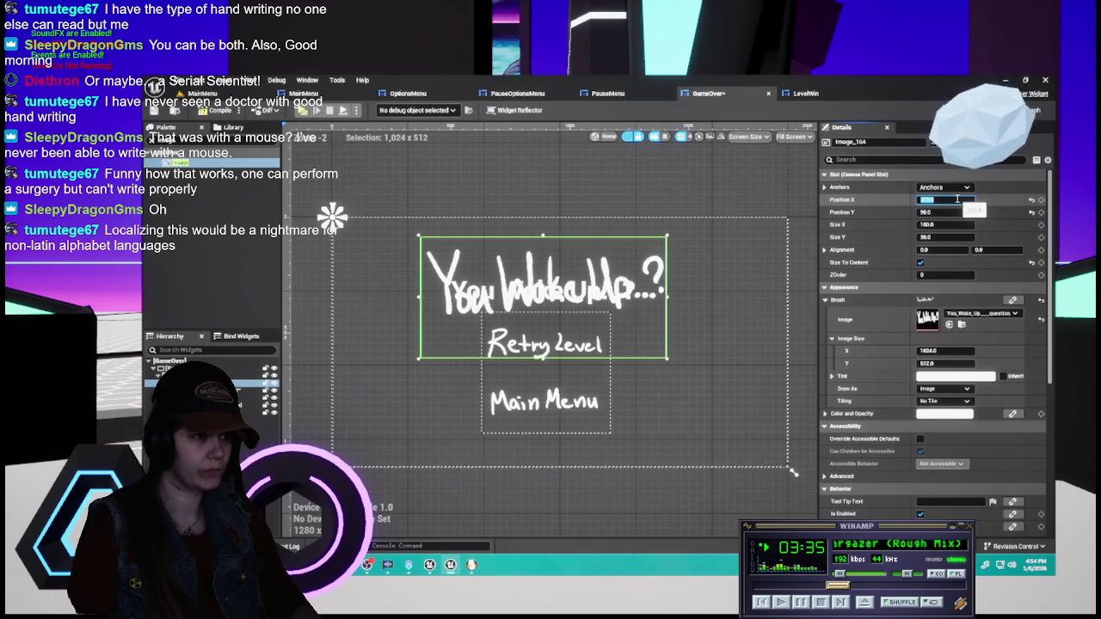
{"action": "type", "text": "385"}
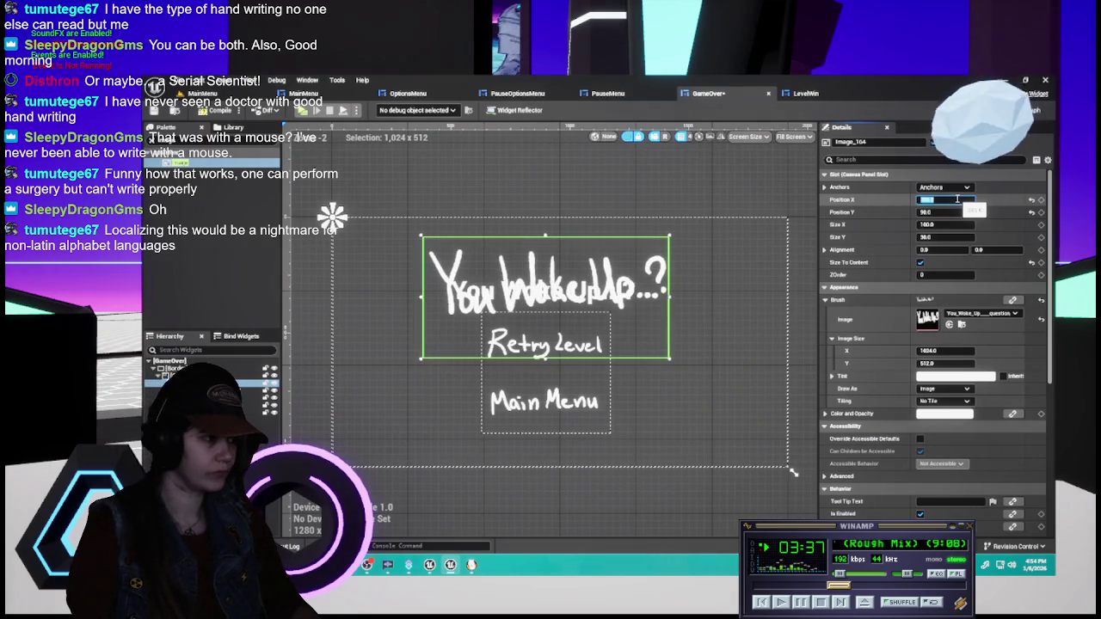
{"action": "key", "text": "Return"}
{"action": "left_click", "coordinate": [544, 292]}
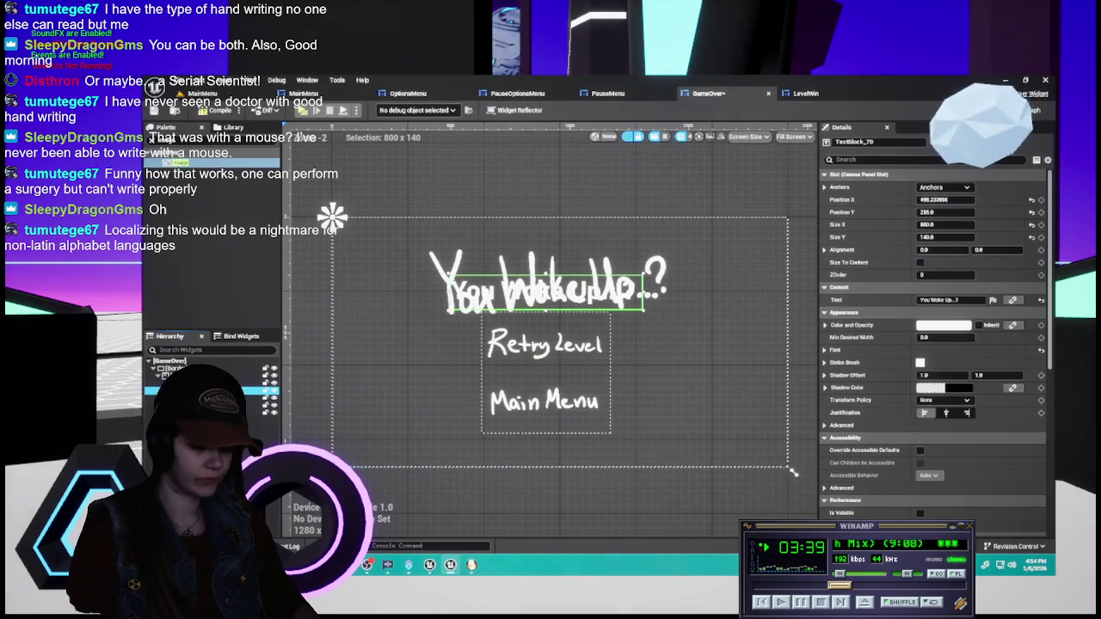
{"action": "key", "text": "Escape"}
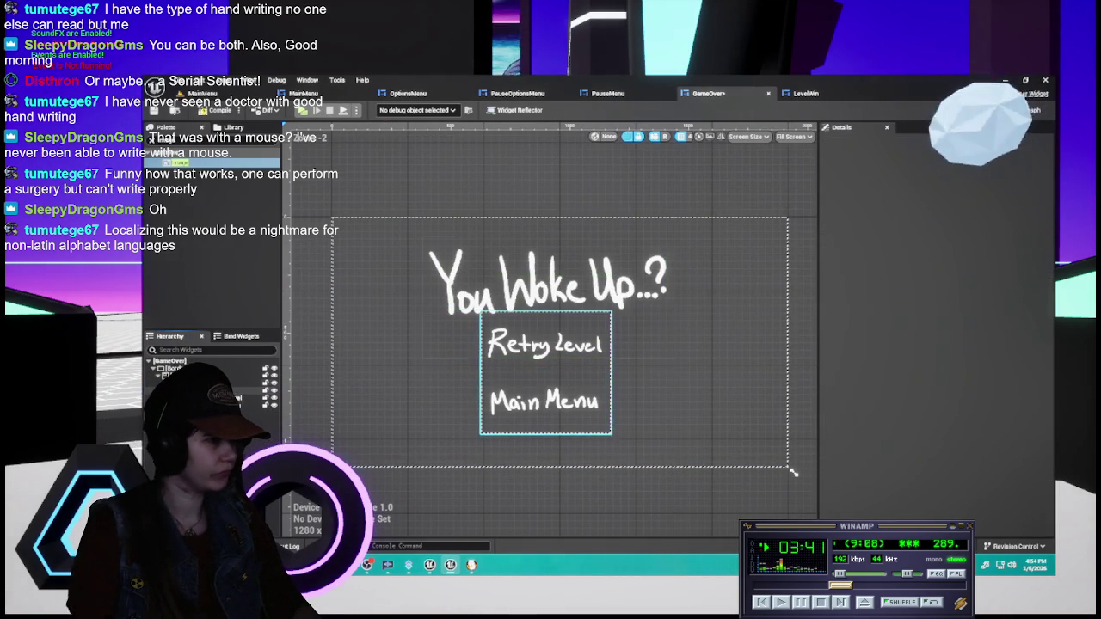
{"action": "left_click", "coordinate": [331, 215]}
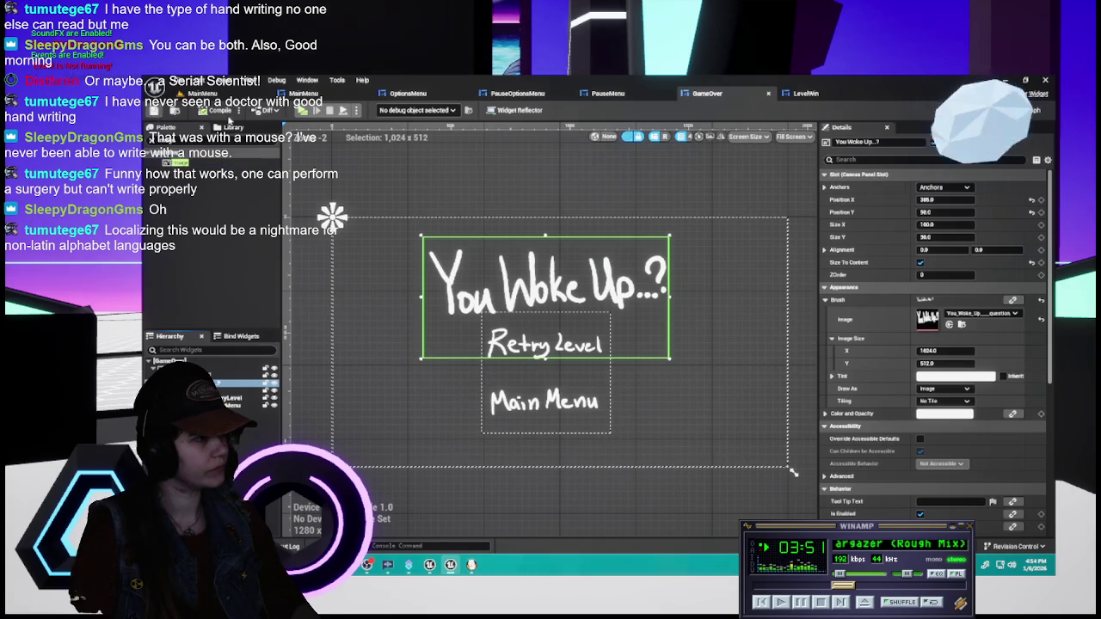
- Trial-shrink the title image to 512 x 256, undo back to full size, and open LevelWin
{"action": "left_click", "coordinate": [950, 350]}
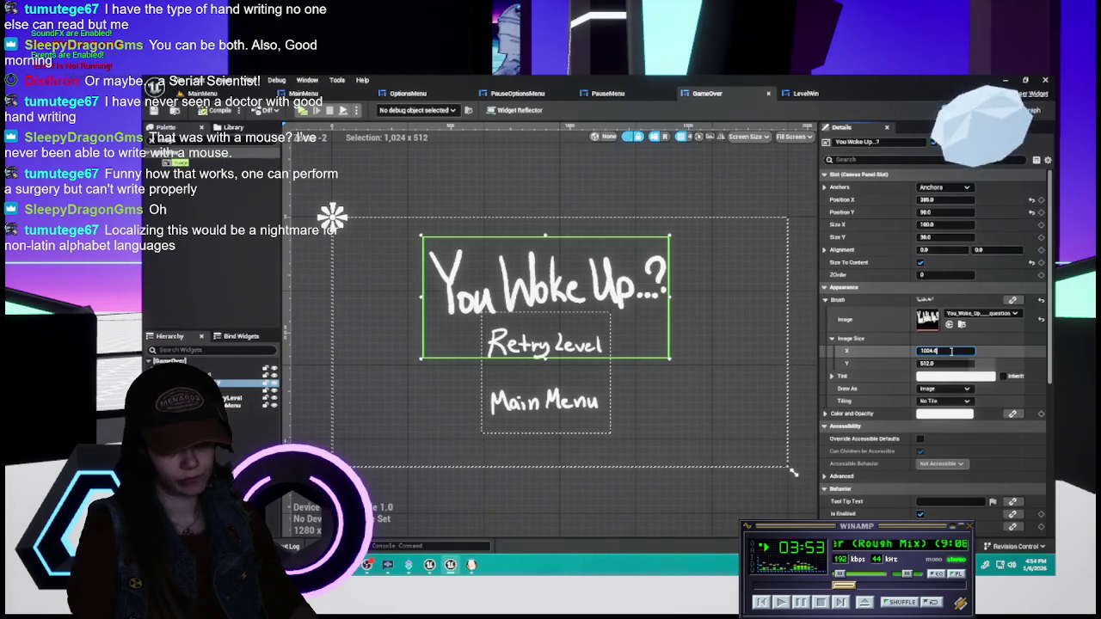
{"action": "type", "text": "/2"}
{"action": "key", "text": "Return"}
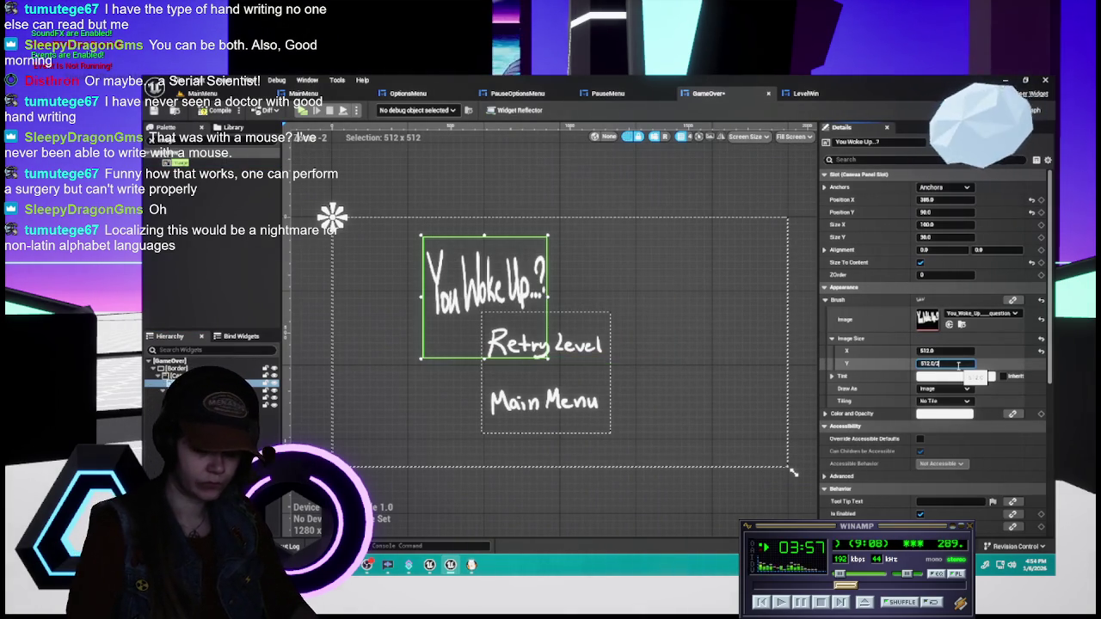
{"action": "key", "text": "Return"}
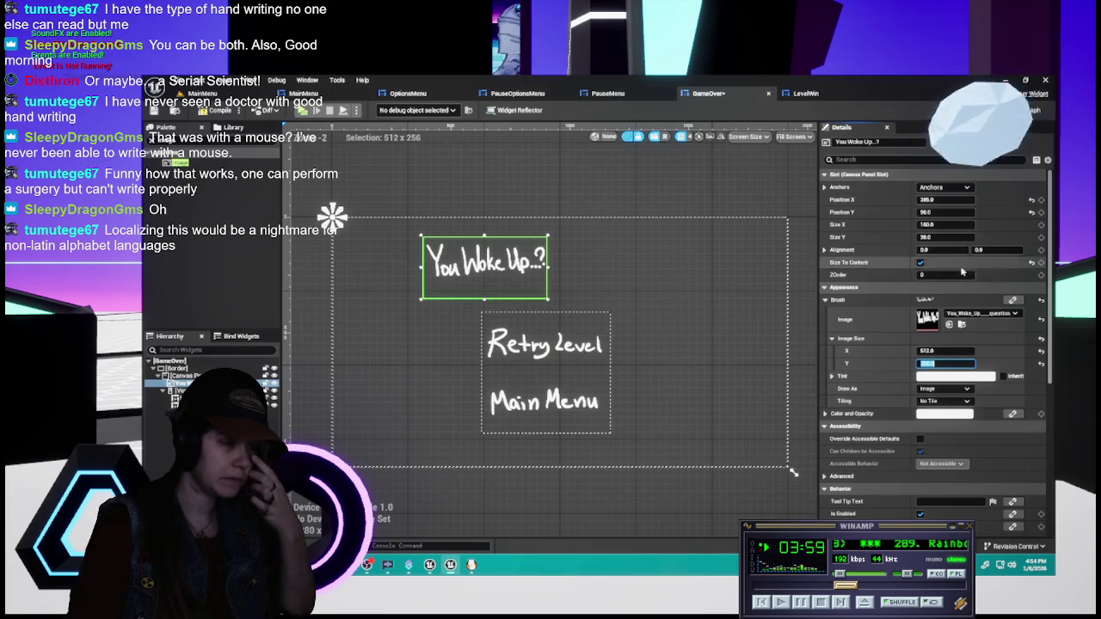
{"action": "left_click", "coordinate": [653, 201]}
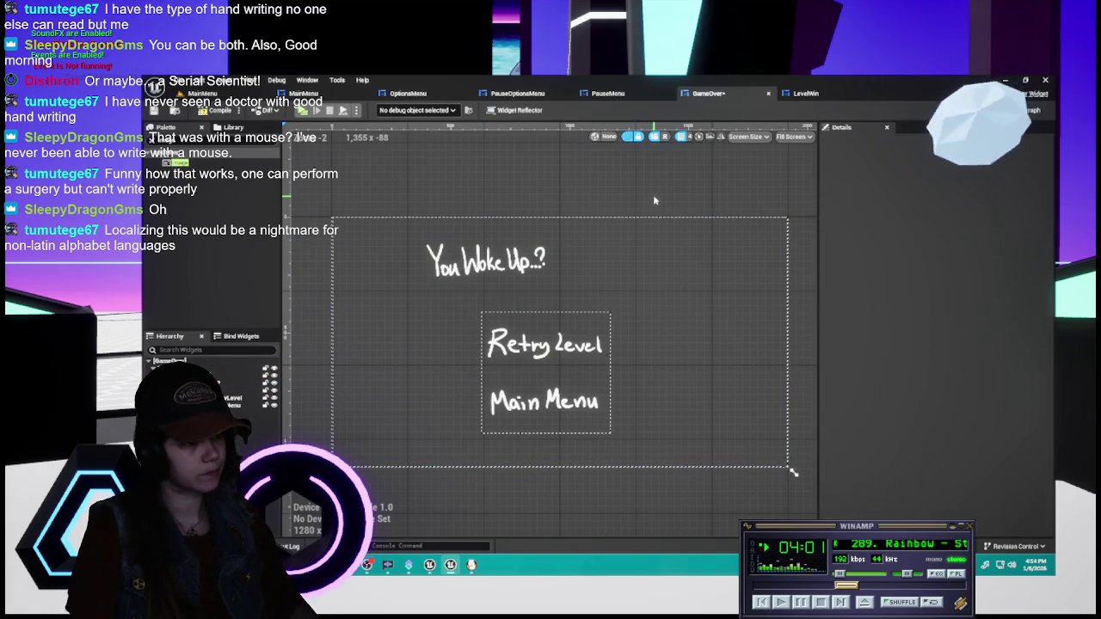
{"action": "key", "text": "ctrl+z"}
{"action": "key", "text": "ctrl+z"}
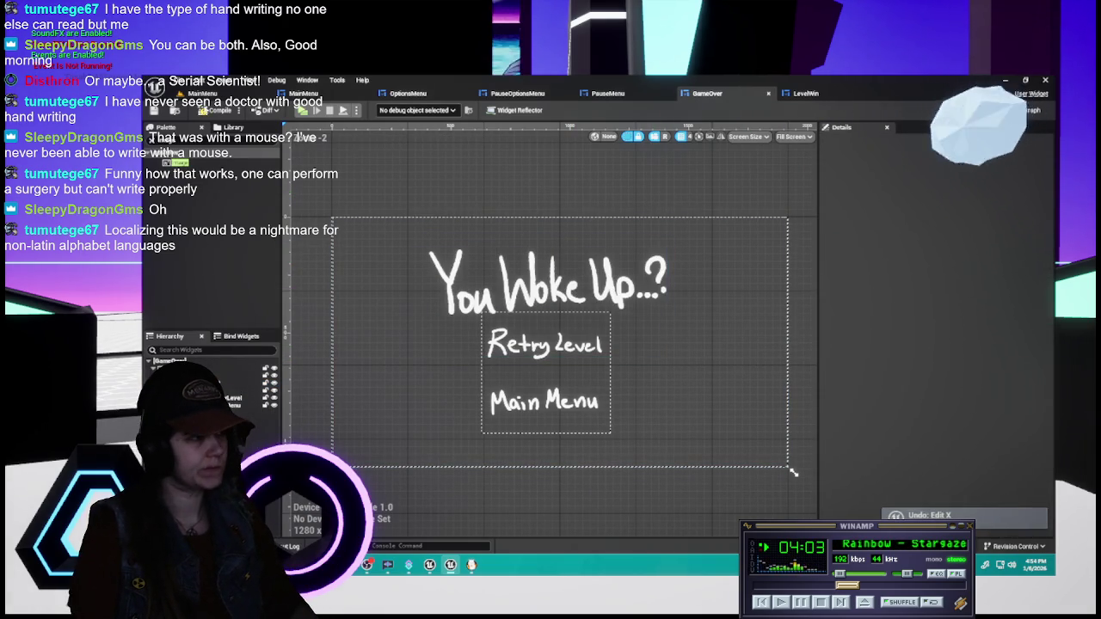
{"action": "left_click", "coordinate": [827, 96]}
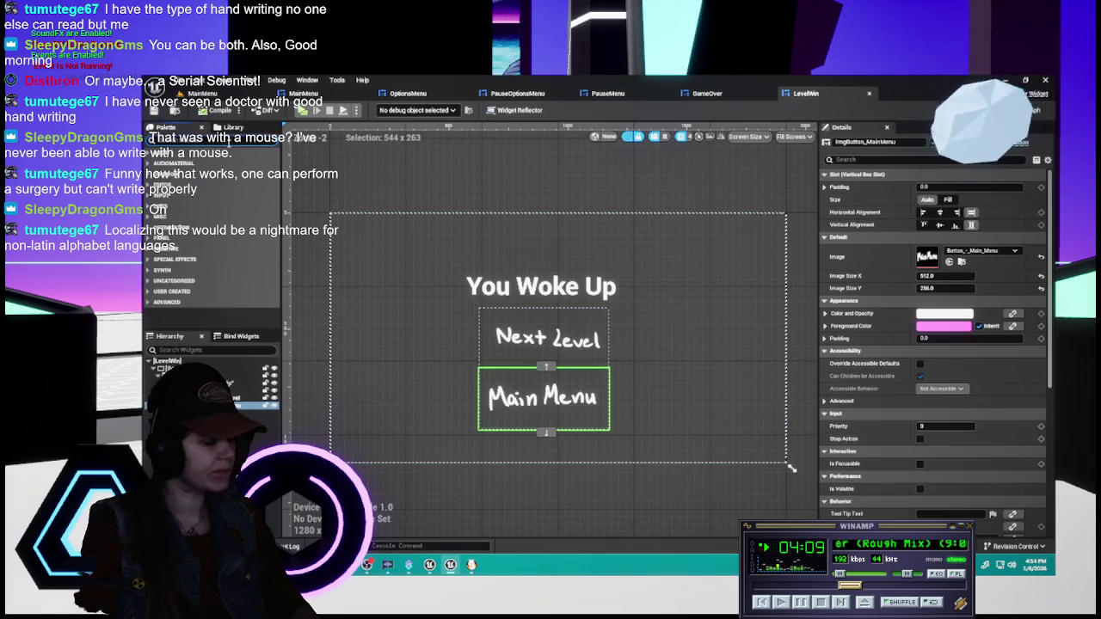
- Add a new image to the LevelWin canvas and move it to X 570 beside the title
{"action": "mouse_move", "coordinate": [176, 164]}
{"action": "left_mouse_down"}
{"action": "mouse_move", "coordinate": [192, 163]}
{"action": "mouse_move", "coordinate": [215, 379]}
{"action": "mouse_move", "coordinate": [231, 389]}
{"action": "left_mouse_up"}
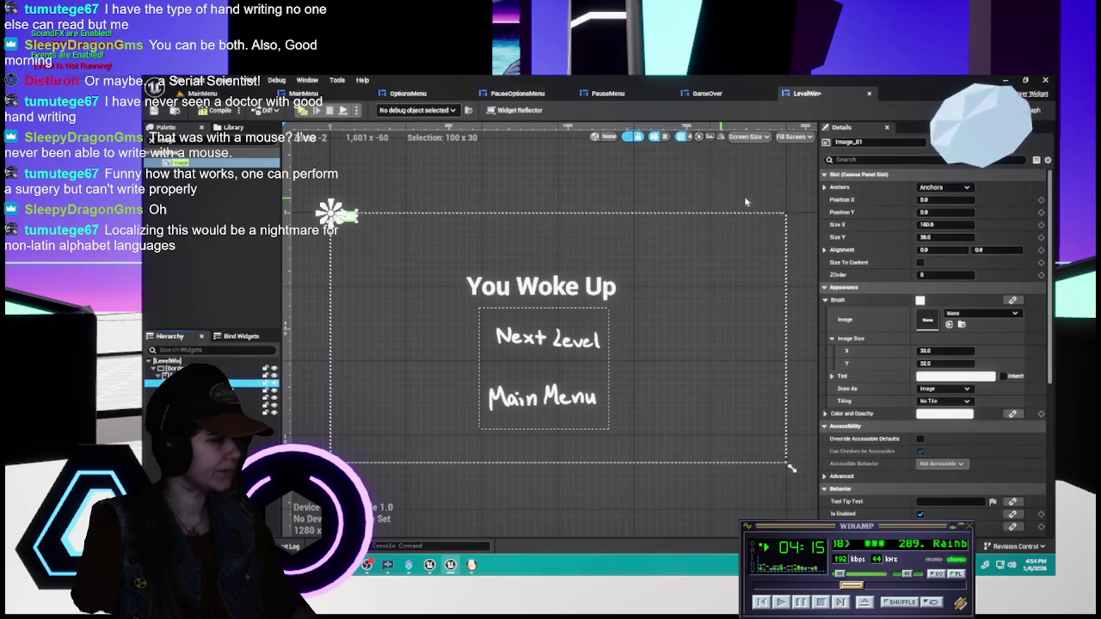
{"action": "left_click", "coordinate": [542, 287]}
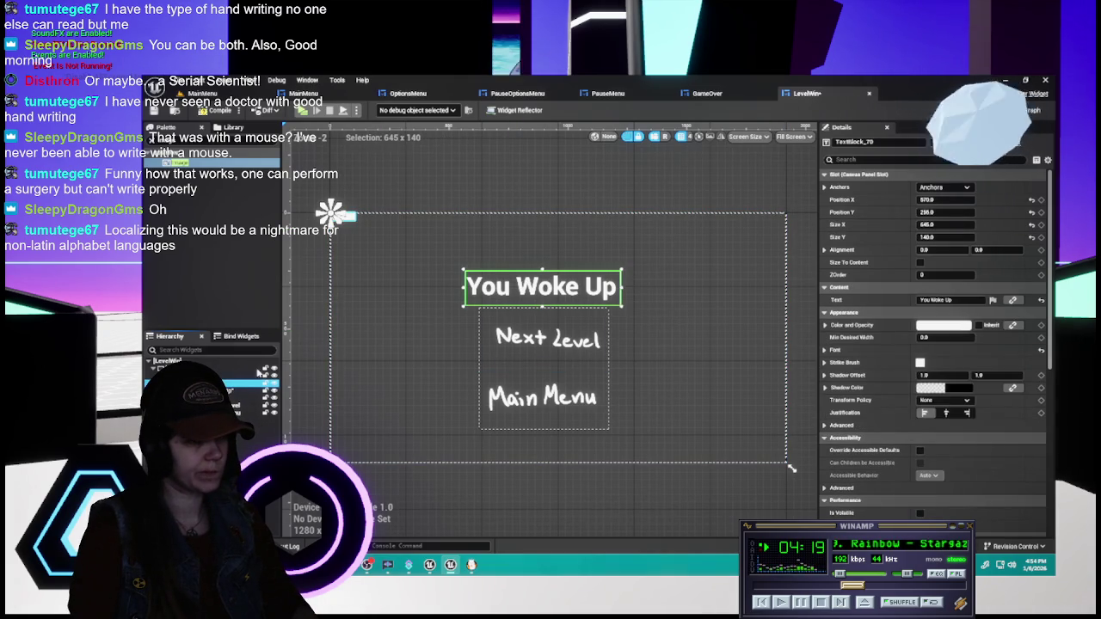
{"action": "left_click", "coordinate": [344, 215]}
{"action": "left_click", "coordinate": [946, 200]}
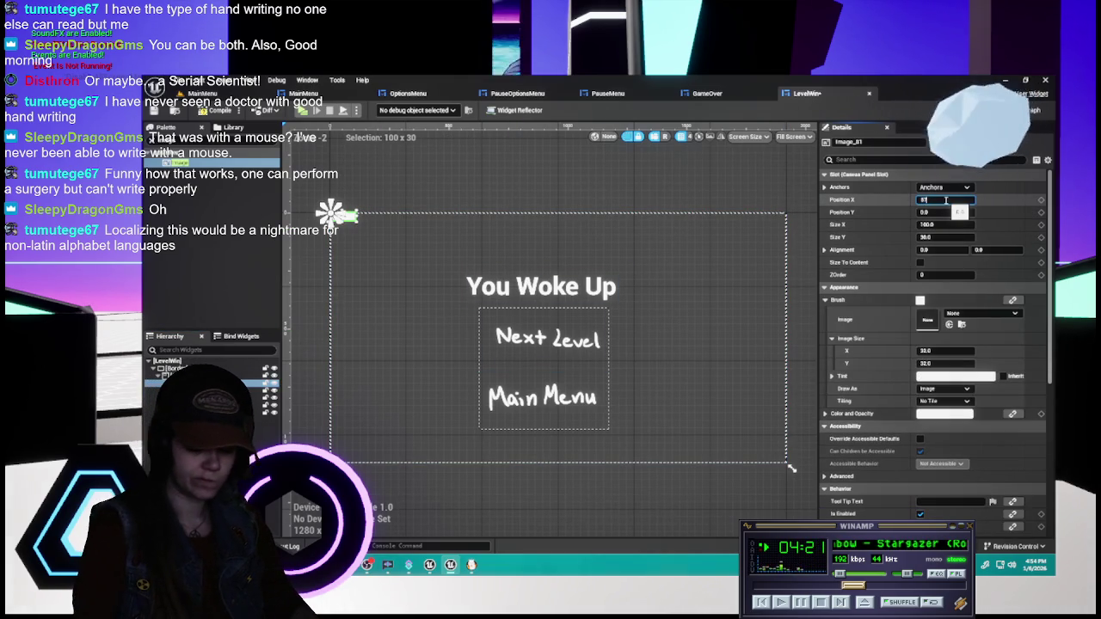
{"action": "key", "text": "Return"}
{"action": "left_click", "coordinate": [950, 212]}
{"action": "type", "text": "250"}
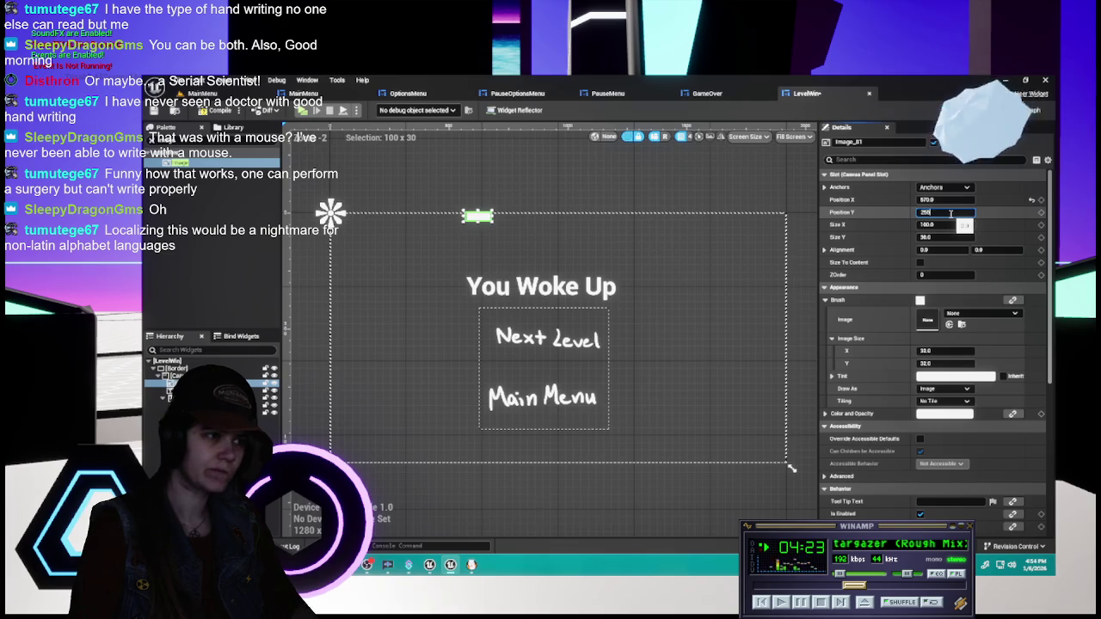
{"action": "key", "text": "Return"}
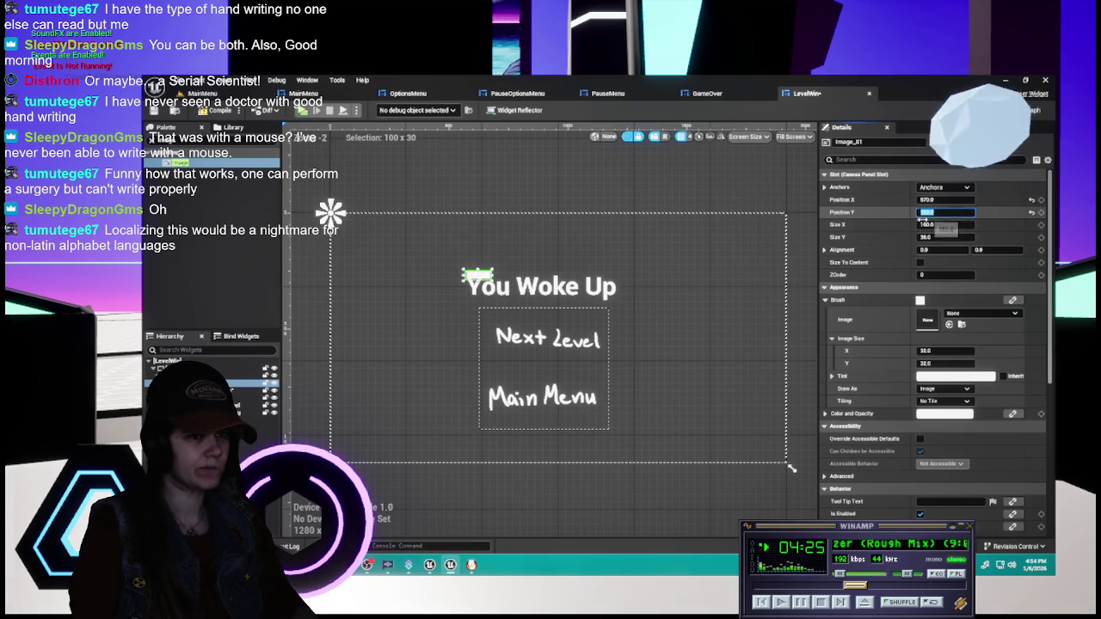
- Assign the You_Woke_Up lettering to the image at its native 1024x512 size
{"action": "left_click", "coordinate": [482, 280]}
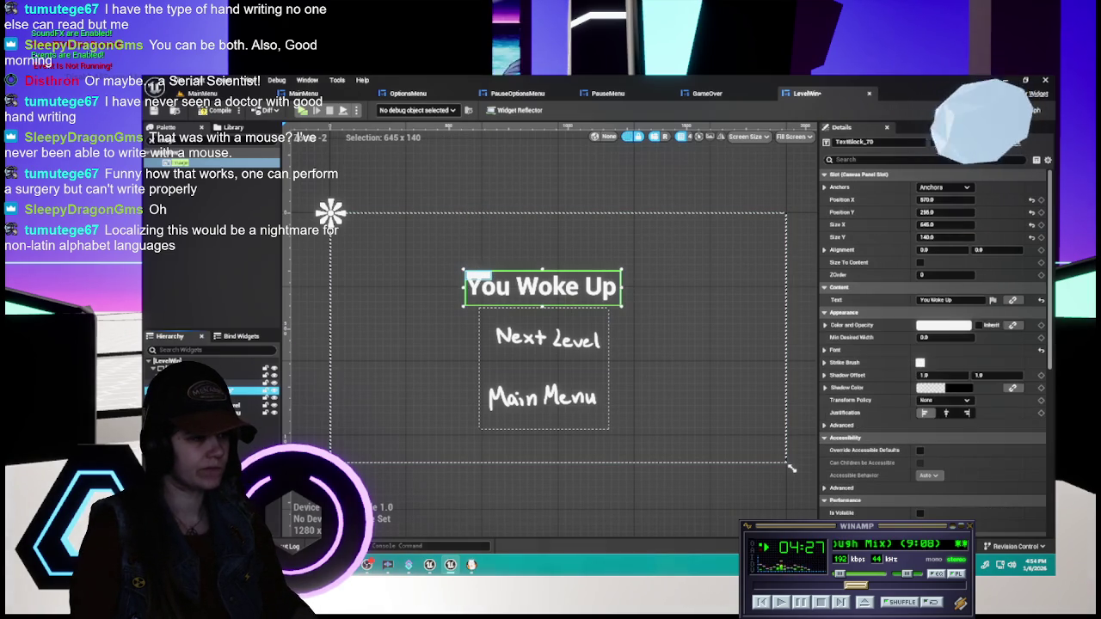
{"action": "left_click", "coordinate": [477, 275]}
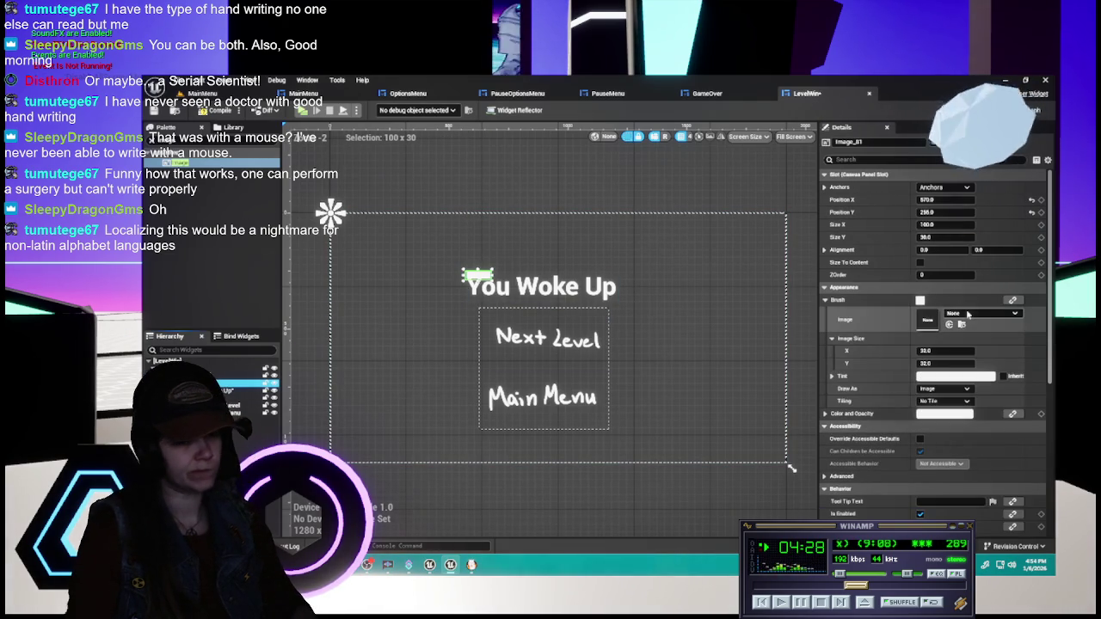
{"action": "left_click", "coordinate": [973, 314]}
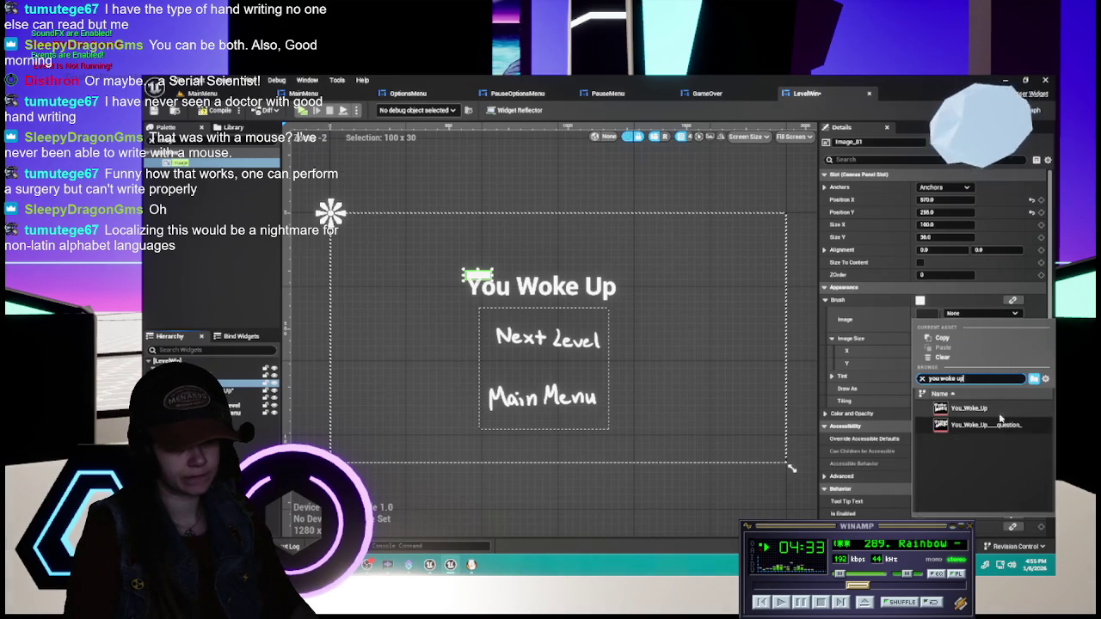
{"action": "left_click", "coordinate": [989, 409]}
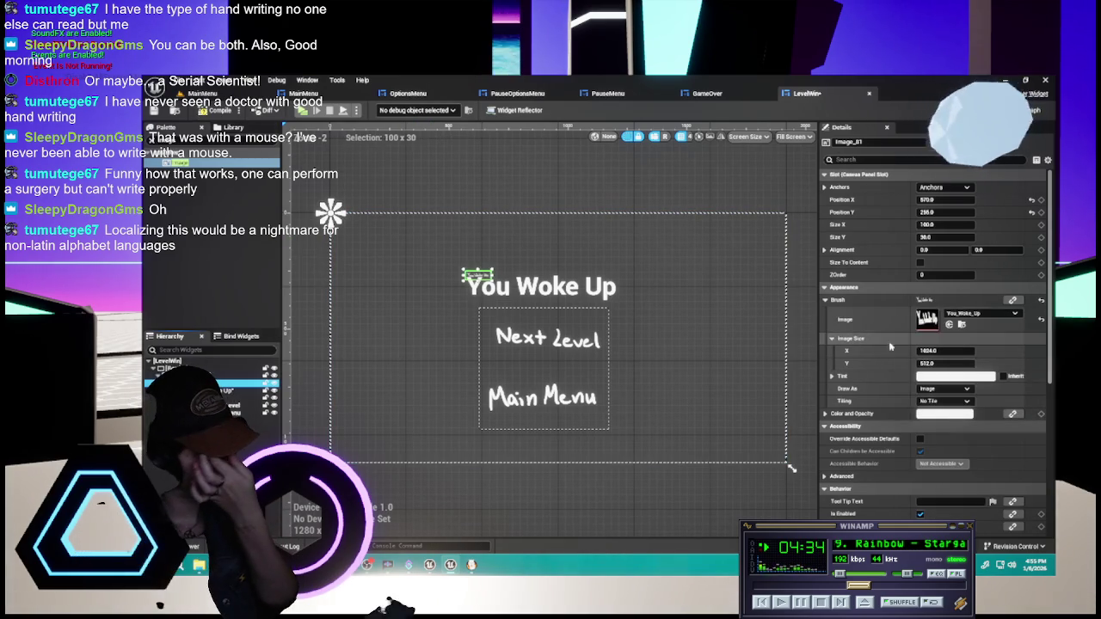
{"action": "left_click", "coordinate": [920, 262]}
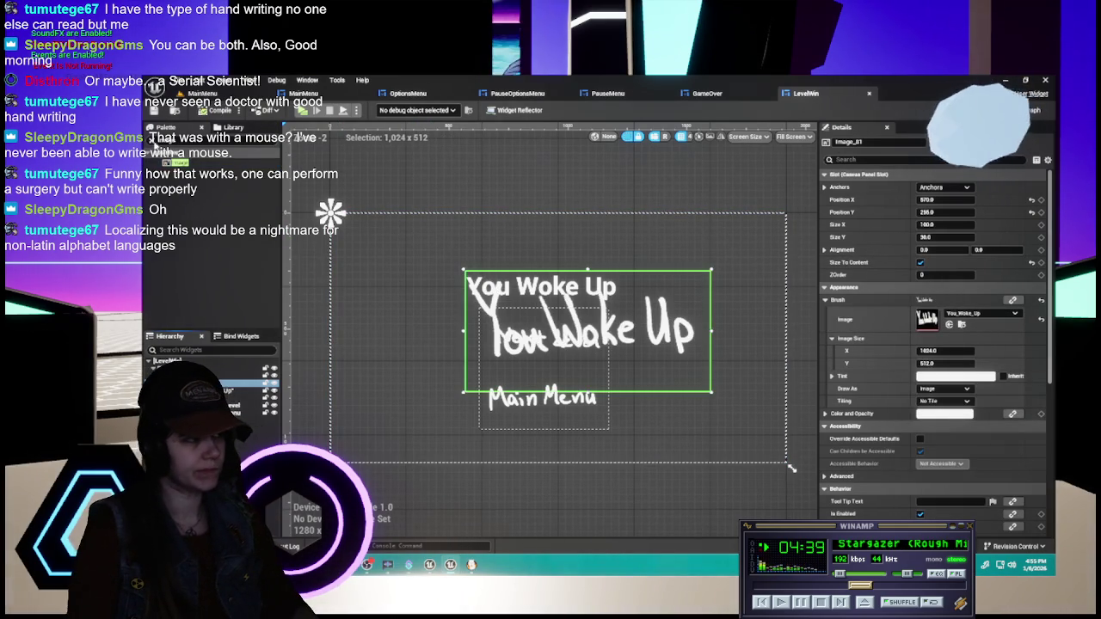
- Position the LevelWin title image at X 384 and Y 90, matching GameOver
{"action": "mouse_move", "coordinate": [947, 199]}
{"action": "left_mouse_down"}
{"action": "mouse_move", "coordinate": [918, 200]}
{"action": "mouse_move", "coordinate": [941, 212]}
{"action": "mouse_move", "coordinate": [920, 212]}
{"action": "left_mouse_up"}
{"action": "left_click", "coordinate": [965, 199]}
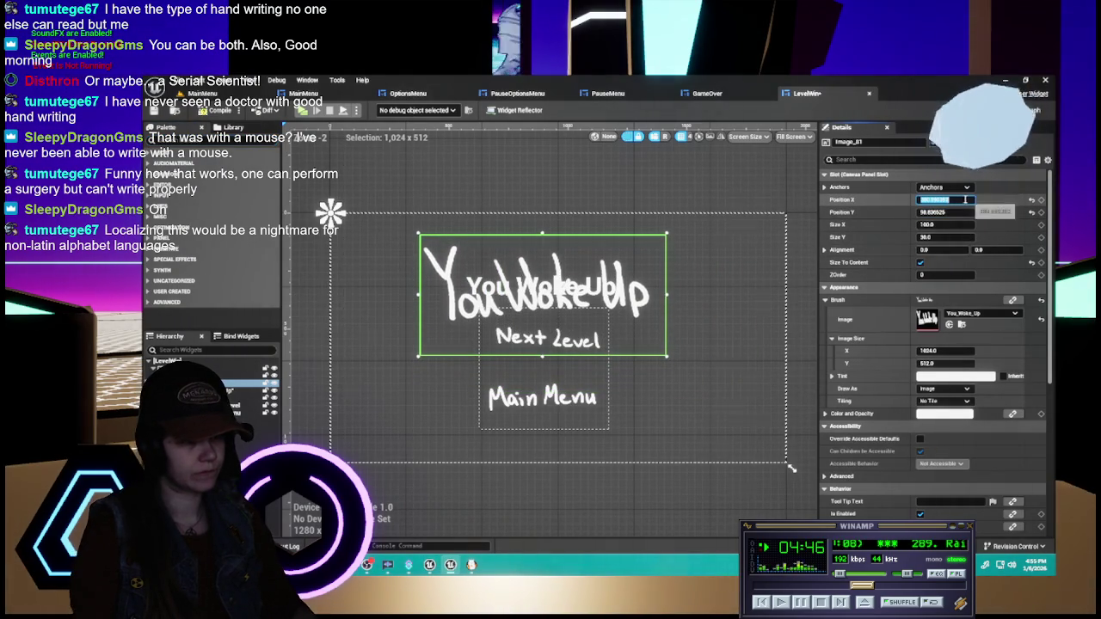
{"action": "type", "text": "384"}
{"action": "key", "text": "Return"}
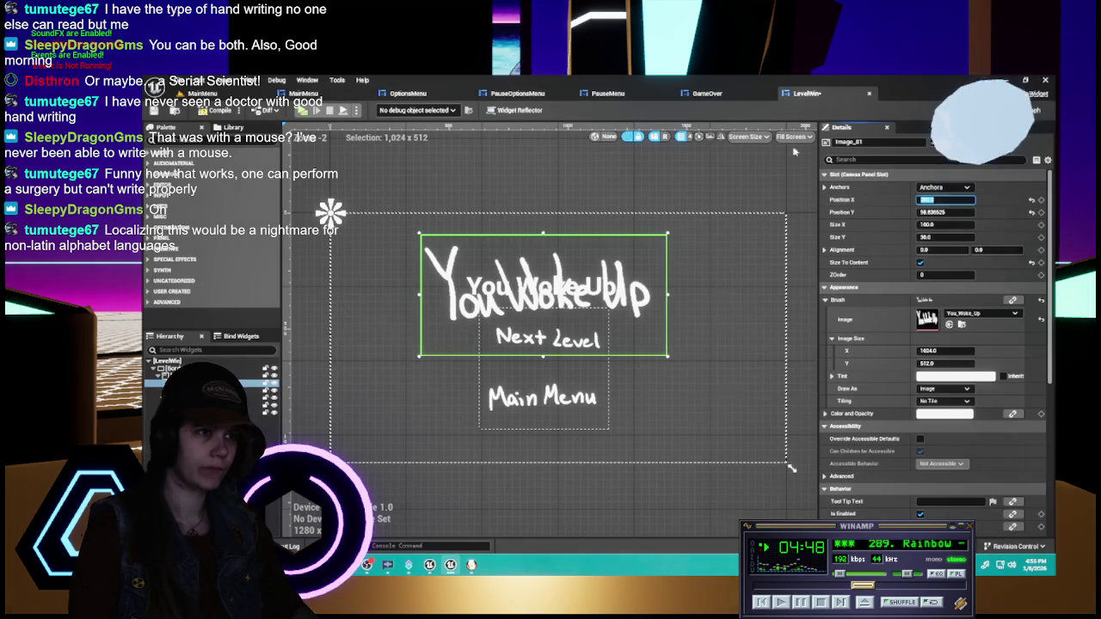
{"action": "left_click", "coordinate": [710, 93]}
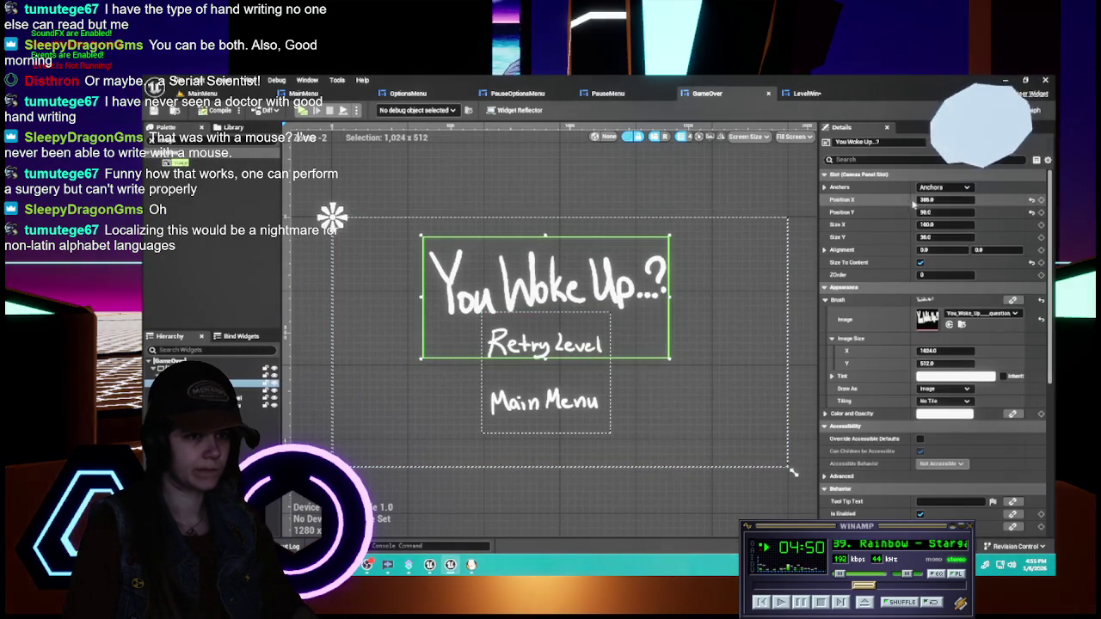
{"action": "left_click", "coordinate": [807, 93]}
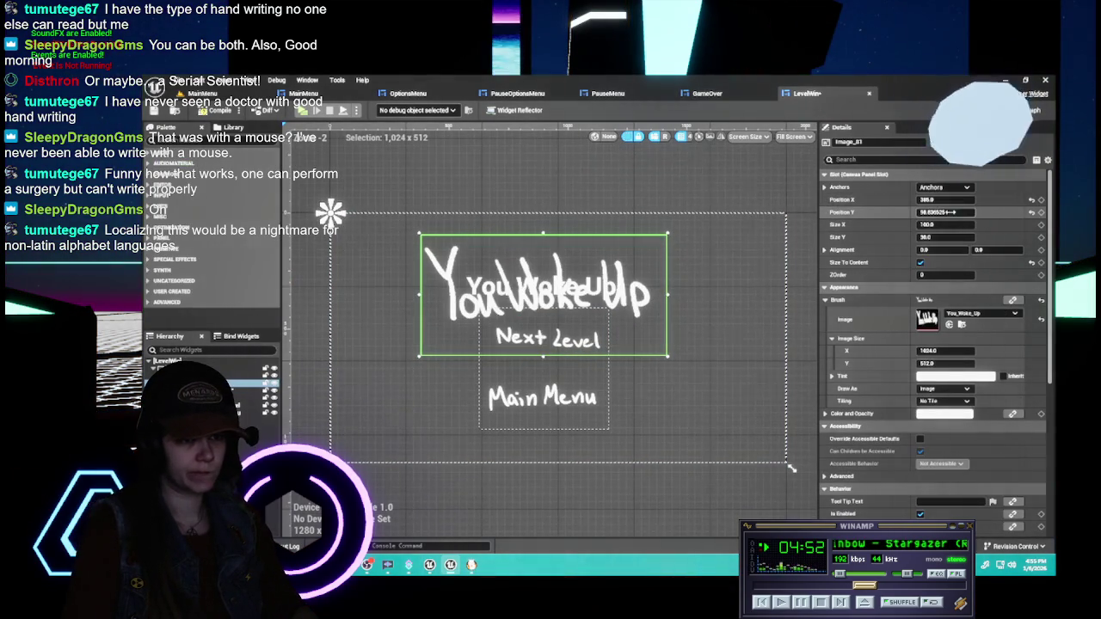
{"action": "left_click_drag", "start_coordinate": [969, 211], "coordinate": [946, 212]}
{"action": "left_click", "coordinate": [945, 212]}
{"action": "type", "text": "90"}
{"action": "key", "text": "Return"}
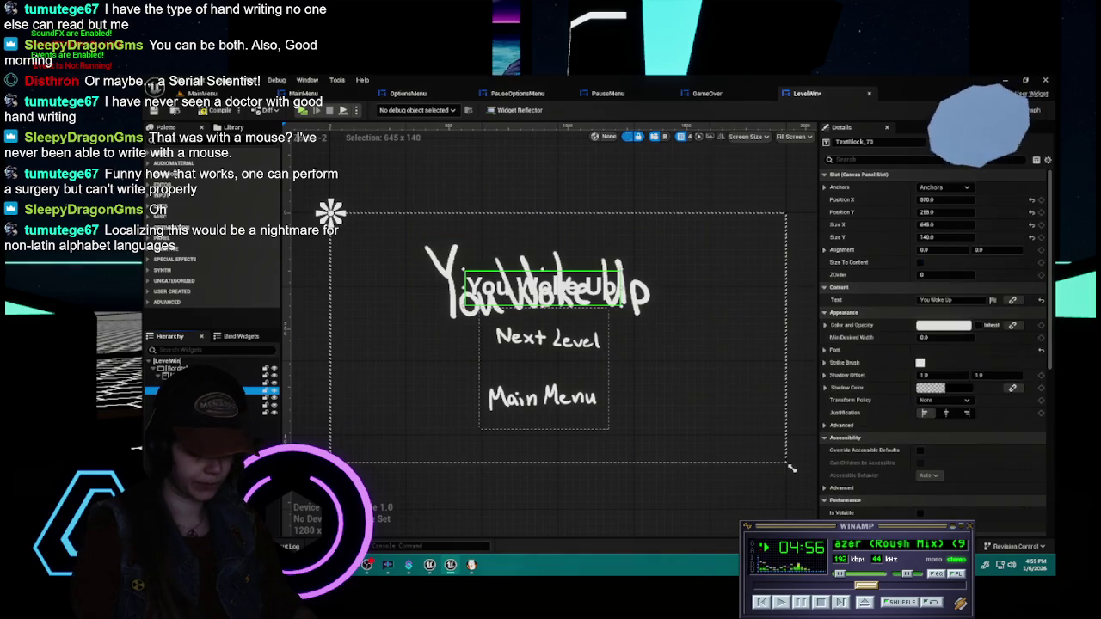
- Remove the old plain-text title and compare the layout with the GameOver widget
{"action": "left_click", "coordinate": [791, 466]}
{"action": "key", "text": "ctrl+z"}
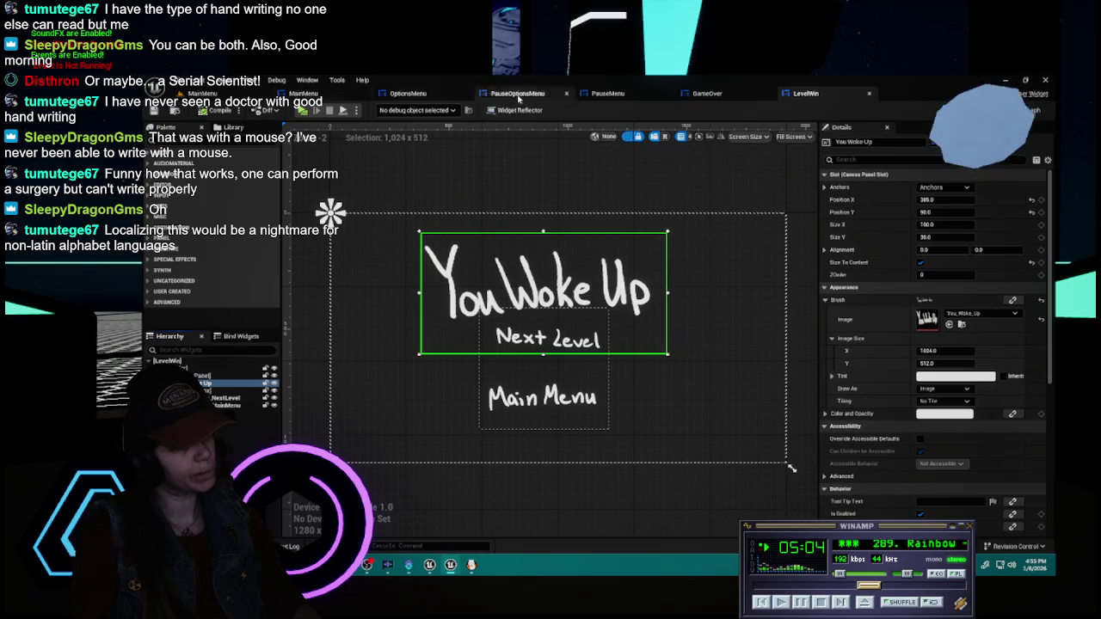
{"action": "key", "text": "Escape"}
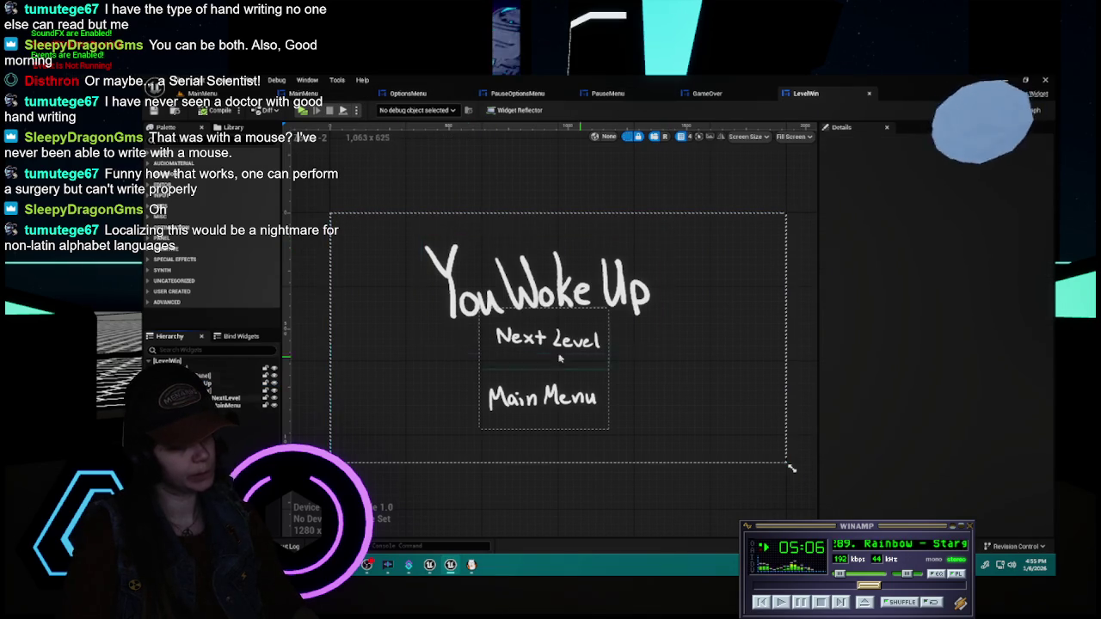
{"action": "left_click", "coordinate": [726, 99]}
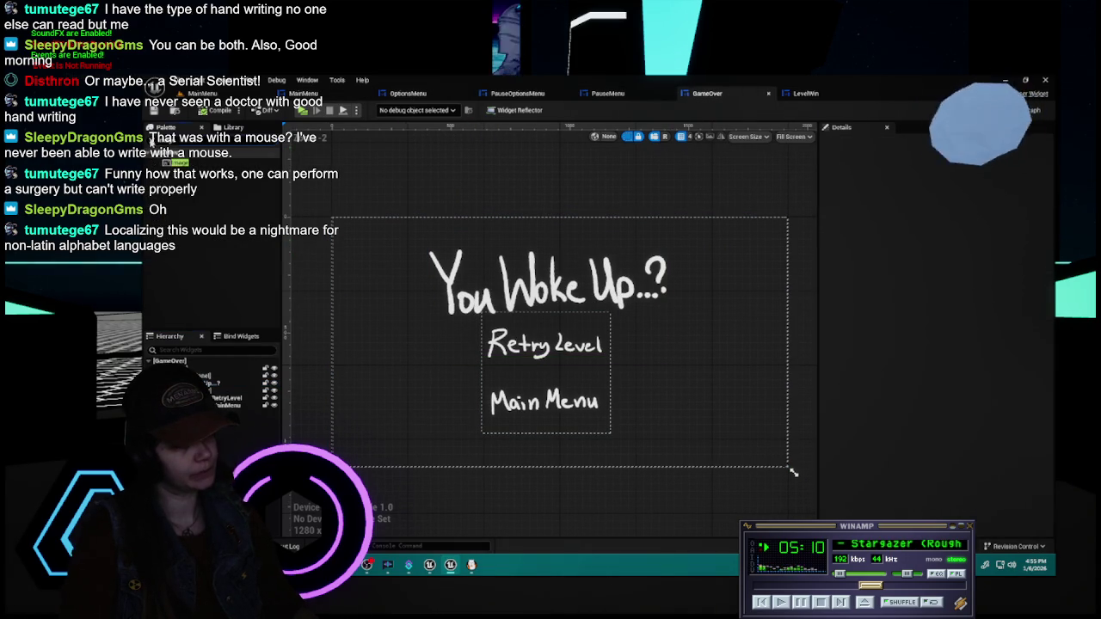
- Nudge the LevelWin title image right to about X 403.8
{"action": "left_click", "coordinate": [806, 93]}
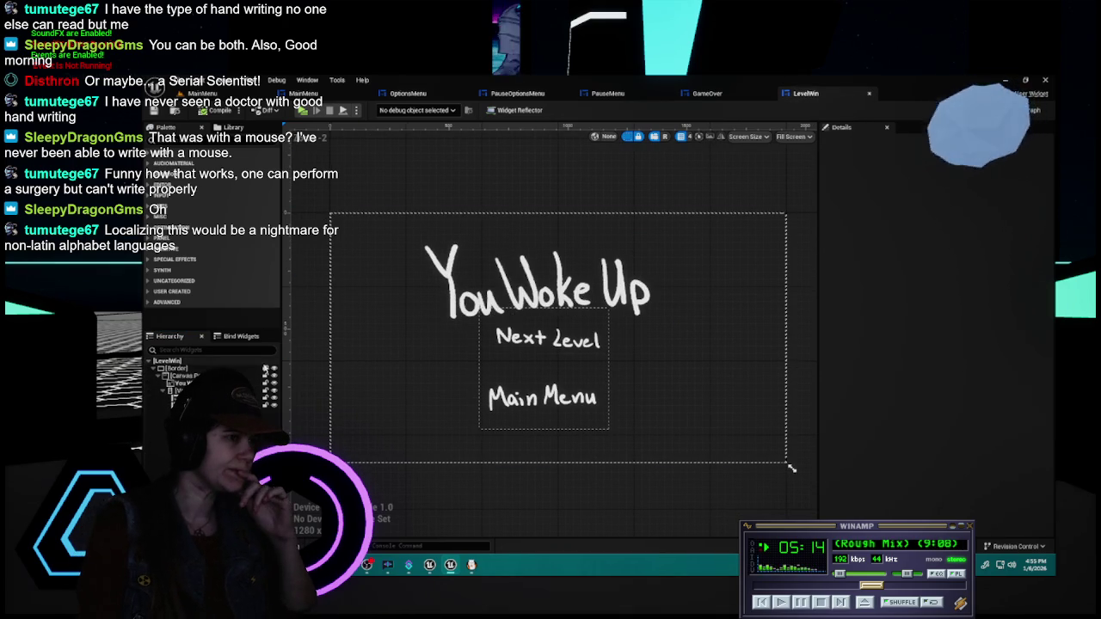
{"action": "left_click", "coordinate": [541, 276]}
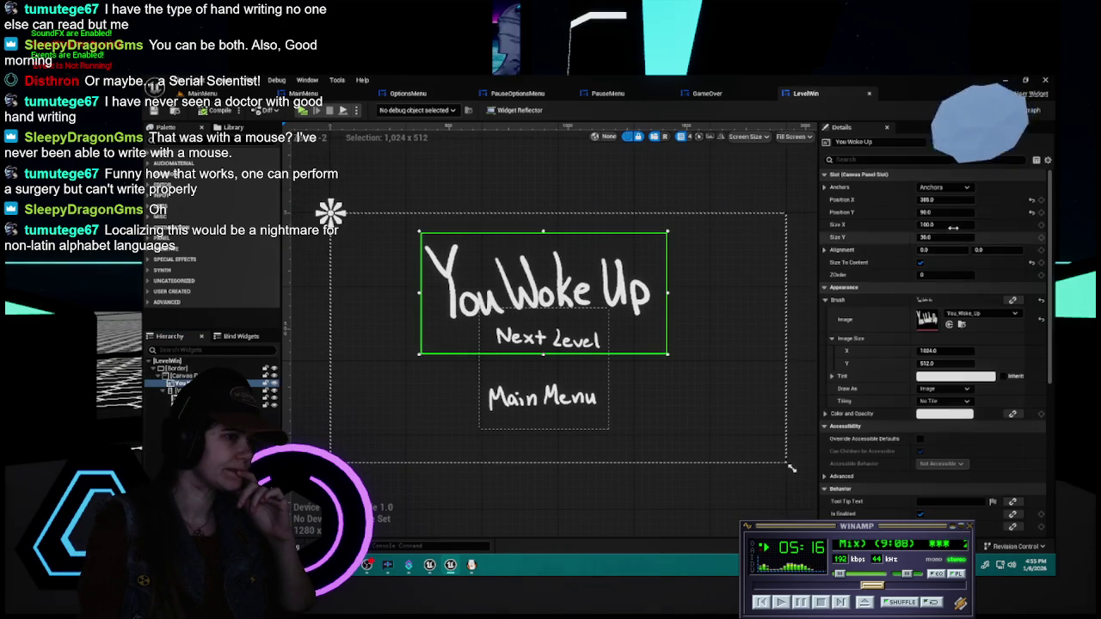
{"action": "left_click_drag", "start_coordinate": [952, 200], "coordinate": [969, 200]}
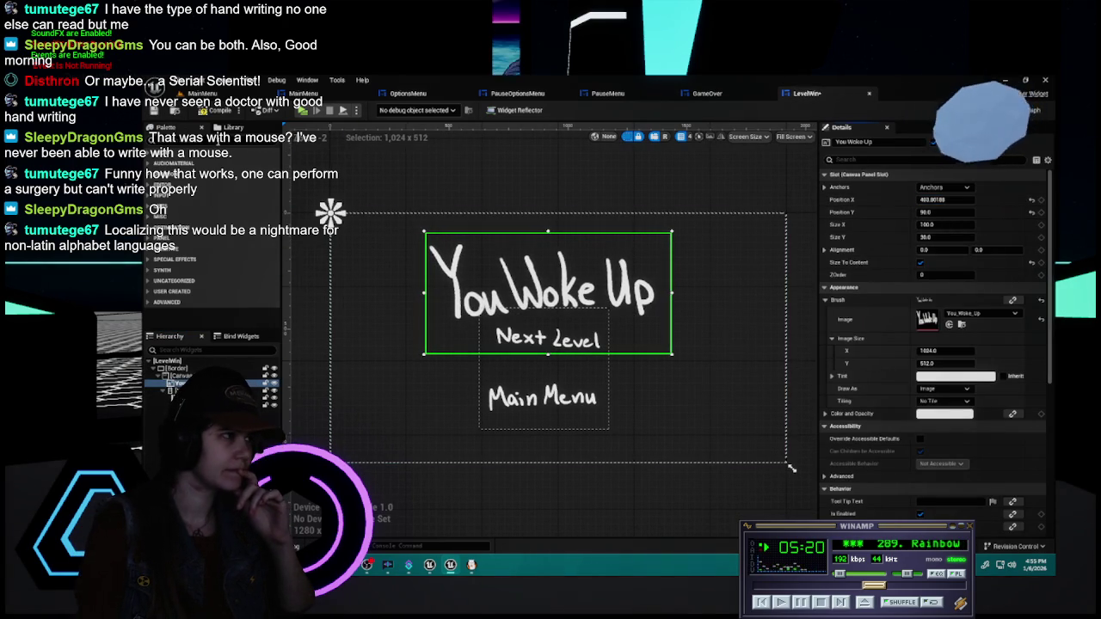
- Review the PauseMenu, OptionsMenu, PauseOptionsMenu and MainMenu widgets, then go to the level viewport
{"action": "left_click", "coordinate": [607, 92]}
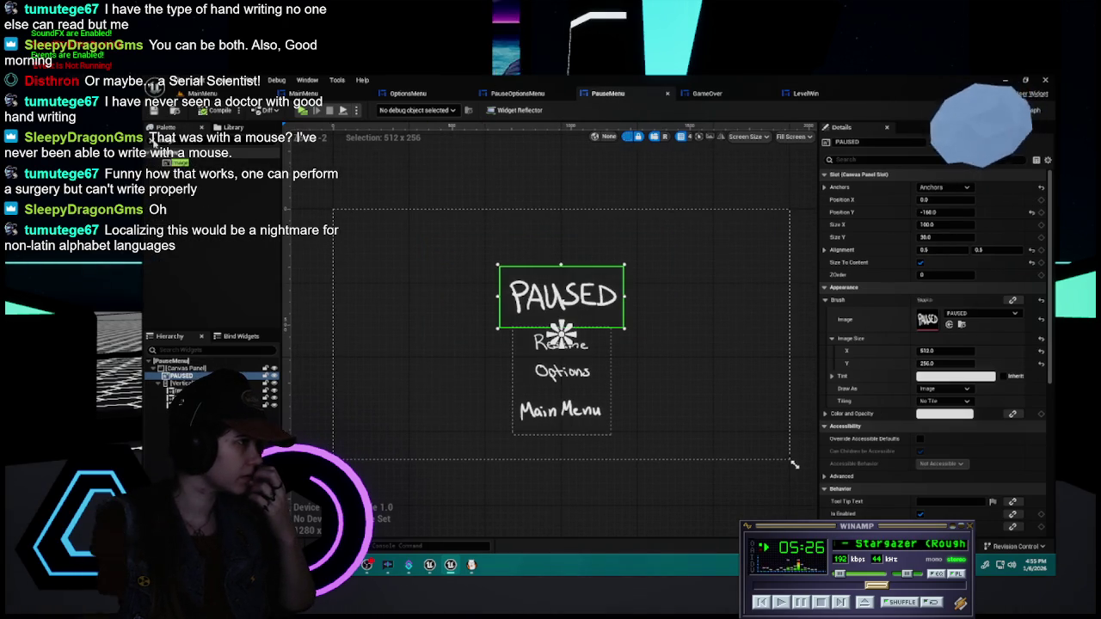
{"action": "left_click", "coordinate": [165, 127]}
{"action": "left_click", "coordinate": [558, 94]}
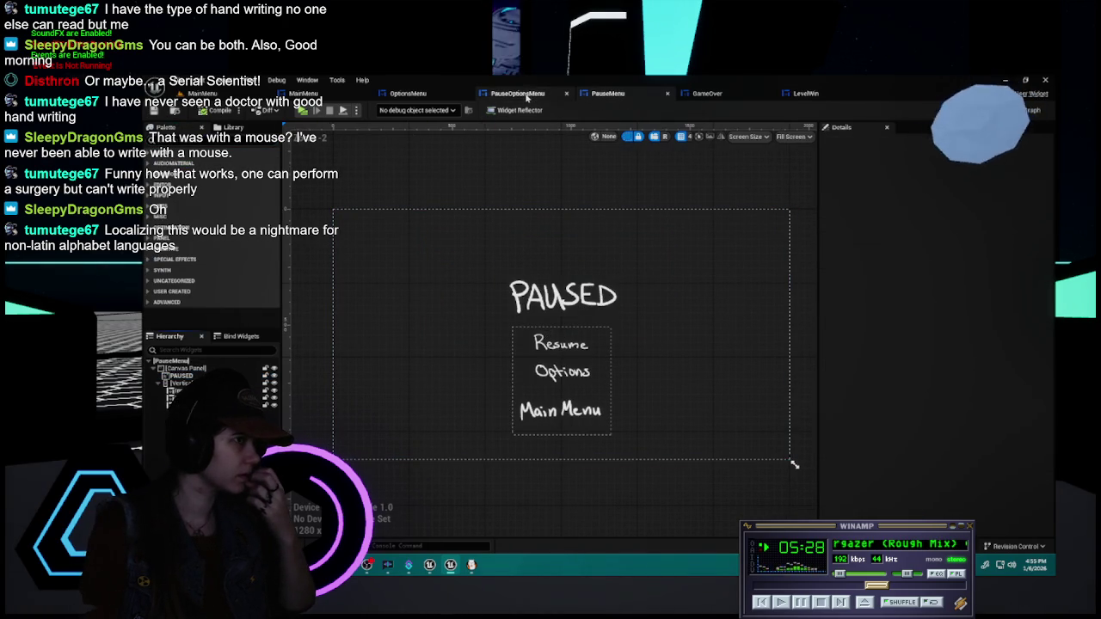
{"action": "left_click", "coordinate": [407, 93]}
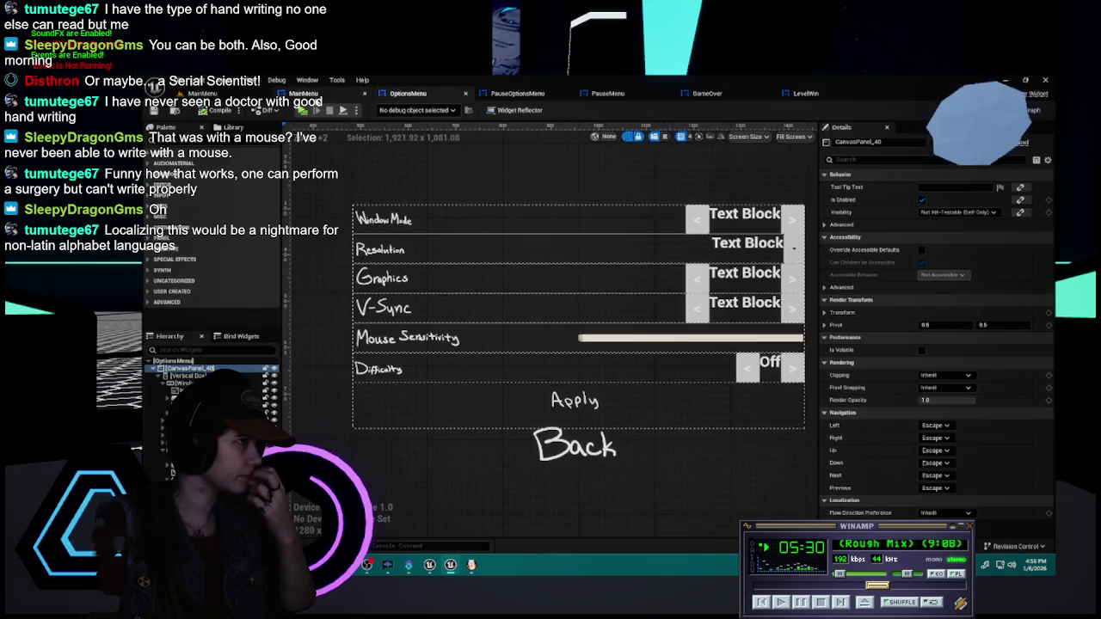
{"action": "left_click", "coordinate": [522, 95]}
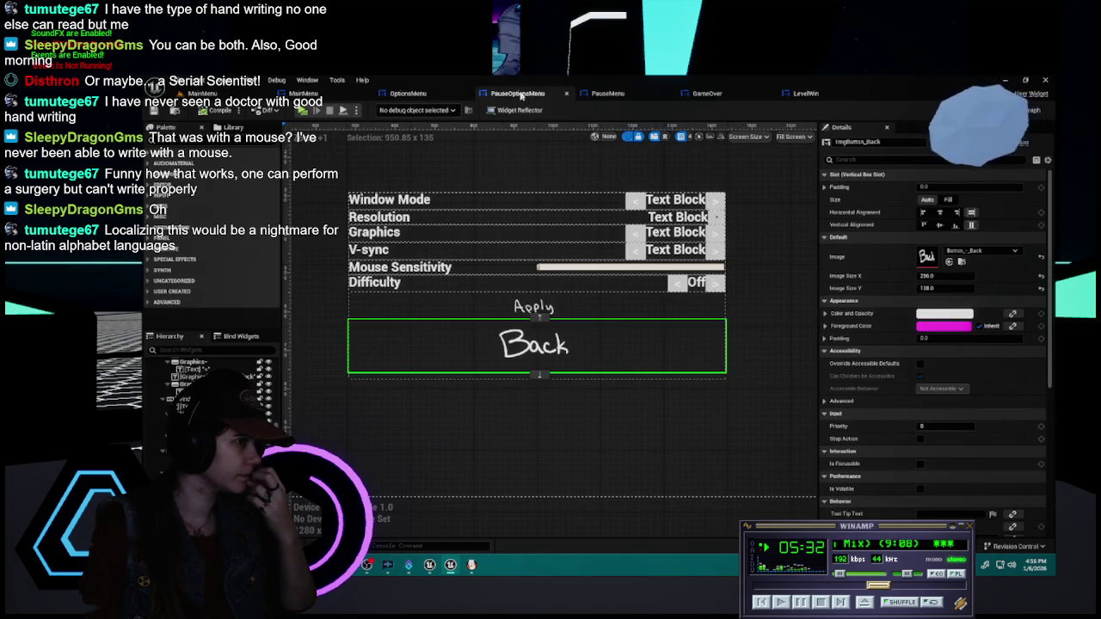
{"action": "left_click", "coordinate": [410, 94]}
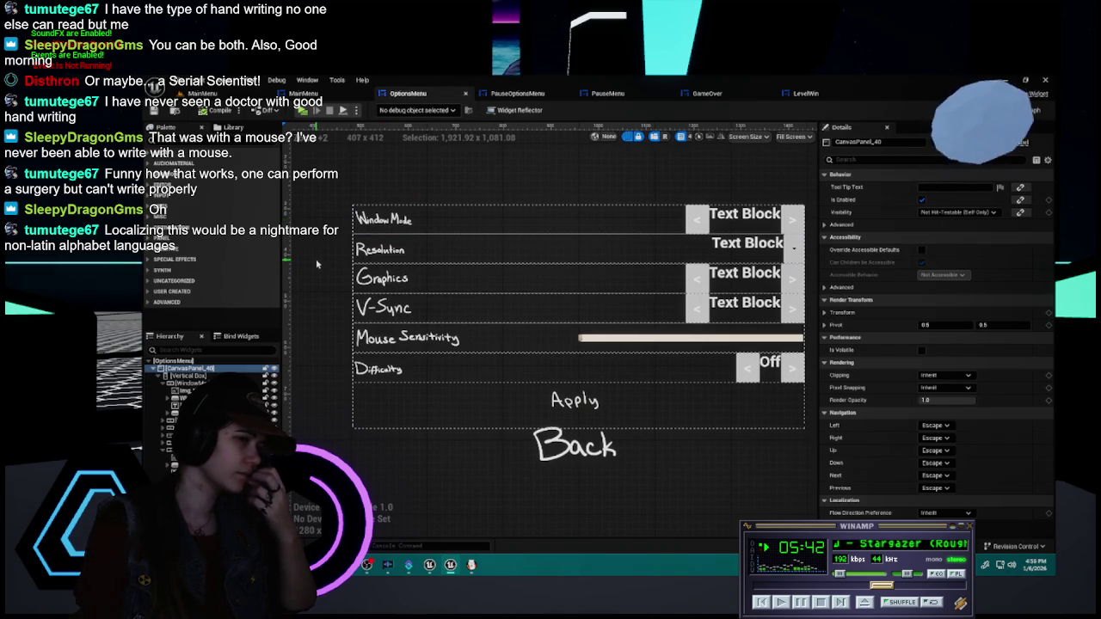
{"action": "left_click", "coordinate": [320, 95]}
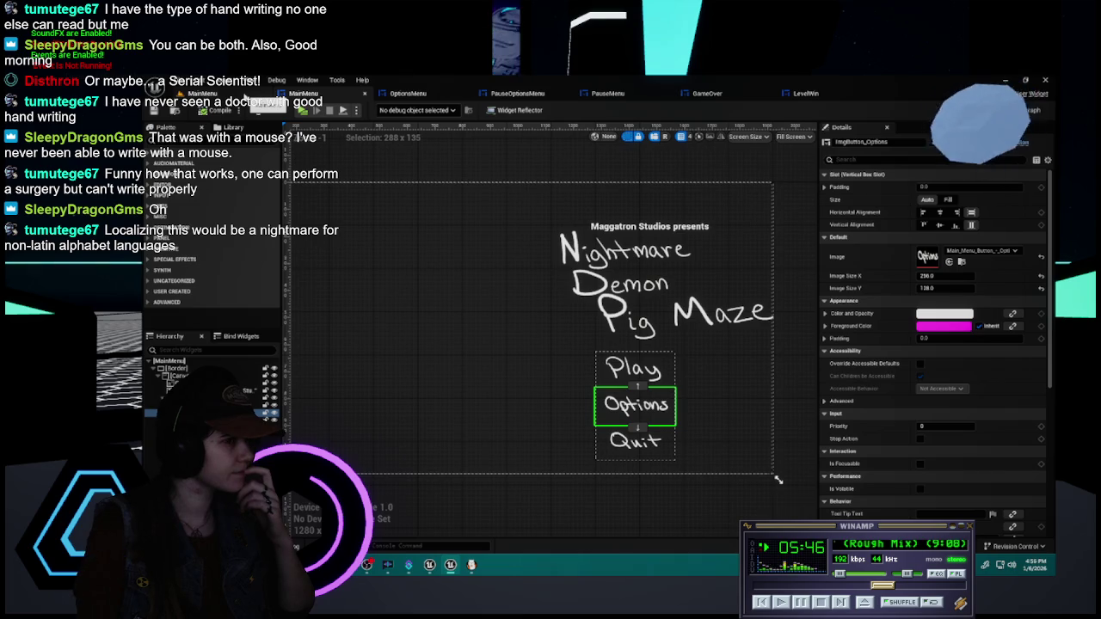
{"action": "left_click", "coordinate": [245, 96]}
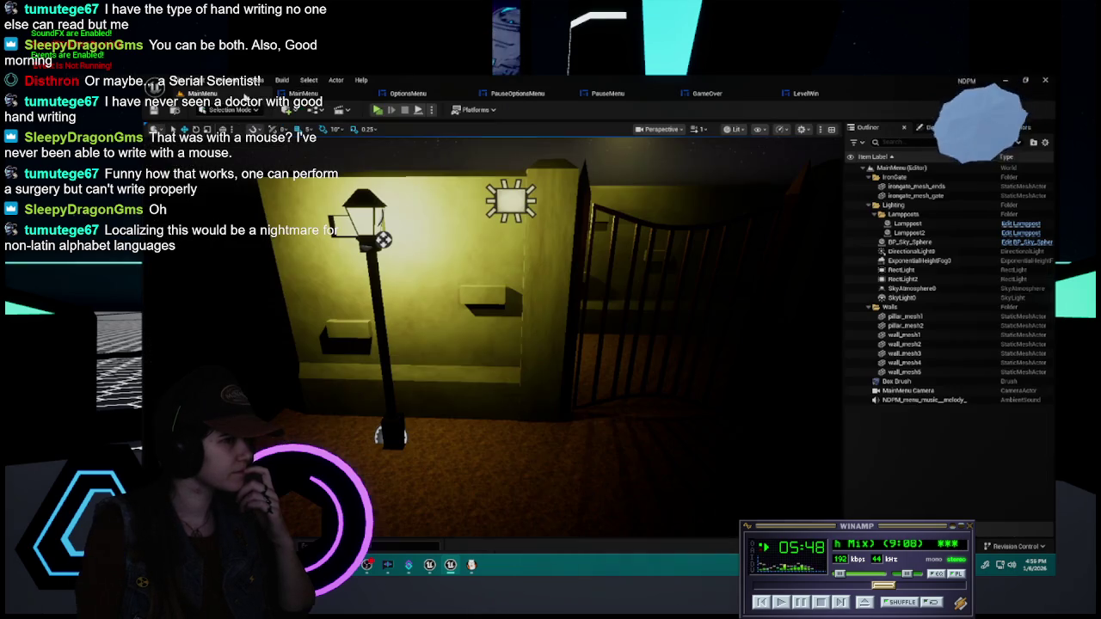
- Launch the play preview and check the main menu, Options and pause menu screens
{"action": "left_click", "coordinate": [303, 93]}
{"action": "left_click", "coordinate": [245, 95]}
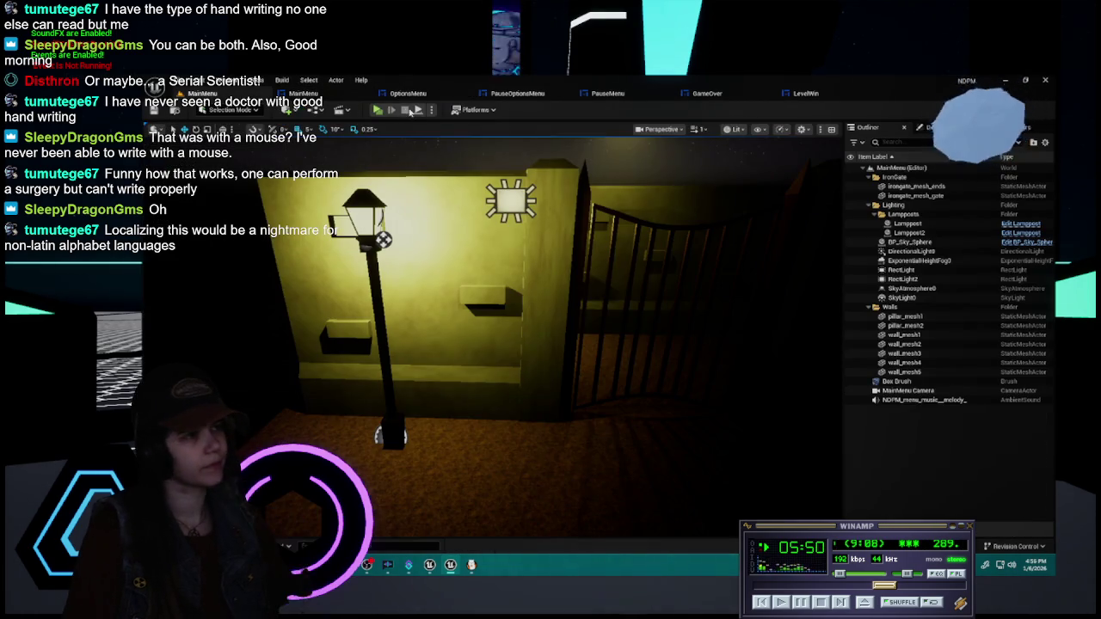
{"action": "left_click", "coordinate": [376, 110]}
{"action": "left_click", "coordinate": [774, 442]}
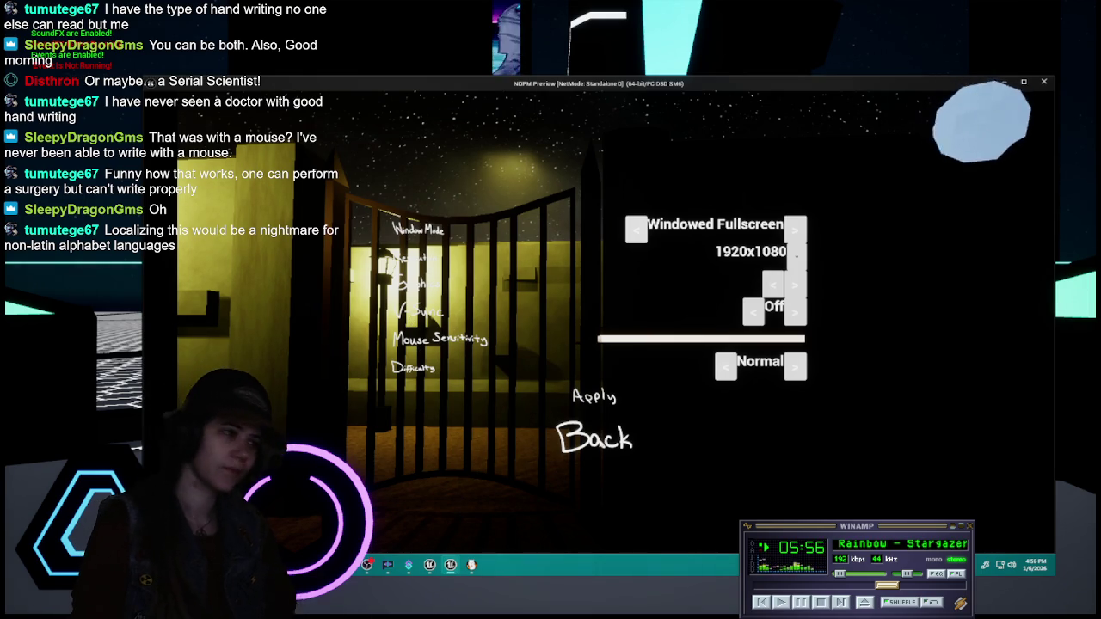
{"action": "key", "text": "Escape"}
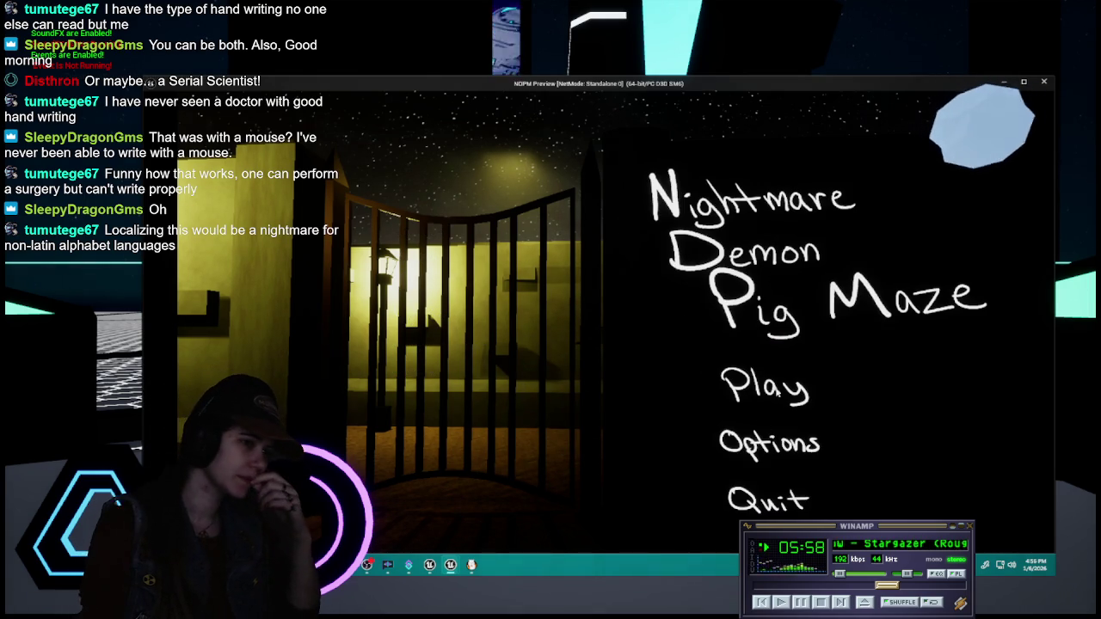
{"action": "left_click", "coordinate": [778, 391]}
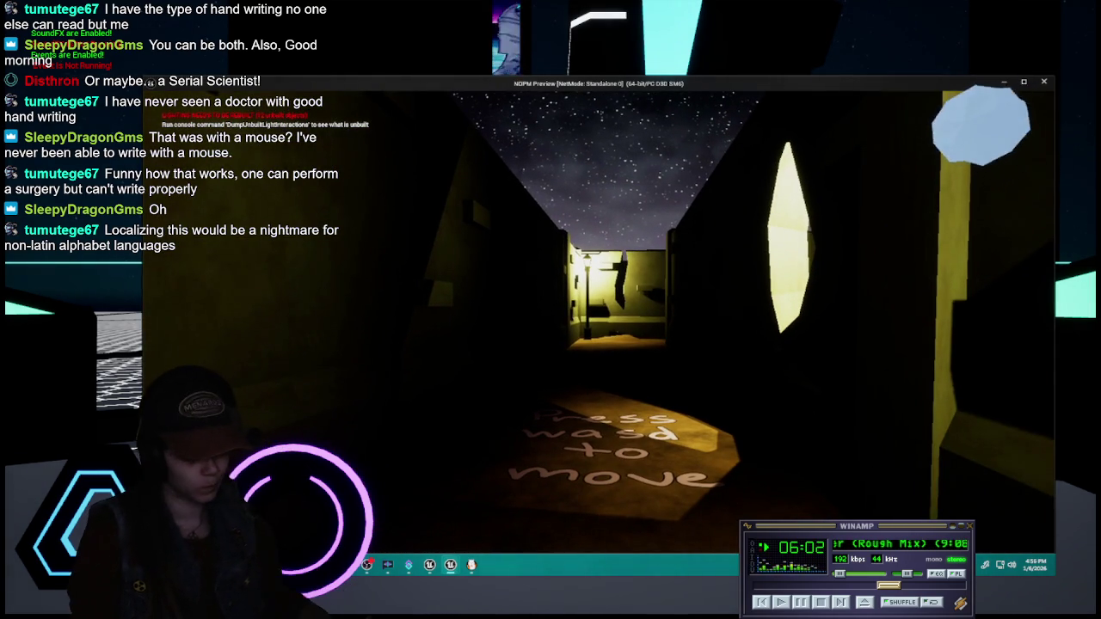
{"action": "key", "text": "Escape"}
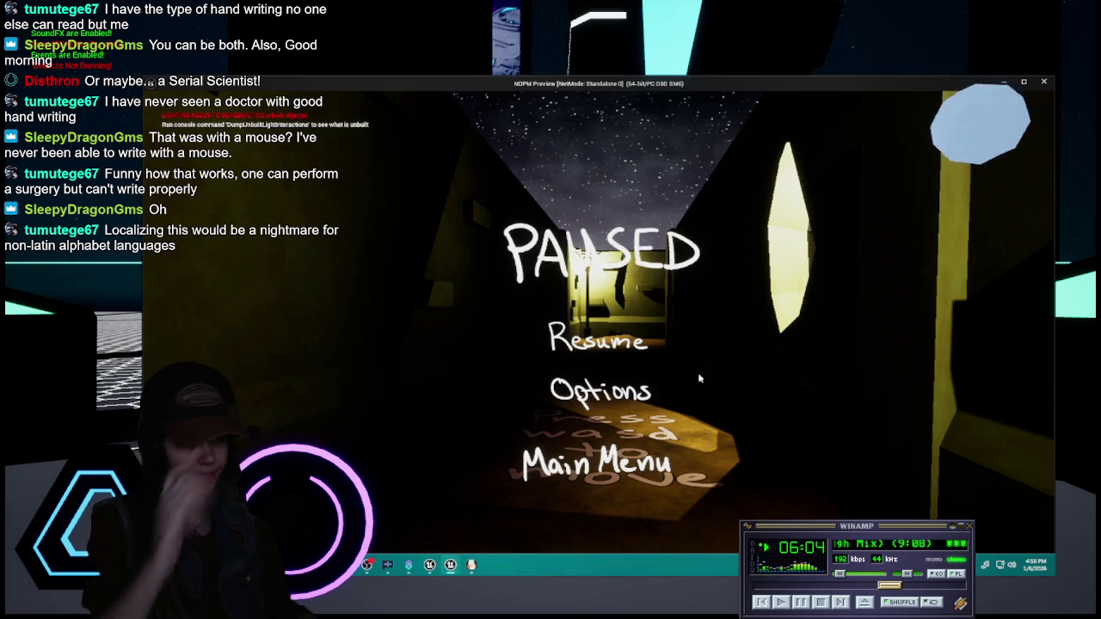
{"action": "left_click", "coordinate": [645, 389]}
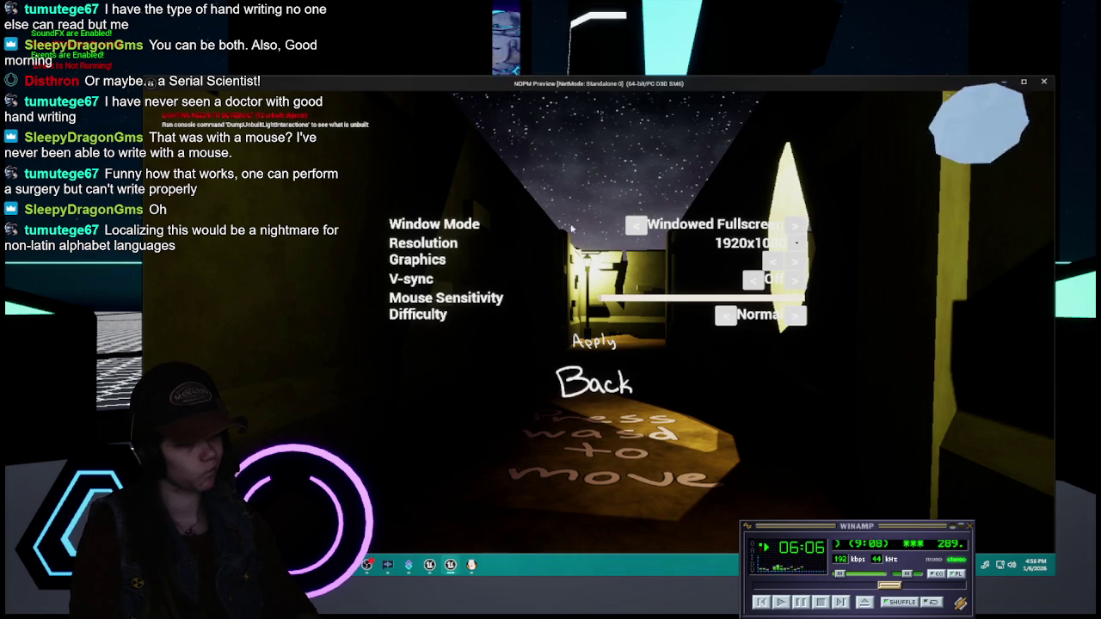
{"action": "key", "text": "Escape"}
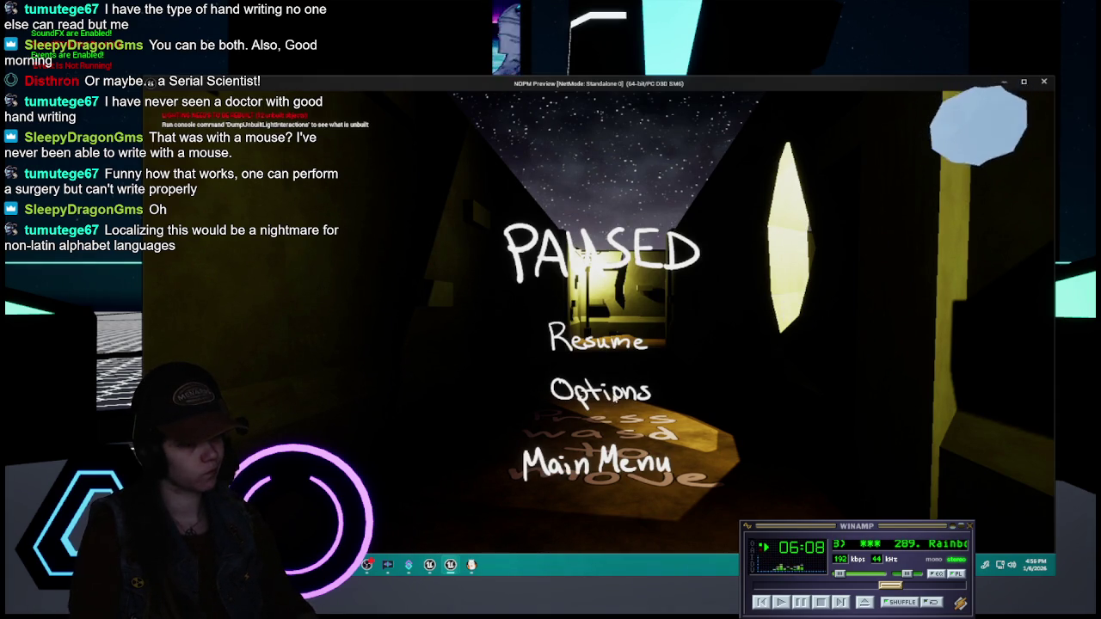
{"action": "left_click", "coordinate": [616, 334]}
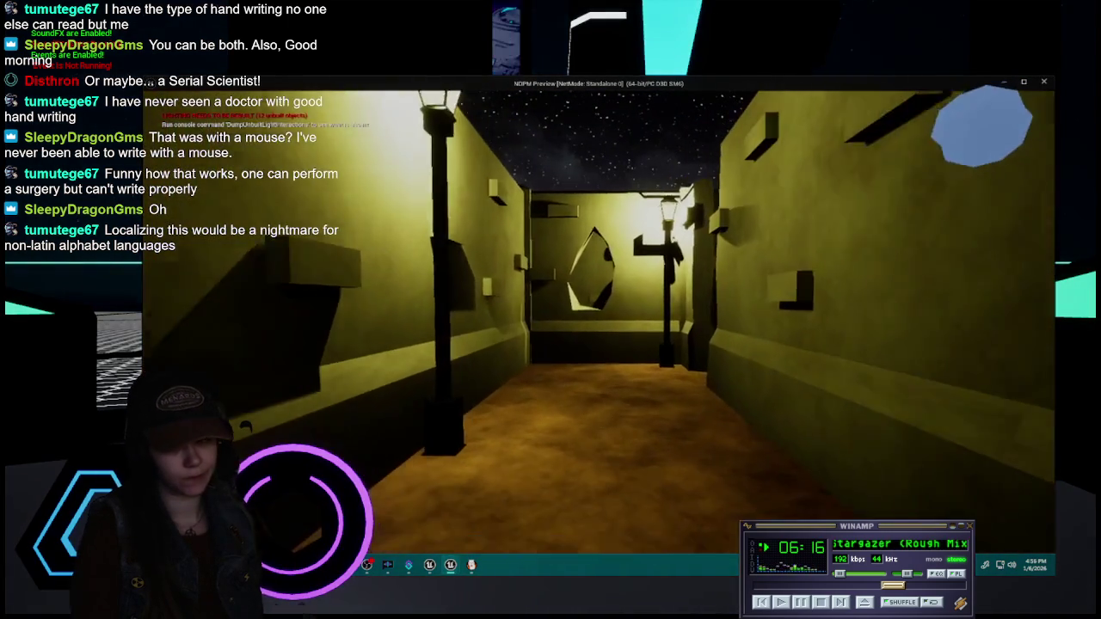
- Walk through the level until the game-over screen appears, then choose Main Menu
{"action": "key", "text": "w"}
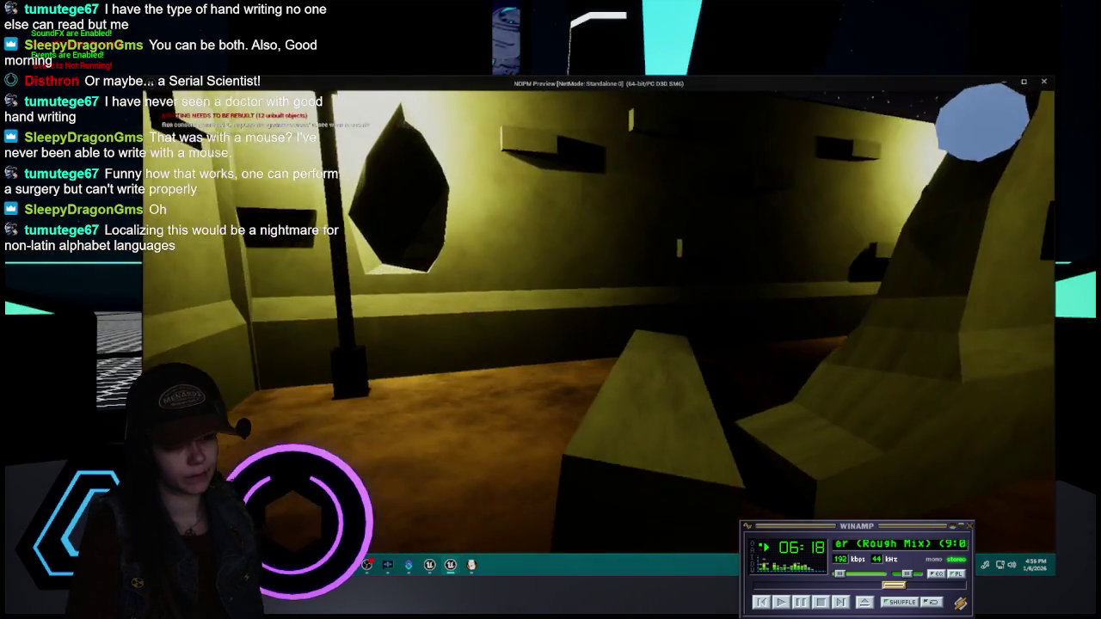
{"action": "key", "text": "w"}
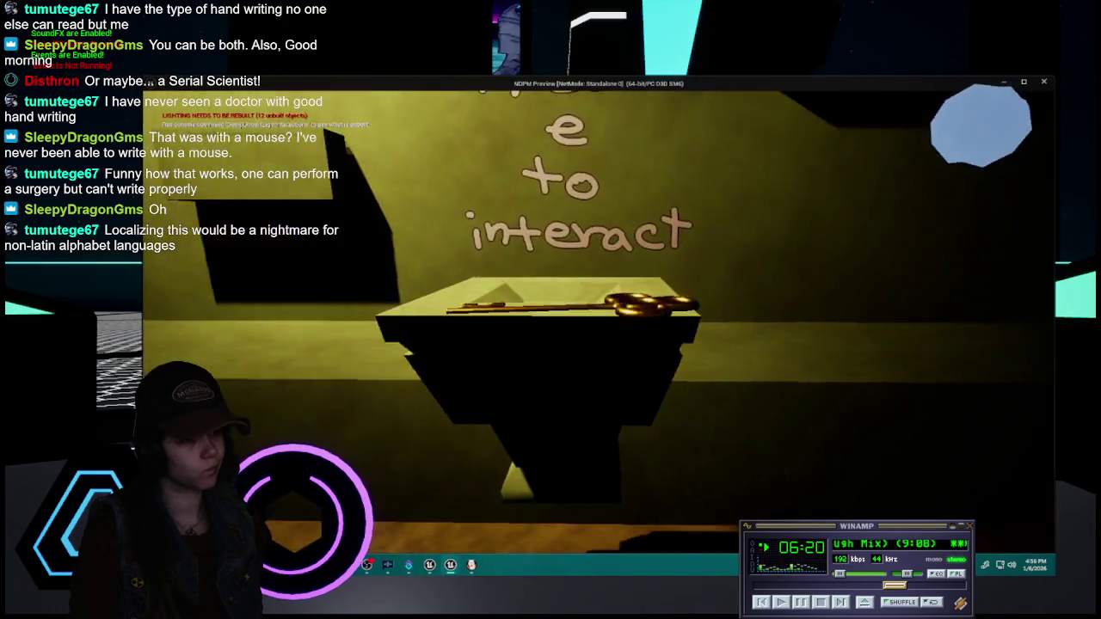
{"action": "key", "text": "w"}
{"action": "key", "text": "w"}
{"action": "key", "text": "w"}
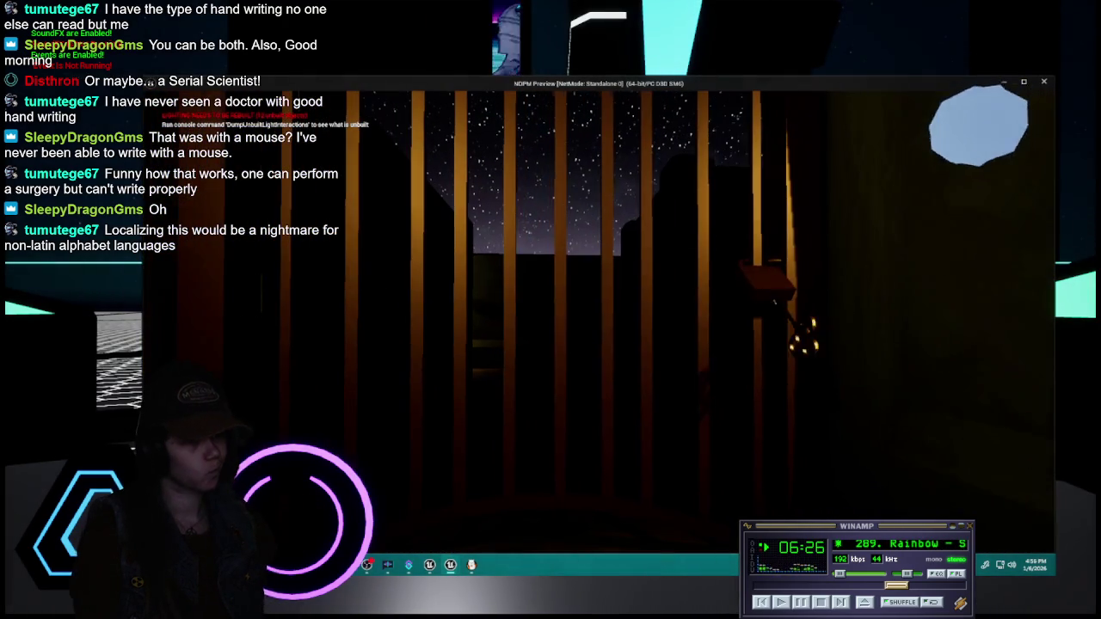
{"action": "key", "text": "w"}
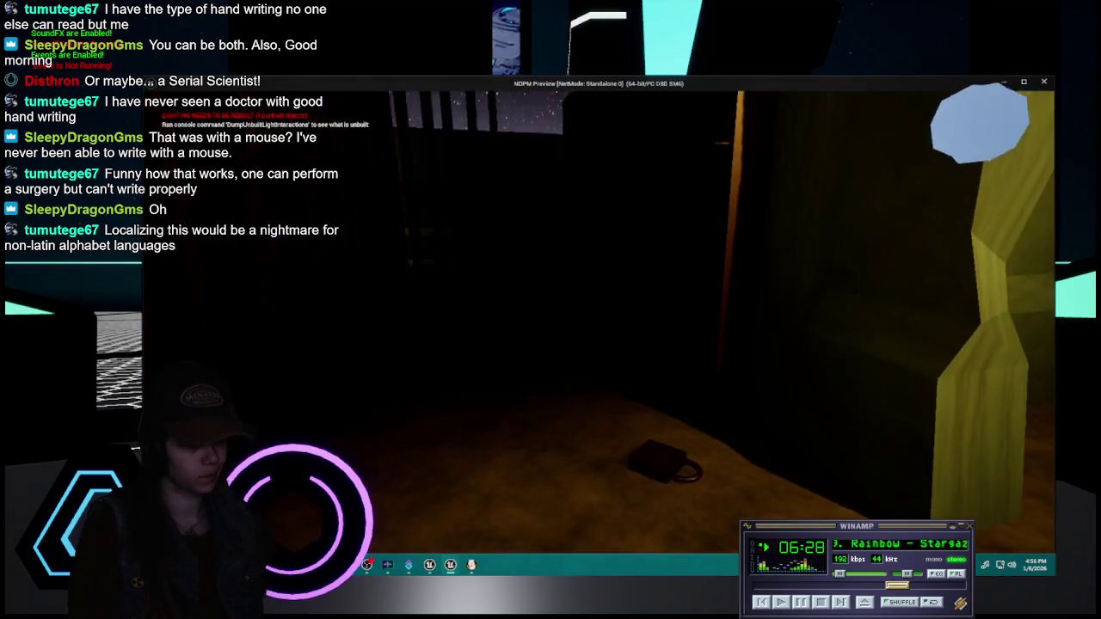
{"action": "key", "text": "w"}
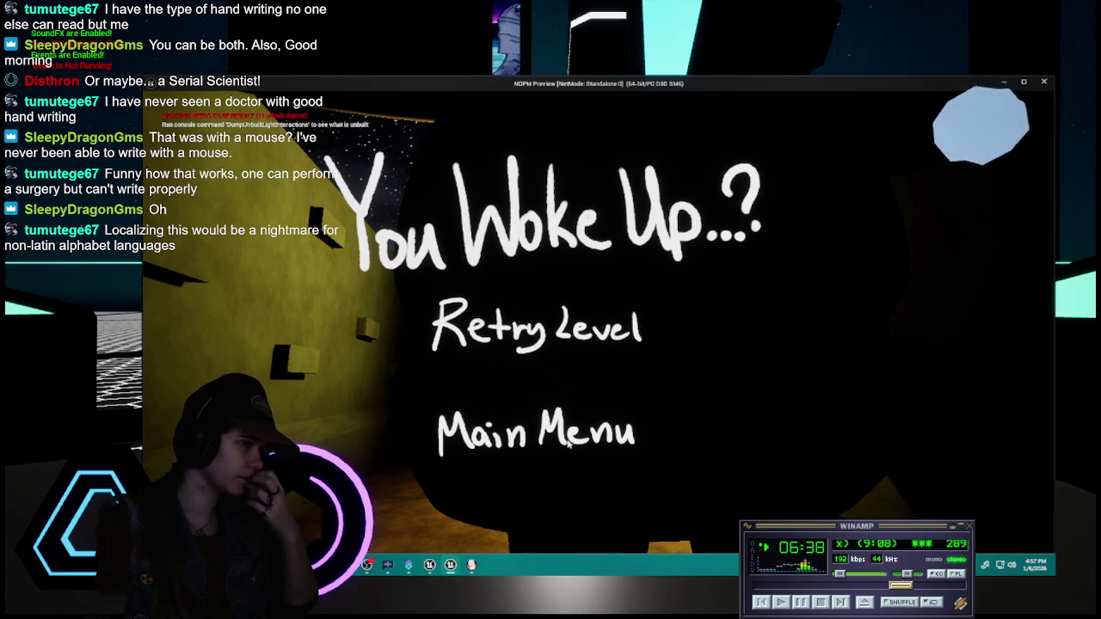
{"action": "left_click", "coordinate": [568, 442]}
- Stop the preview, then centre-anchor the GameOver title image and set Position X to -500
{"action": "key", "text": "Escape"}
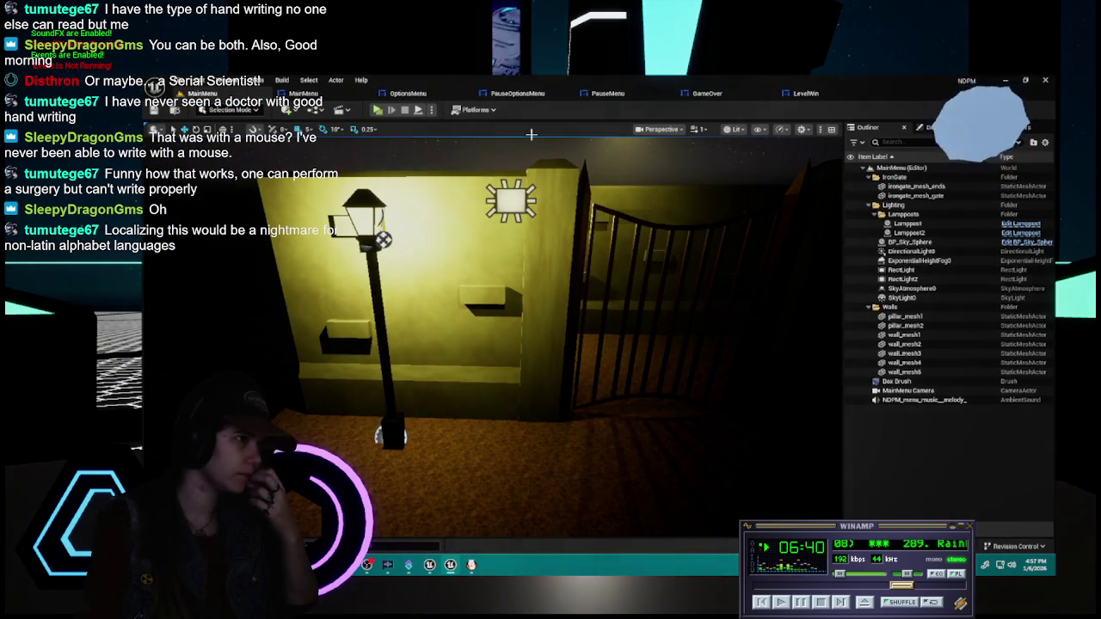
{"action": "left_click", "coordinate": [402, 95]}
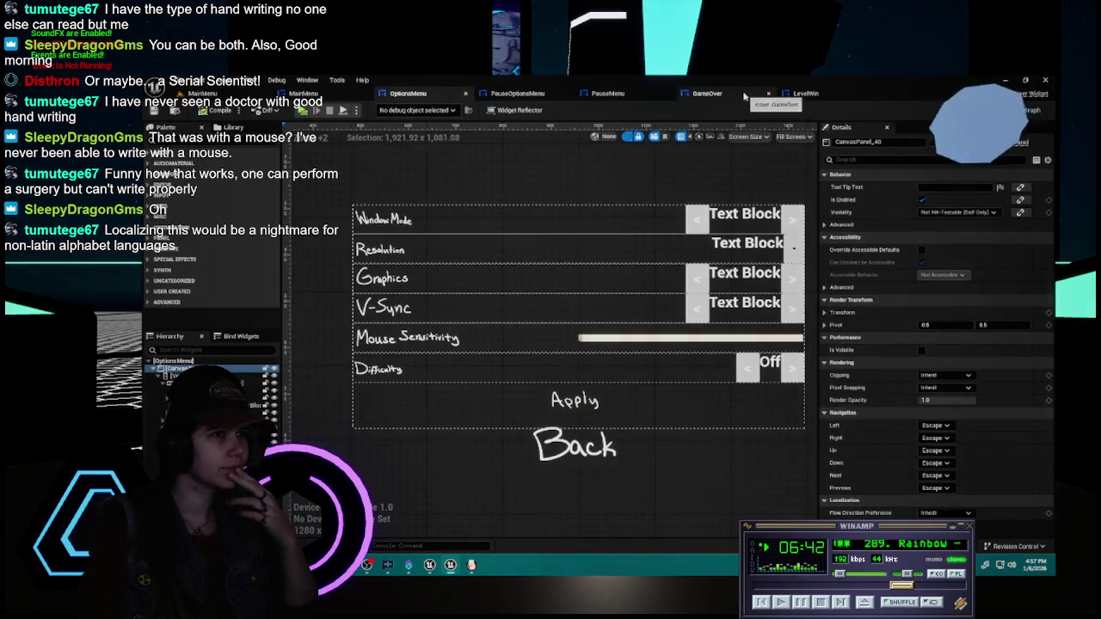
{"action": "left_click", "coordinate": [707, 93]}
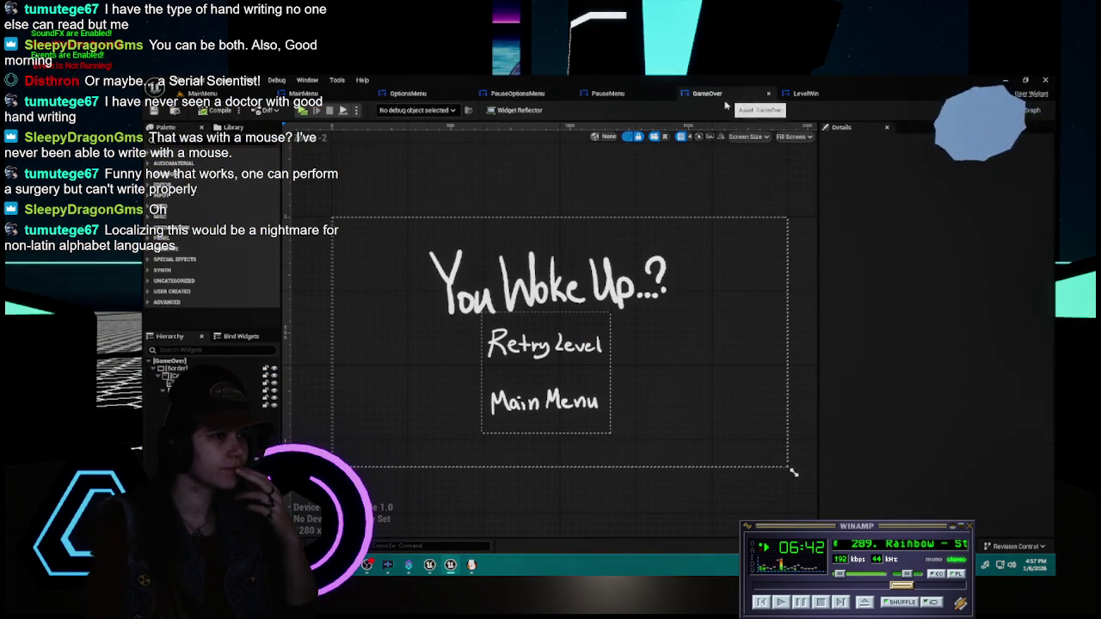
{"action": "left_click", "coordinate": [581, 282]}
{"action": "left_click", "coordinate": [952, 174]}
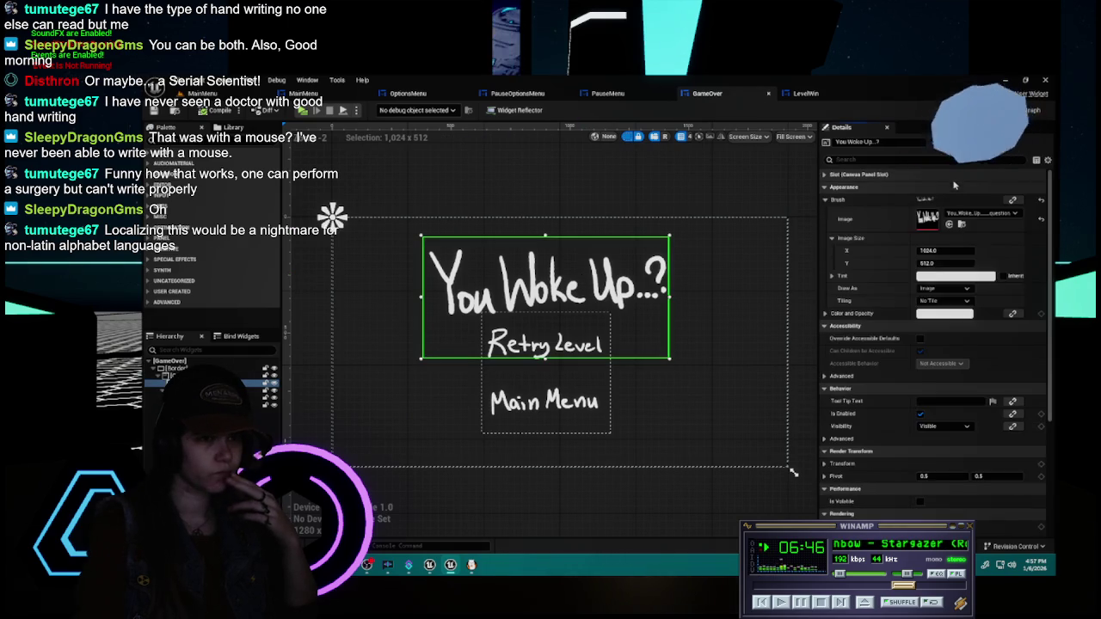
{"action": "left_click", "coordinate": [934, 175]}
{"action": "left_click", "coordinate": [946, 188]}
{"action": "left_click", "coordinate": [965, 243]}
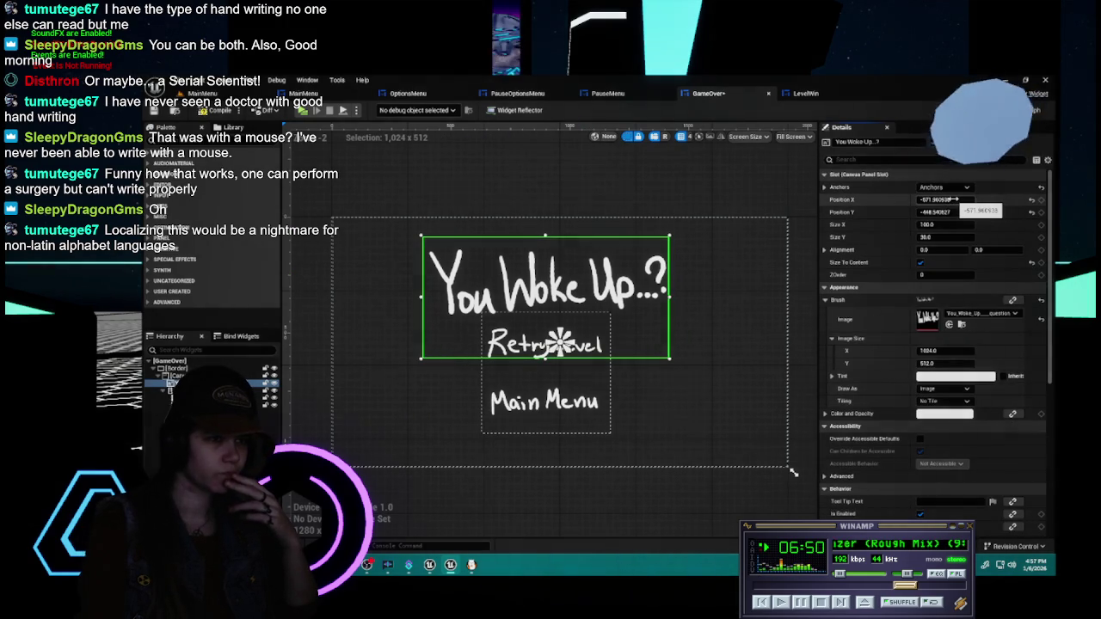
{"action": "left_click_drag", "start_coordinate": [952, 199], "coordinate": [958, 199]}
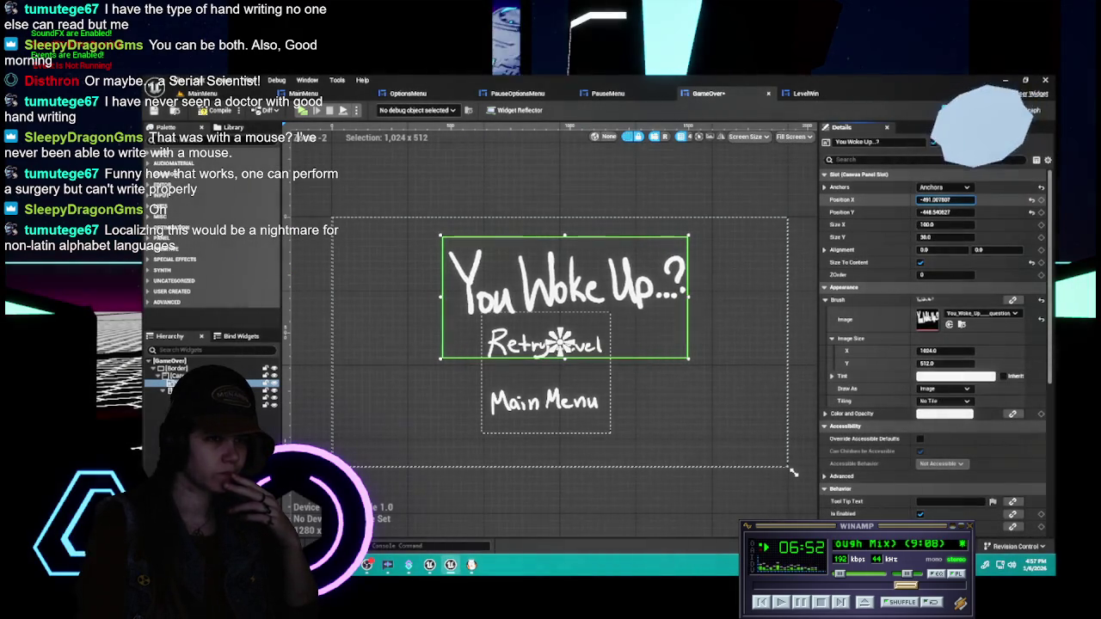
{"action": "left_click", "coordinate": [956, 198]}
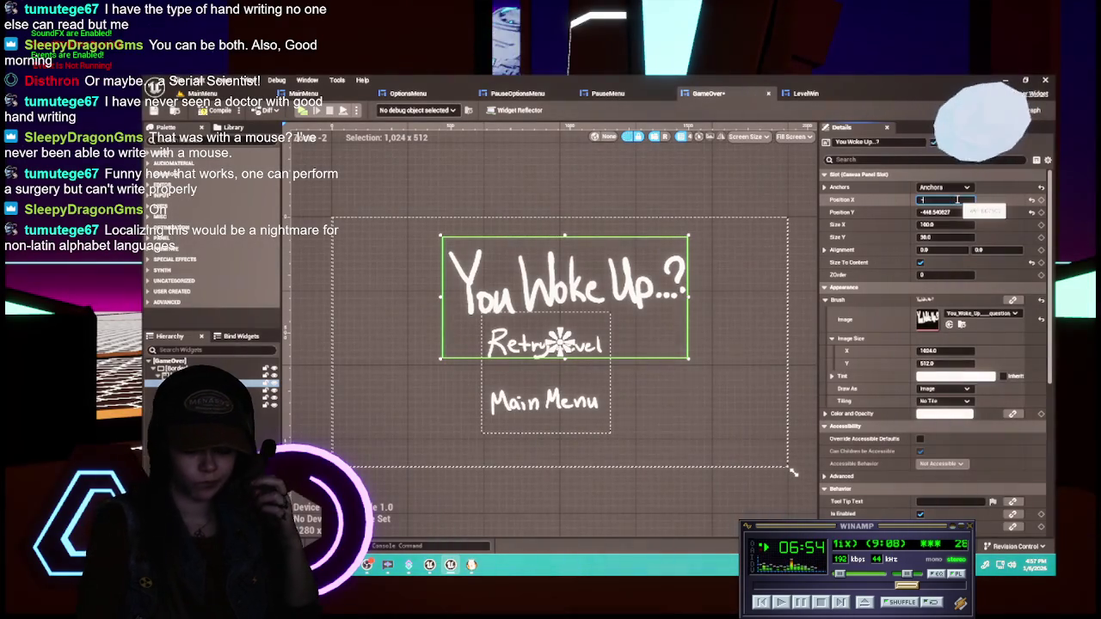
{"action": "type", "text": "80"}
{"action": "type", "text": "-500"}
{"action": "key", "text": "Return"}
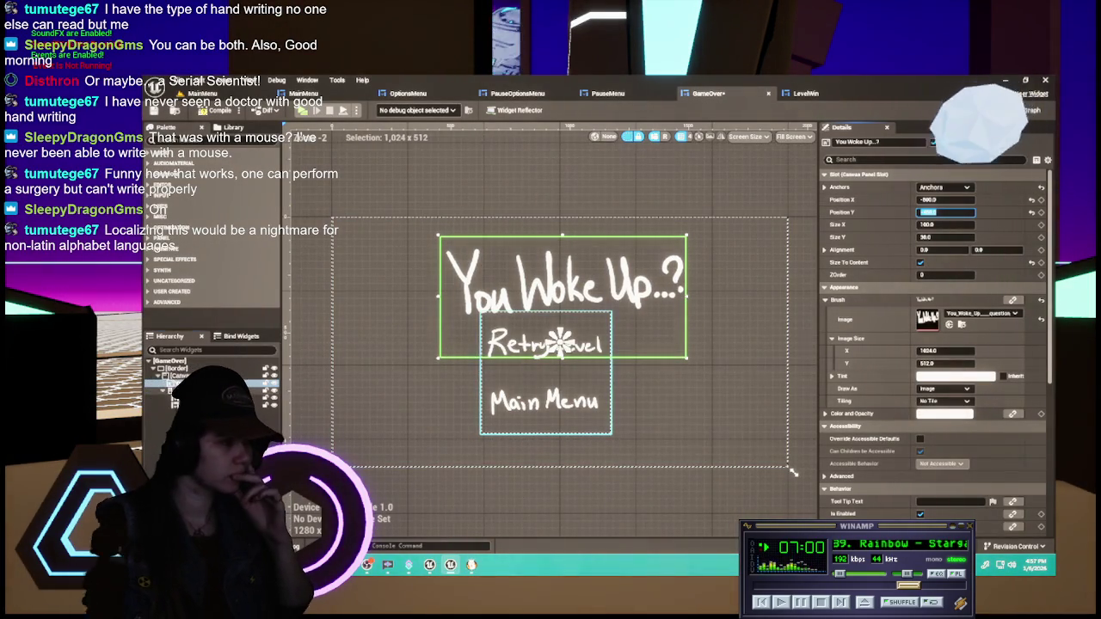
{"action": "left_click", "coordinate": [545, 404]}
- Centre-anchor the Retry Level/Main Menu group and set its vertical position to -130
{"action": "left_click", "coordinate": [943, 187]}
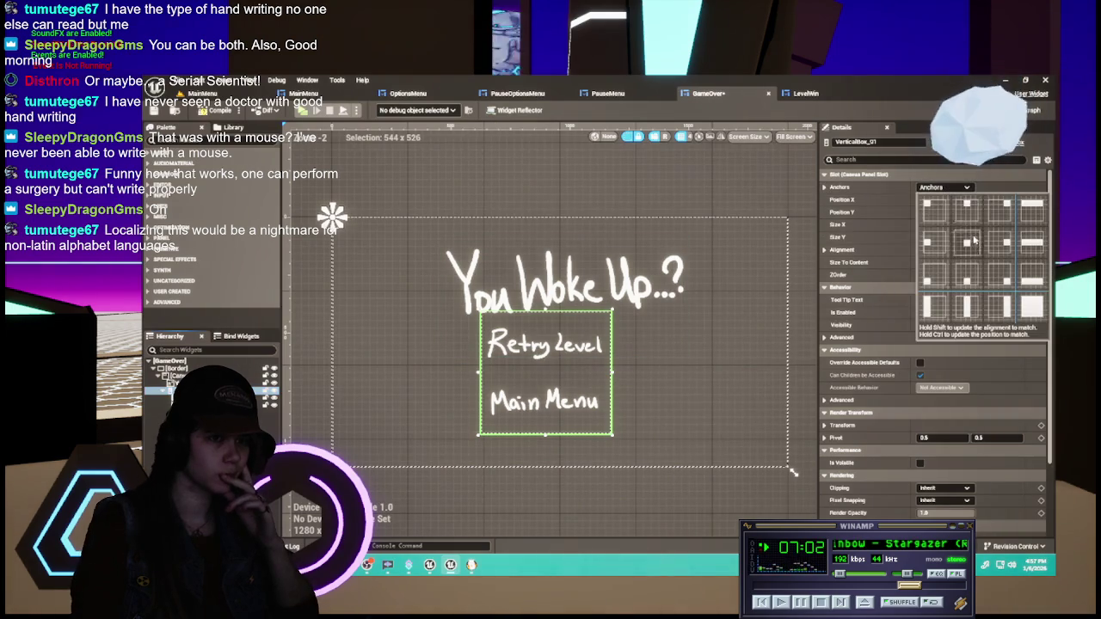
{"action": "left_click", "coordinate": [974, 240]}
{"action": "left_click", "coordinate": [956, 212]}
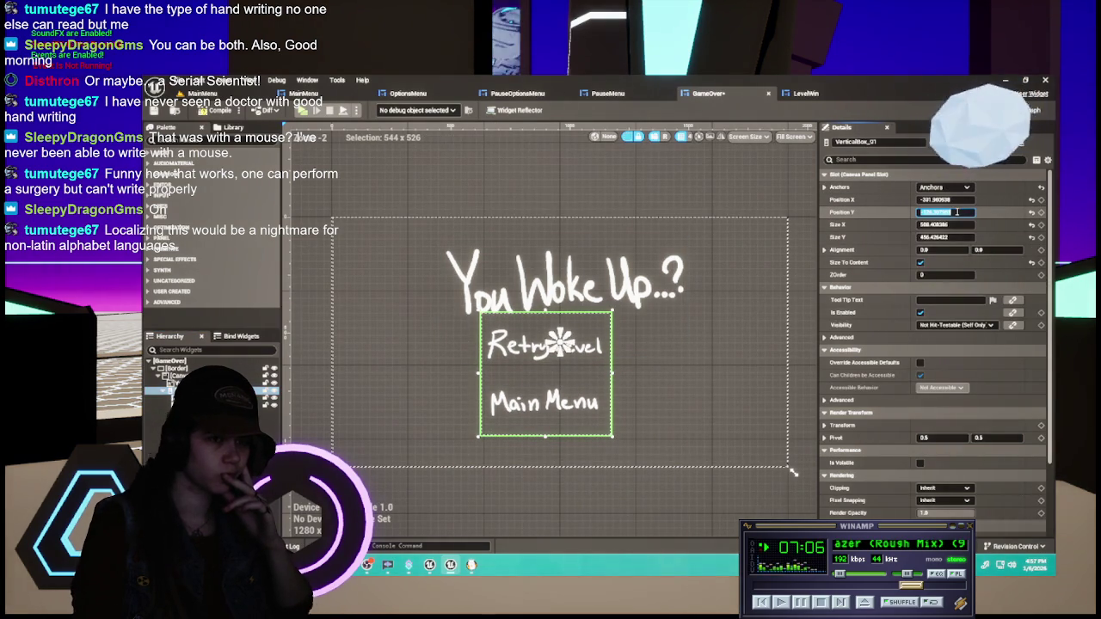
{"action": "type", "text": "0"}
{"action": "key", "text": "Return"}
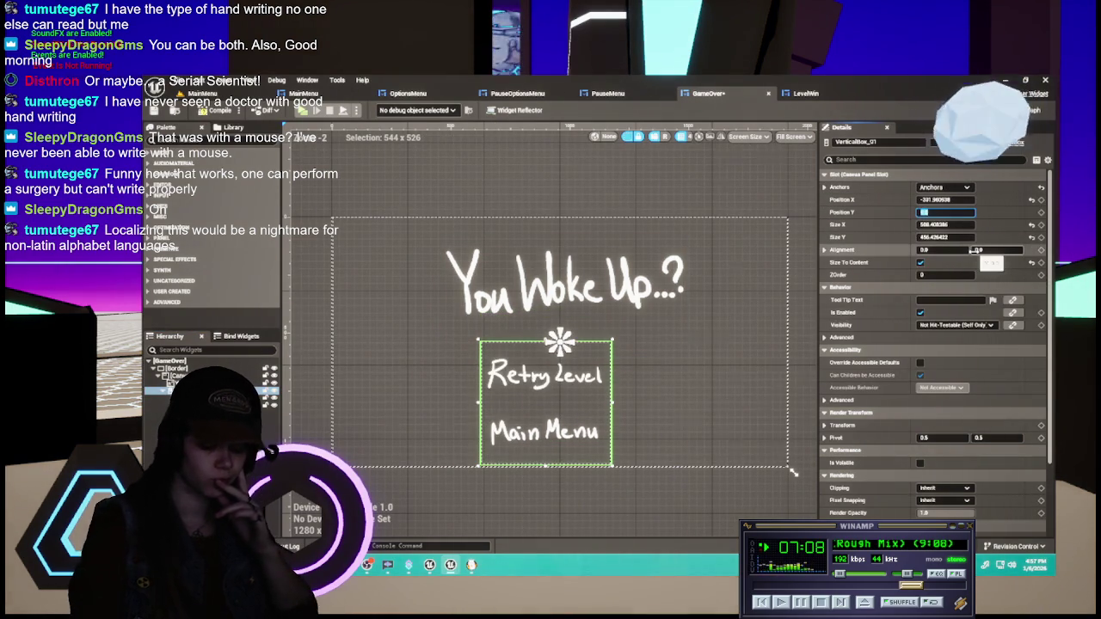
{"action": "left_click_drag", "start_coordinate": [977, 250], "coordinate": [989, 250]}
{"action": "type", "text": "100"}
{"action": "key", "text": "Return"}
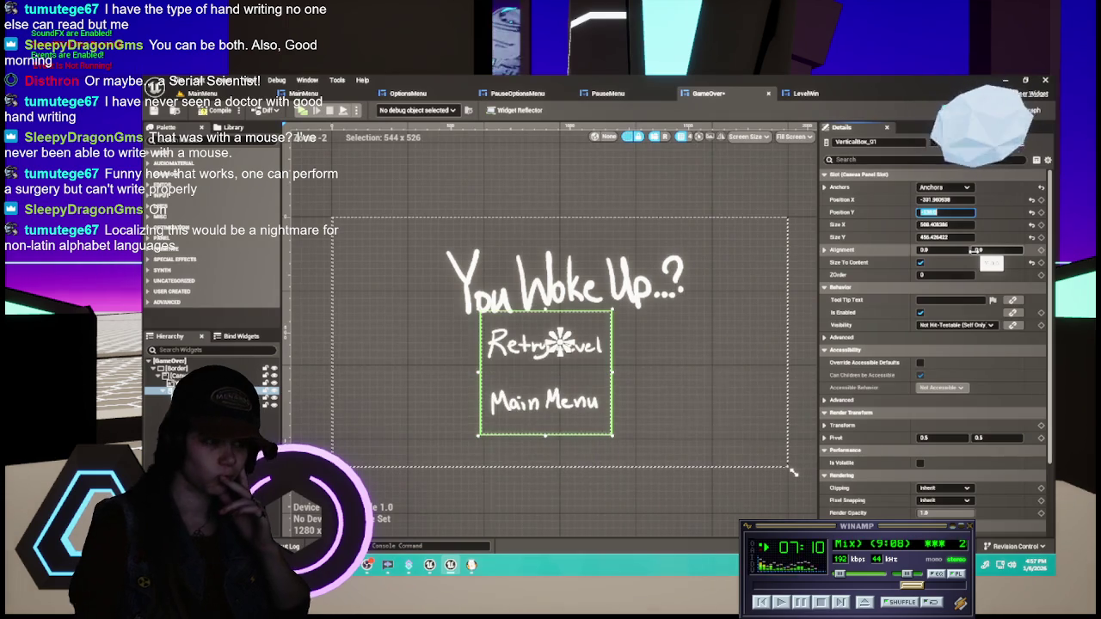
- Adjust the button group's horizontal position until it settles at -278
{"action": "left_click_drag", "start_coordinate": [946, 200], "coordinate": [1001, 199]}
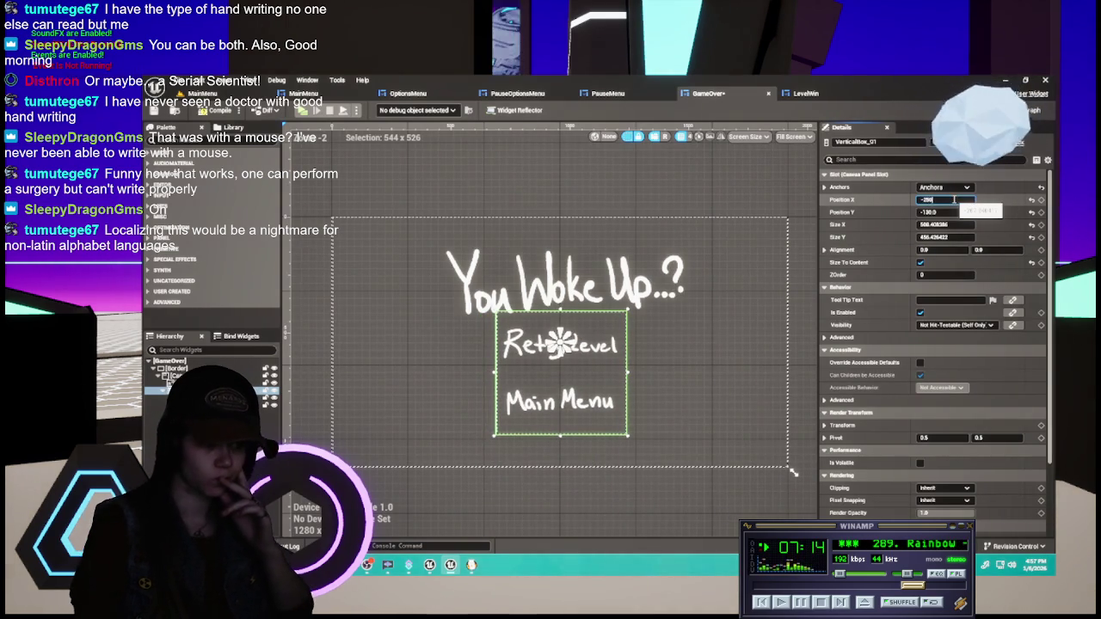
{"action": "key", "text": "Return"}
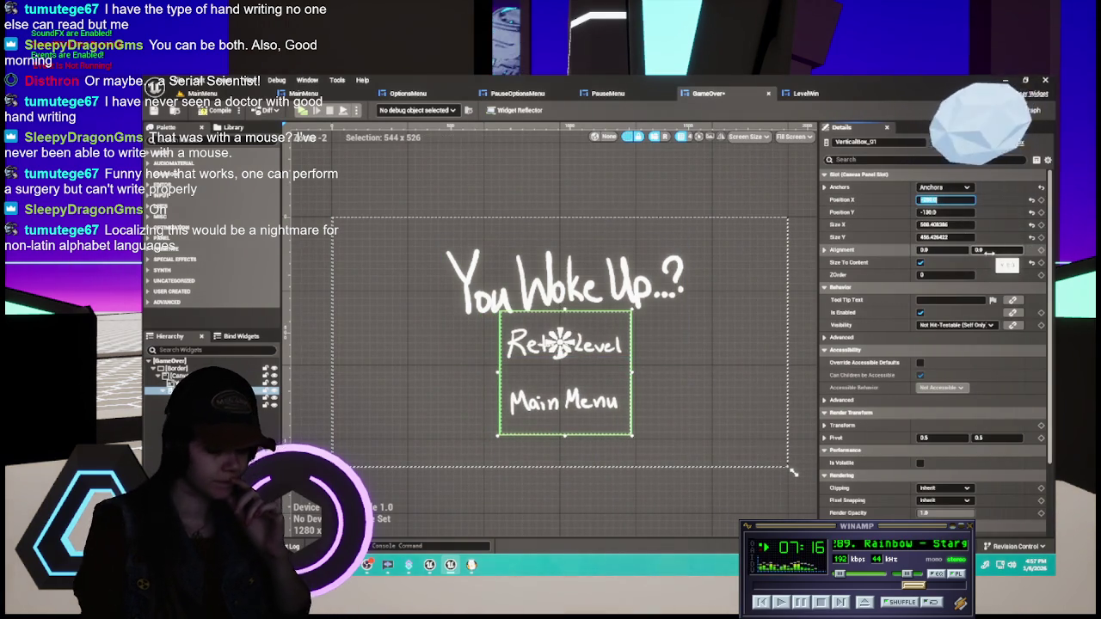
{"action": "type", "text": "-1"}
{"action": "key", "text": "Return"}
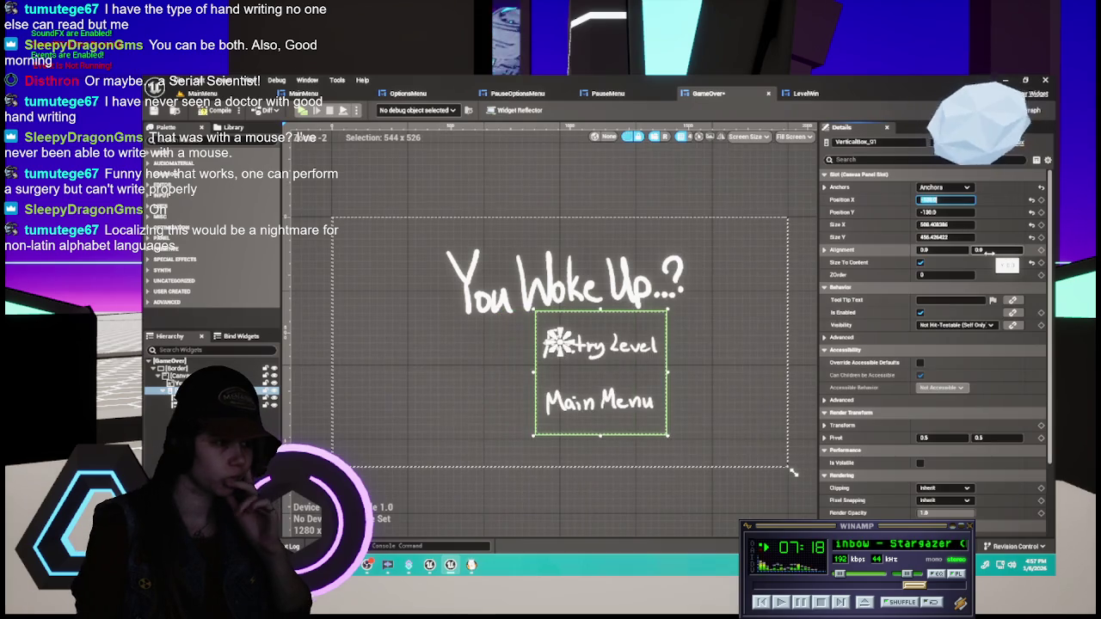
{"action": "key", "text": "Return"}
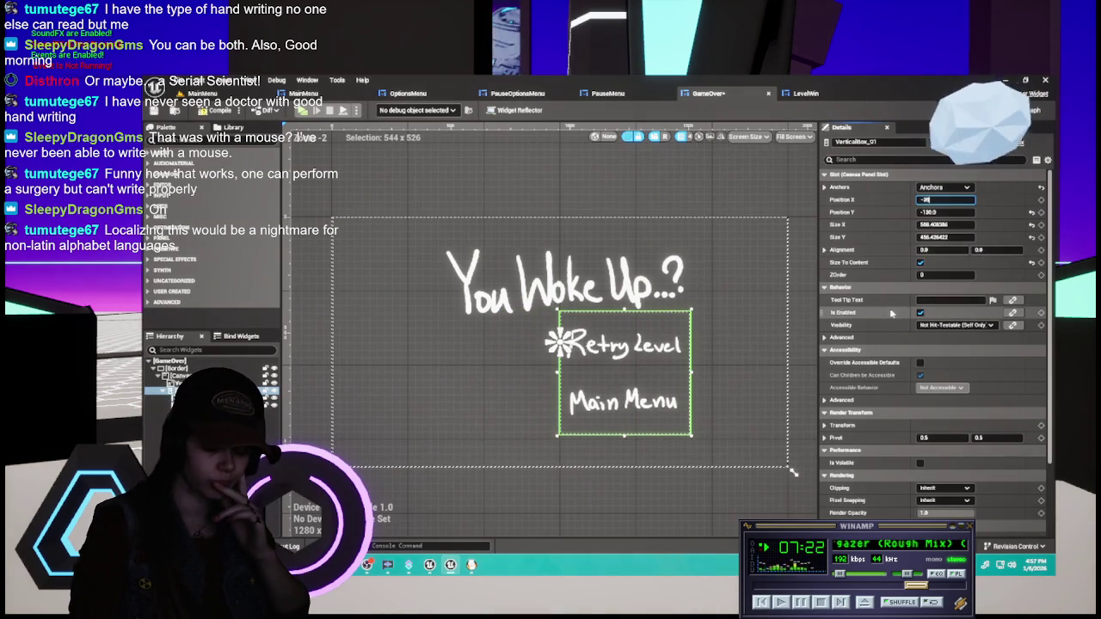
{"action": "key", "text": "Return"}
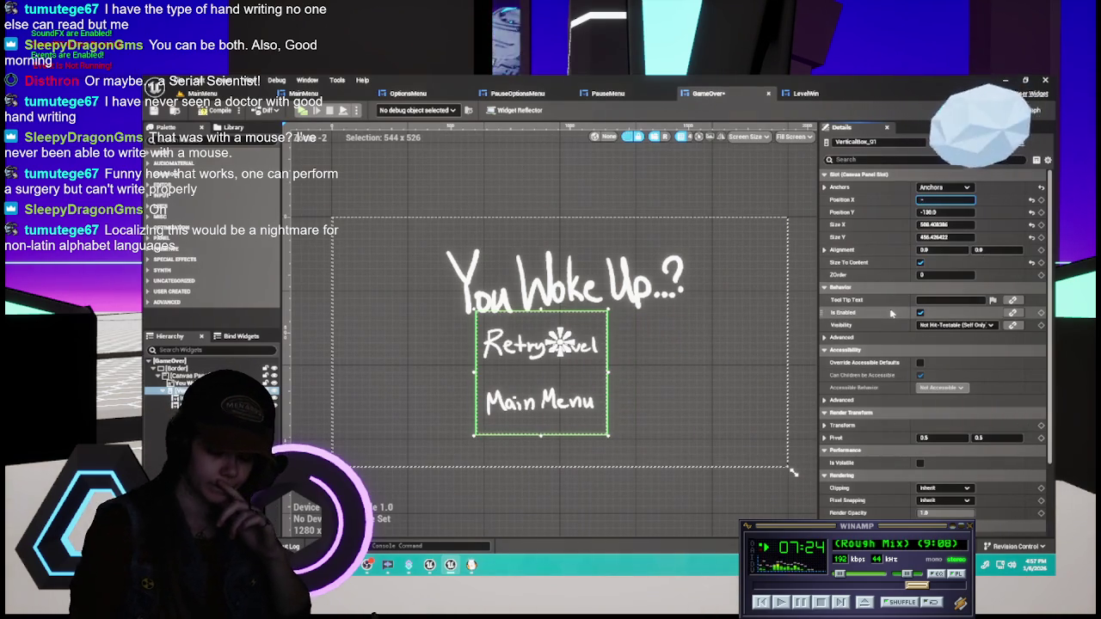
{"action": "type", "text": "30"}
{"action": "type", "text": "-250"}
{"action": "key", "text": "Return"}
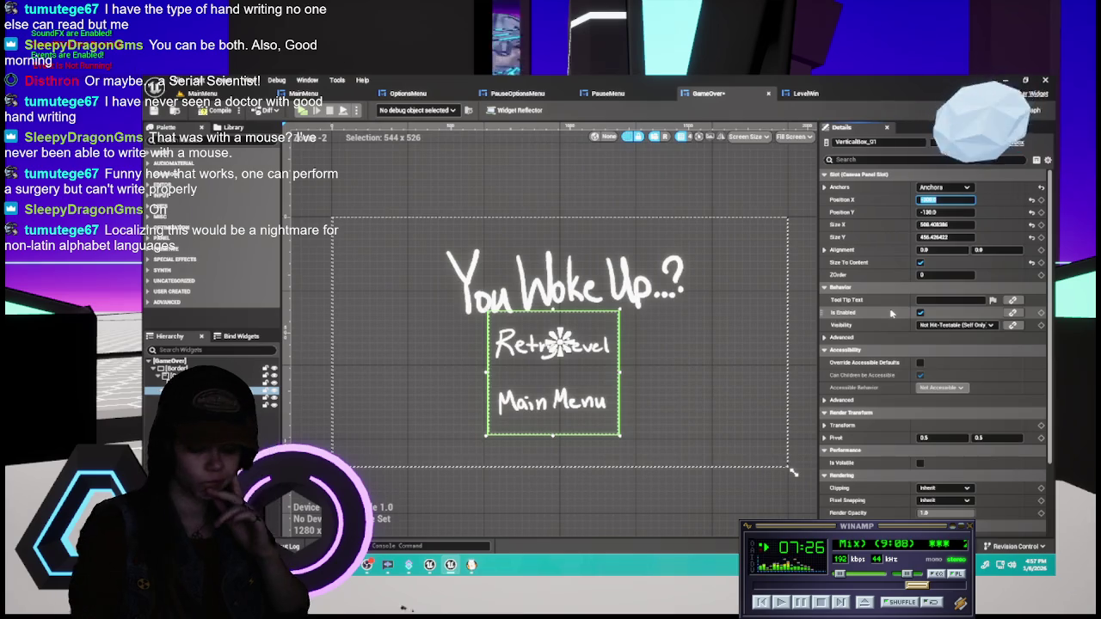
{"action": "key", "text": "Return"}
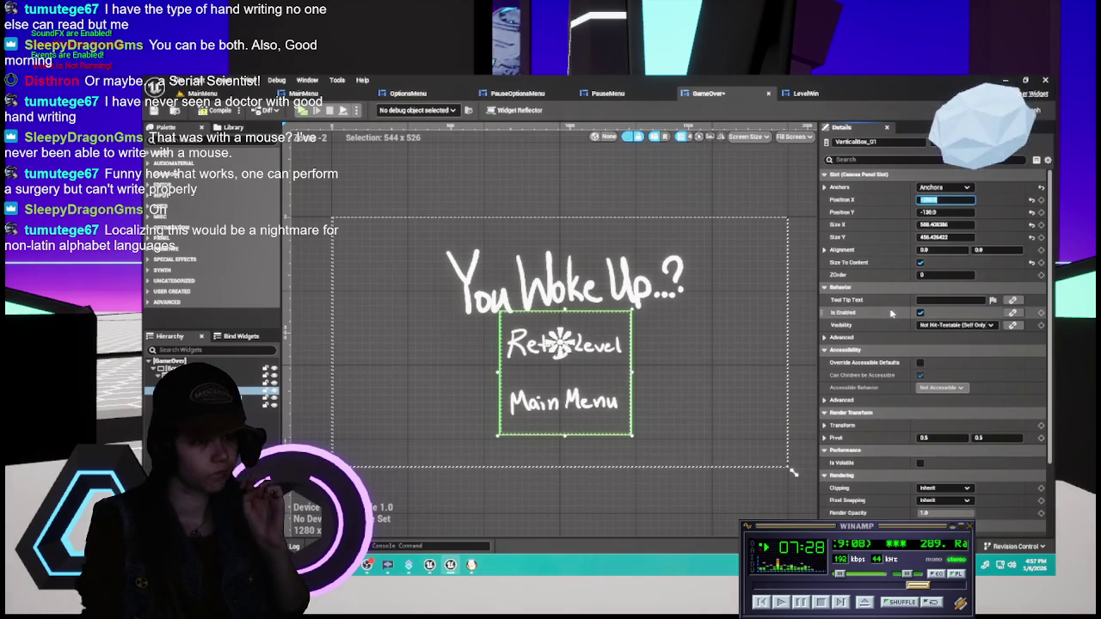
{"action": "type", "text": "-27"}
{"action": "key", "text": "Return"}
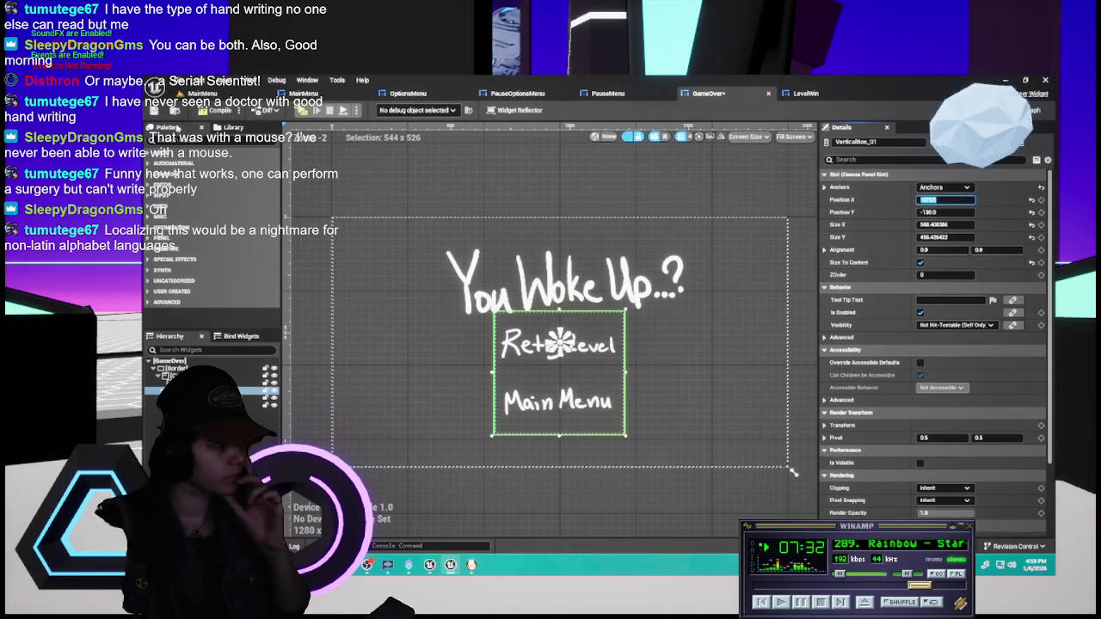
- Compile the GameOver widget and select LevelWin's outer border panel
{"action": "left_click", "coordinate": [205, 110]}
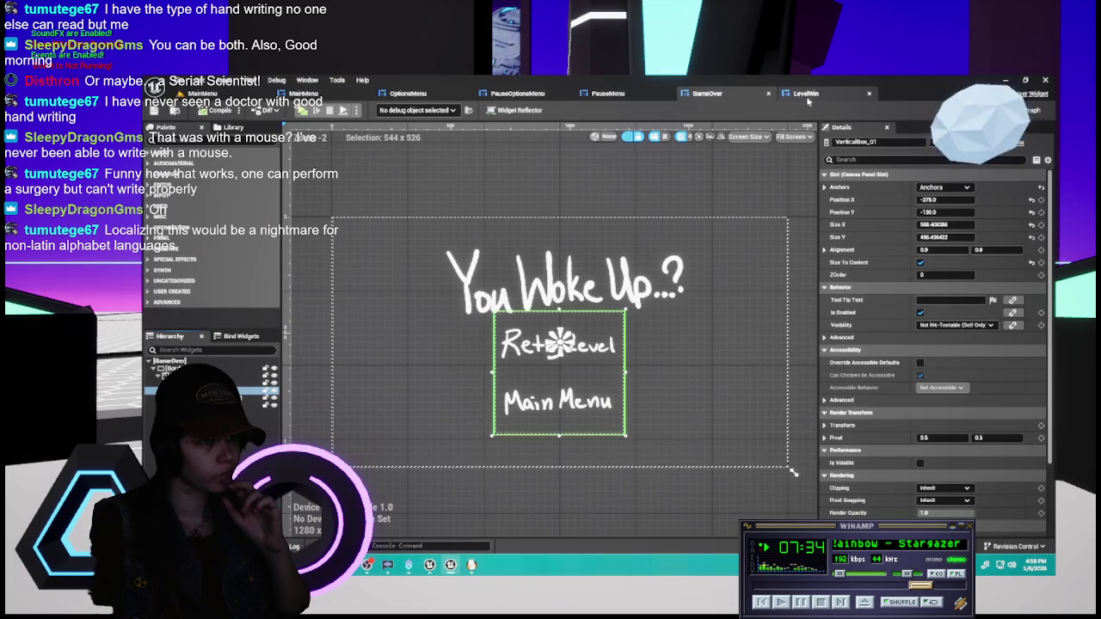
{"action": "left_click", "coordinate": [806, 93]}
{"action": "left_click", "coordinate": [387, 318]}
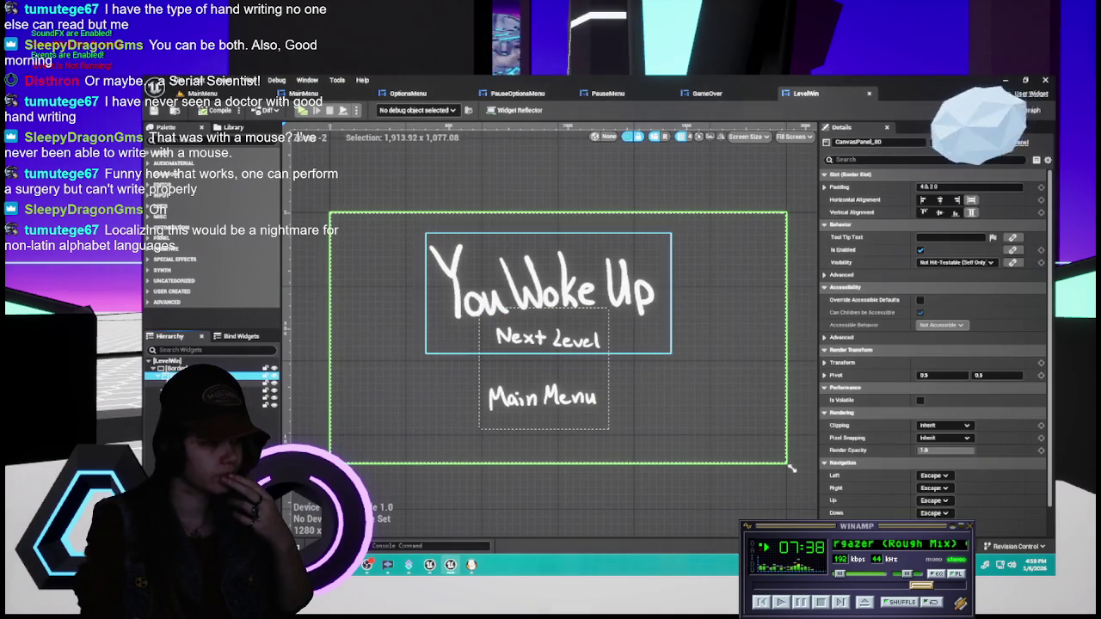
- Anchor the LevelWin You Woke Up title and button group to the canvas centre
{"action": "left_click", "coordinate": [533, 284]}
{"action": "left_click", "coordinate": [951, 190]}
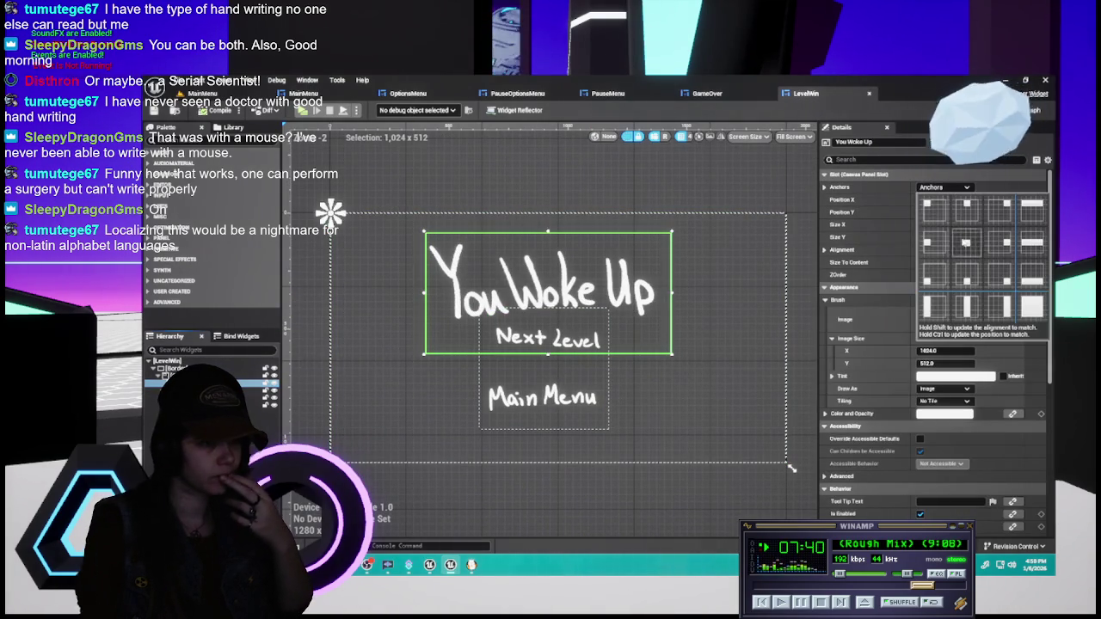
{"action": "left_click", "coordinate": [967, 247]}
{"action": "left_click", "coordinate": [543, 369]}
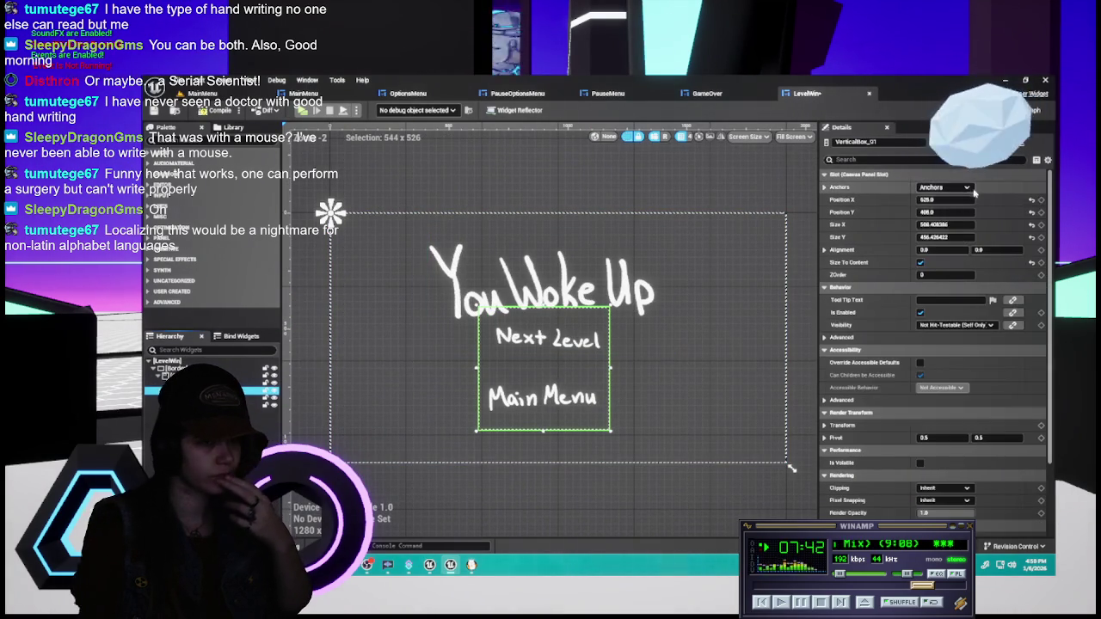
{"action": "left_click", "coordinate": [944, 186]}
{"action": "left_click", "coordinate": [966, 245]}
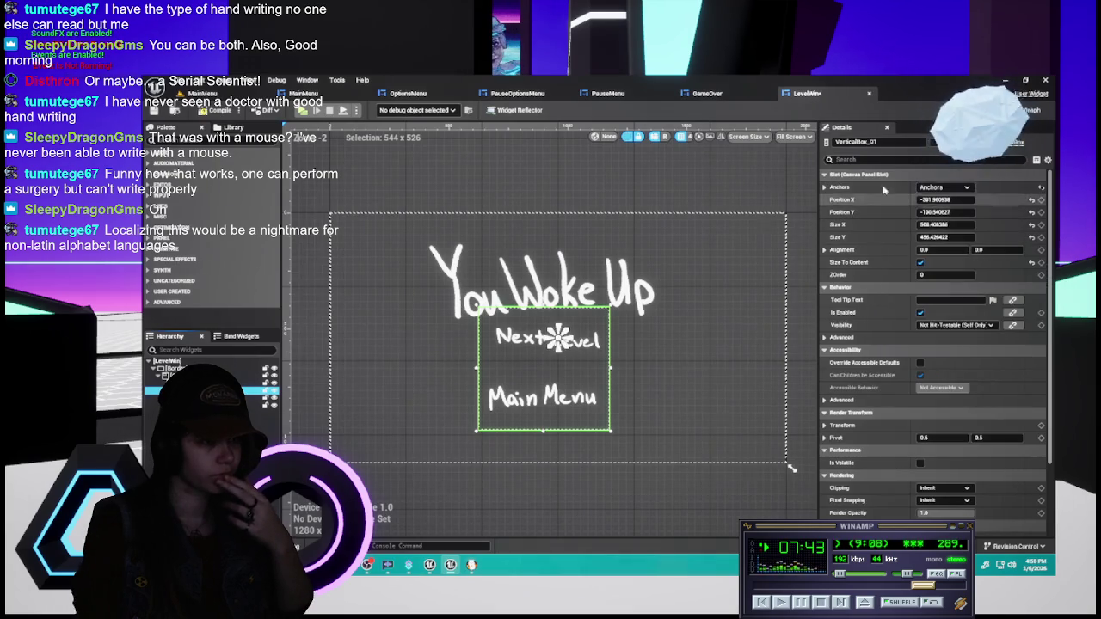
- After comparing with GameOver, set the LevelWin button stack's Position X to -278 and edit Position Y
{"action": "left_click", "coordinate": [720, 93]}
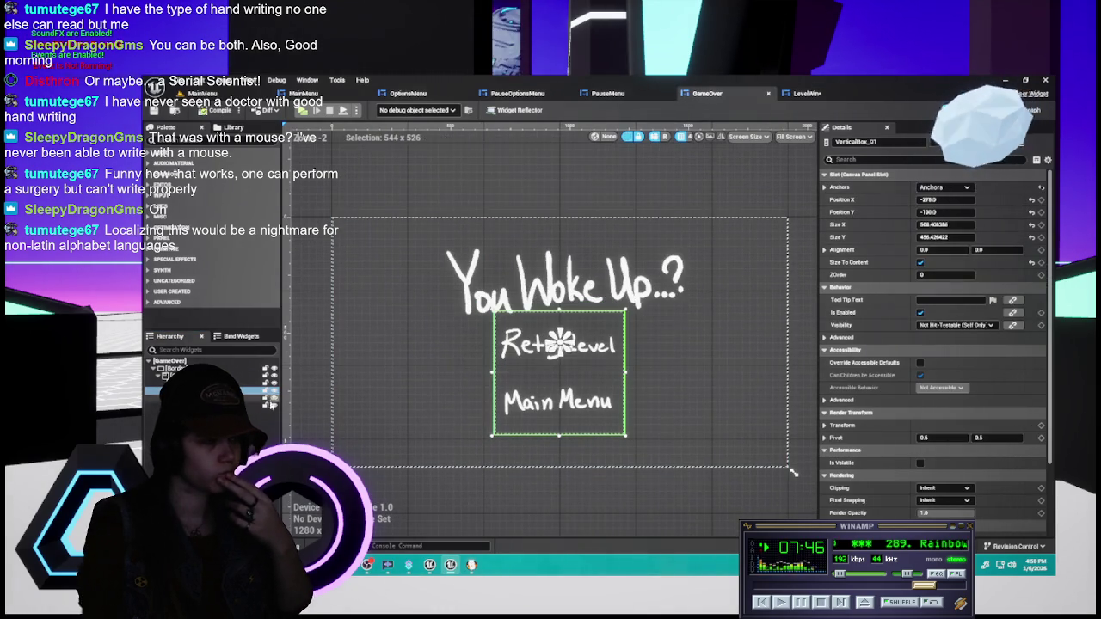
{"action": "left_click", "coordinate": [807, 93]}
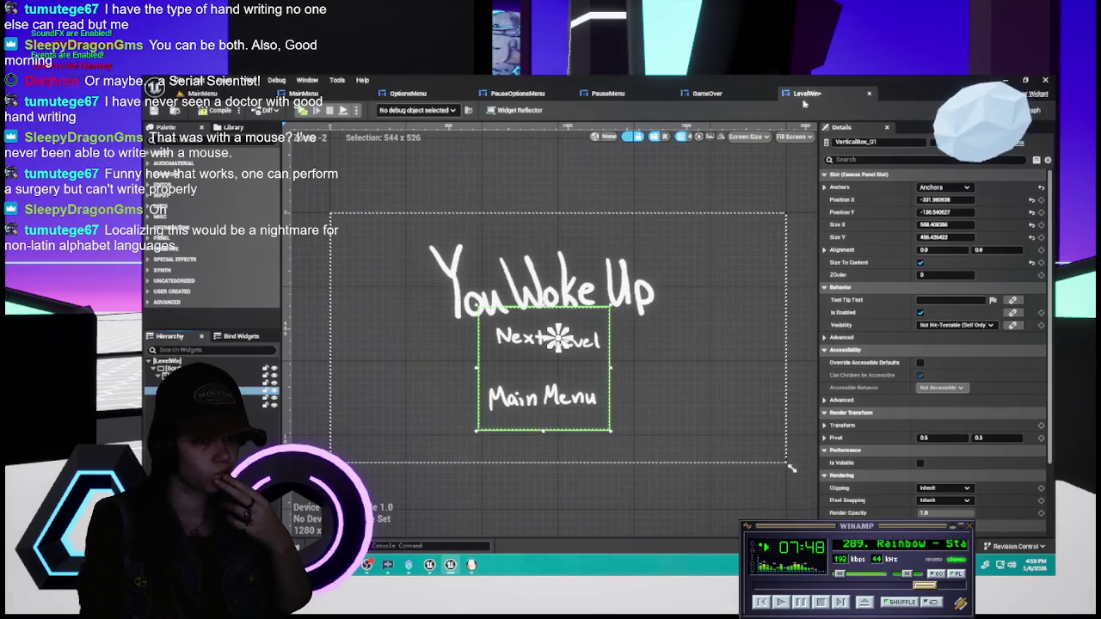
{"action": "left_click", "coordinate": [944, 199]}
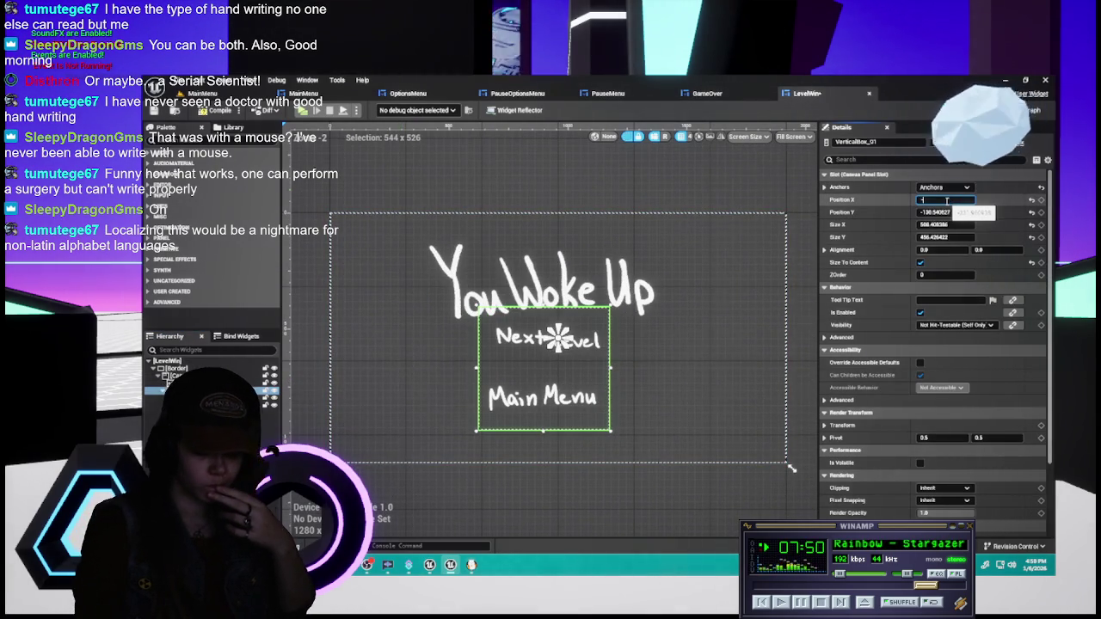
{"action": "key", "text": "Return"}
{"action": "left_click", "coordinate": [944, 211]}
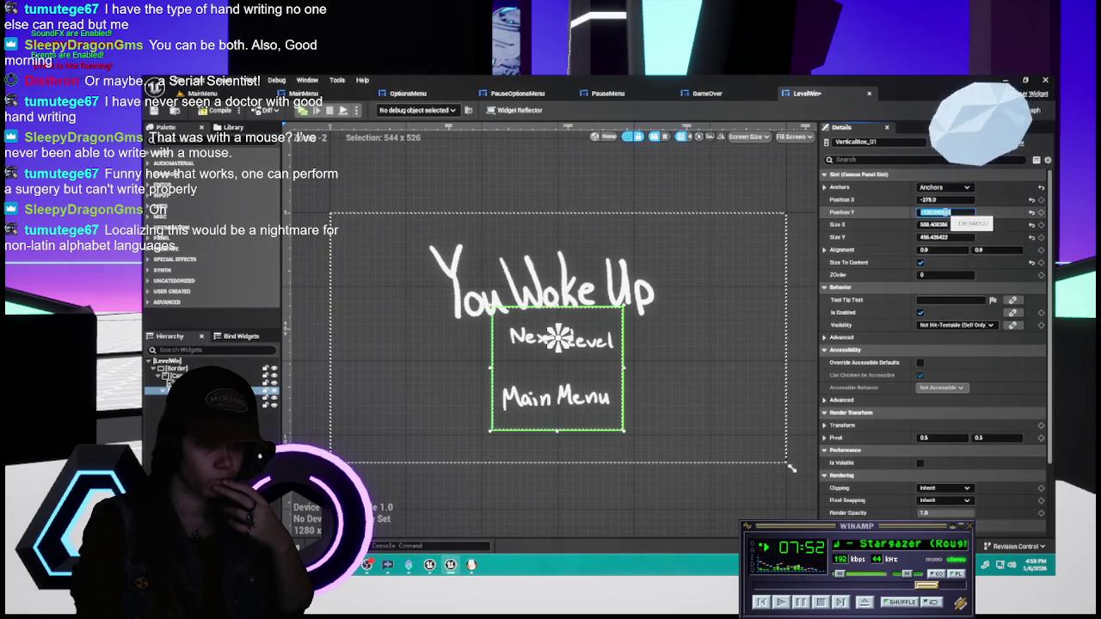
{"action": "double_click", "coordinate": [944, 212]}
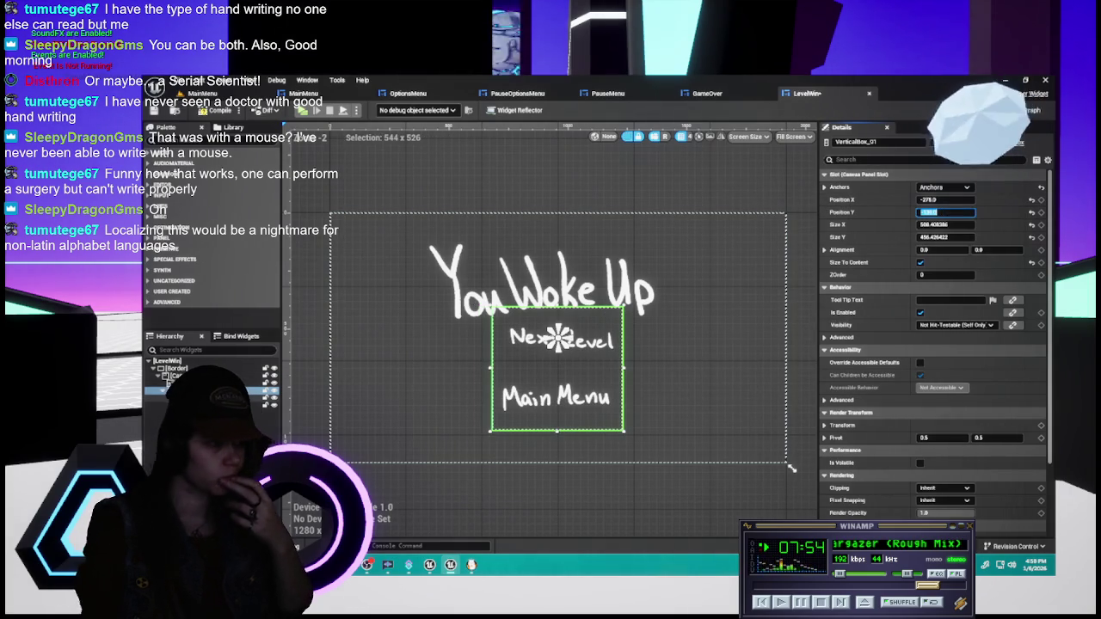
{"action": "left_click", "coordinate": [789, 466]}
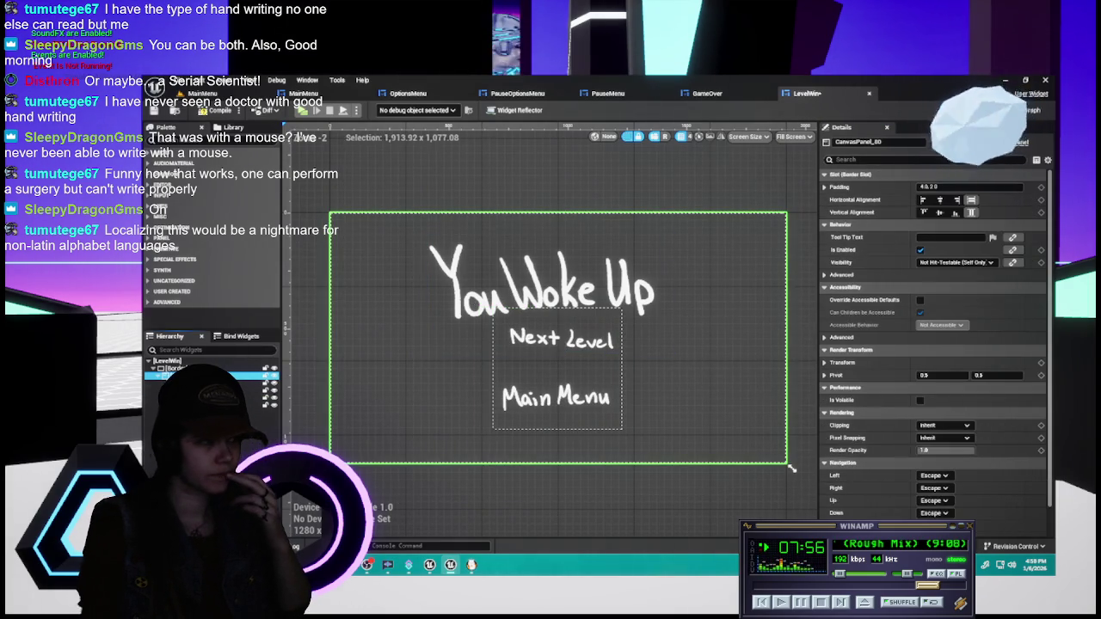
{"action": "left_click", "coordinate": [721, 96]}
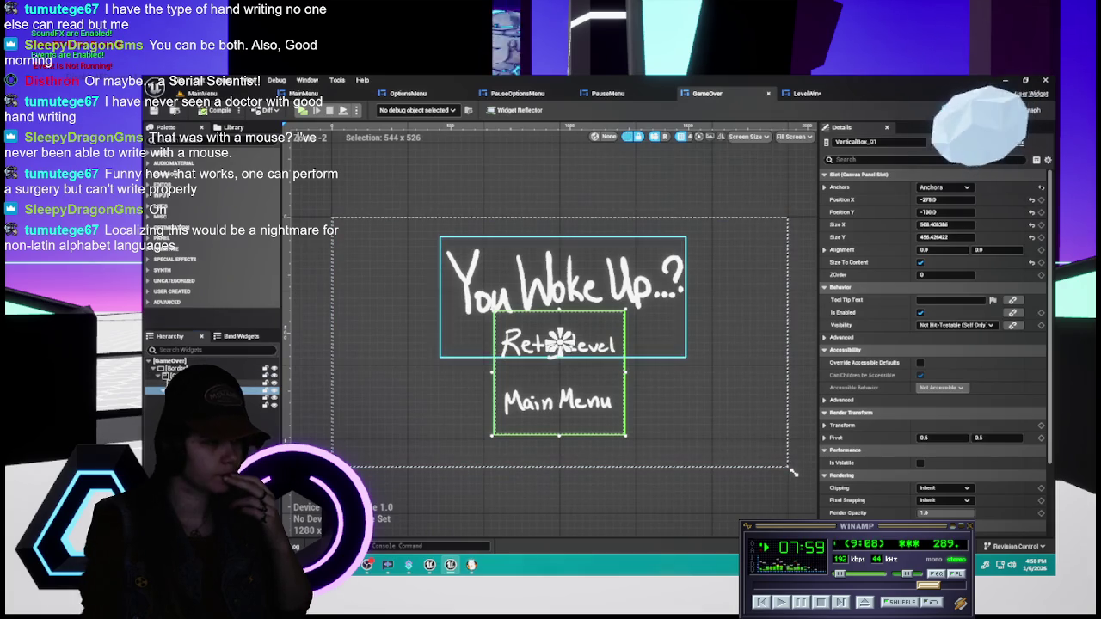
- Set the LevelWin title to Position X -800 and Y -450, matching GameOver's title
{"action": "left_click", "coordinate": [563, 297]}
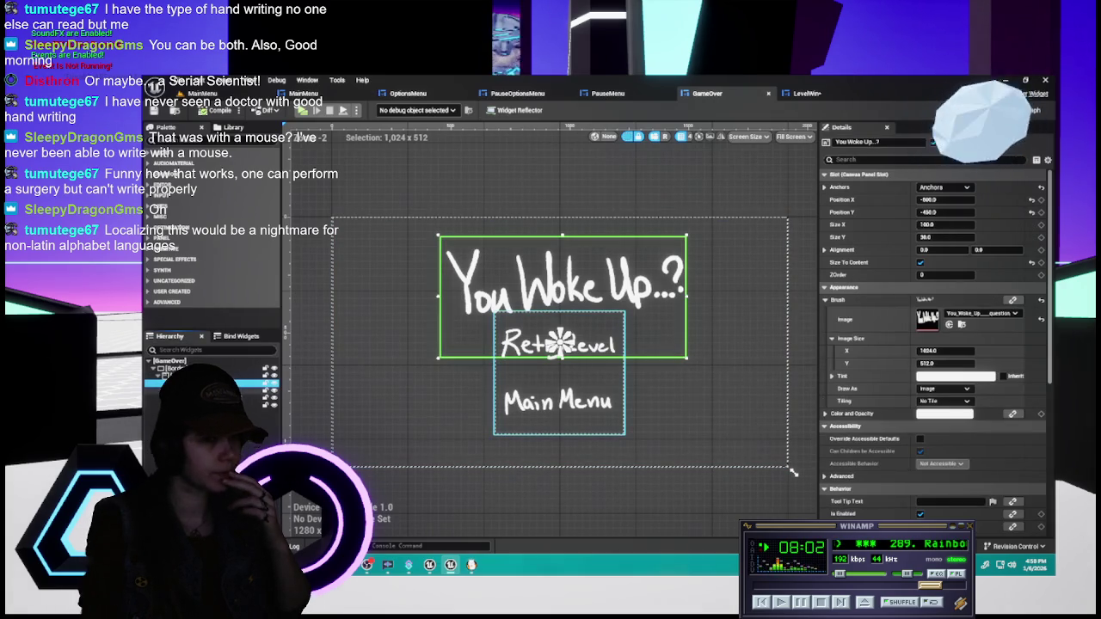
{"action": "left_click", "coordinate": [807, 93]}
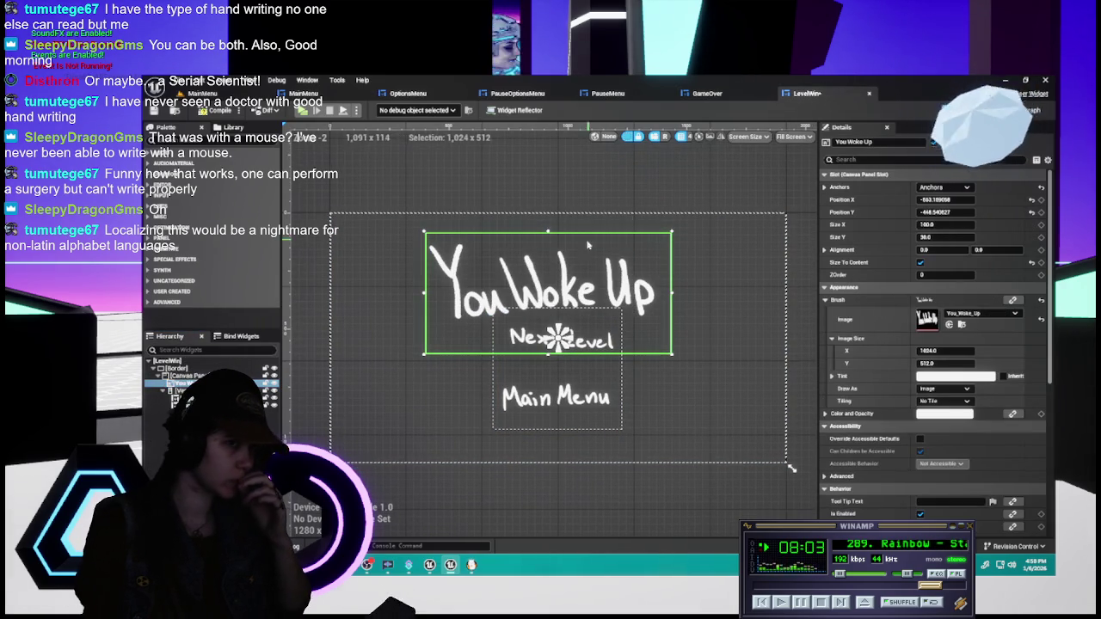
{"action": "left_click", "coordinate": [944, 199]}
{"action": "type", "text": "00"}
{"action": "key", "text": "Return"}
{"action": "left_click", "coordinate": [942, 213]}
{"action": "type", "text": "-450"}
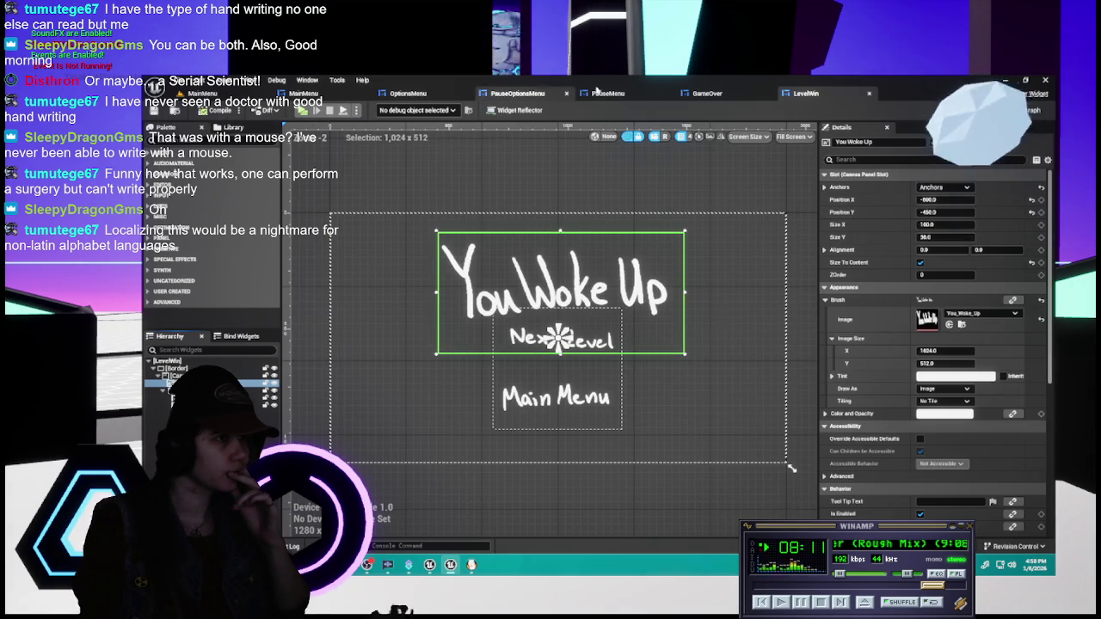
- Compare title placement between the GameOver and LevelWin widgets, then return to the level
{"action": "left_click", "coordinate": [696, 93]}
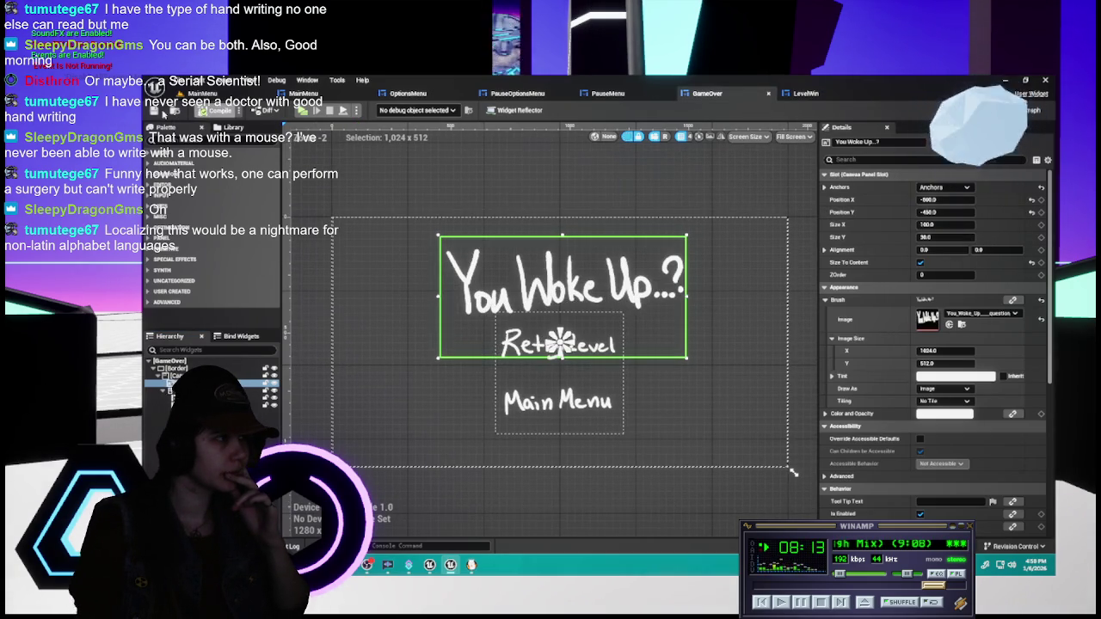
{"action": "left_click", "coordinate": [804, 92]}
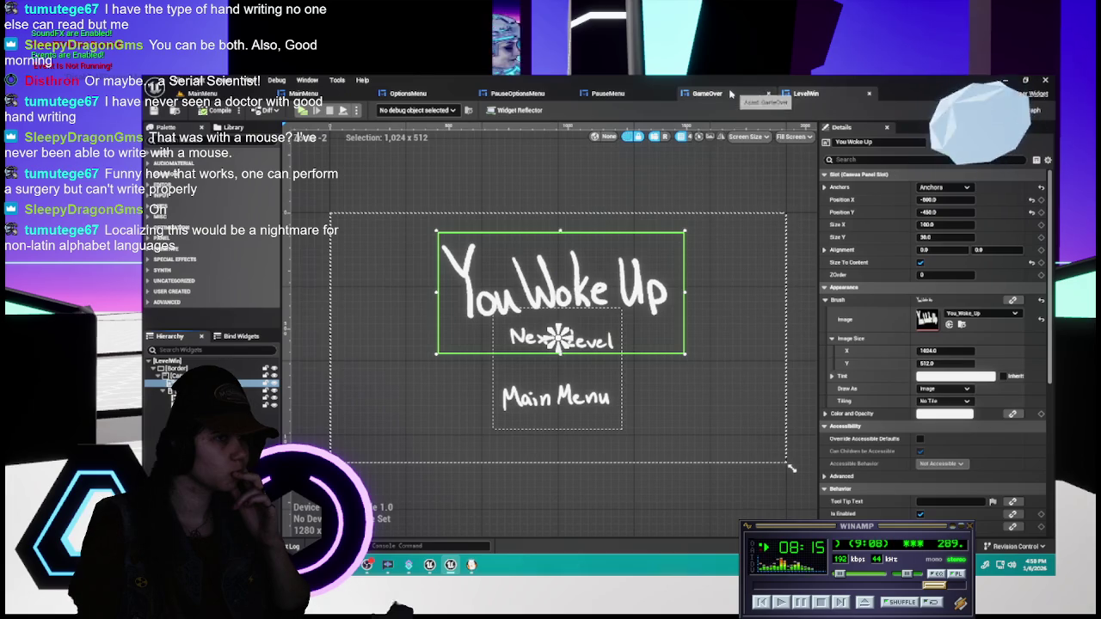
{"action": "left_click", "coordinate": [730, 93]}
{"action": "left_click", "coordinate": [808, 94]}
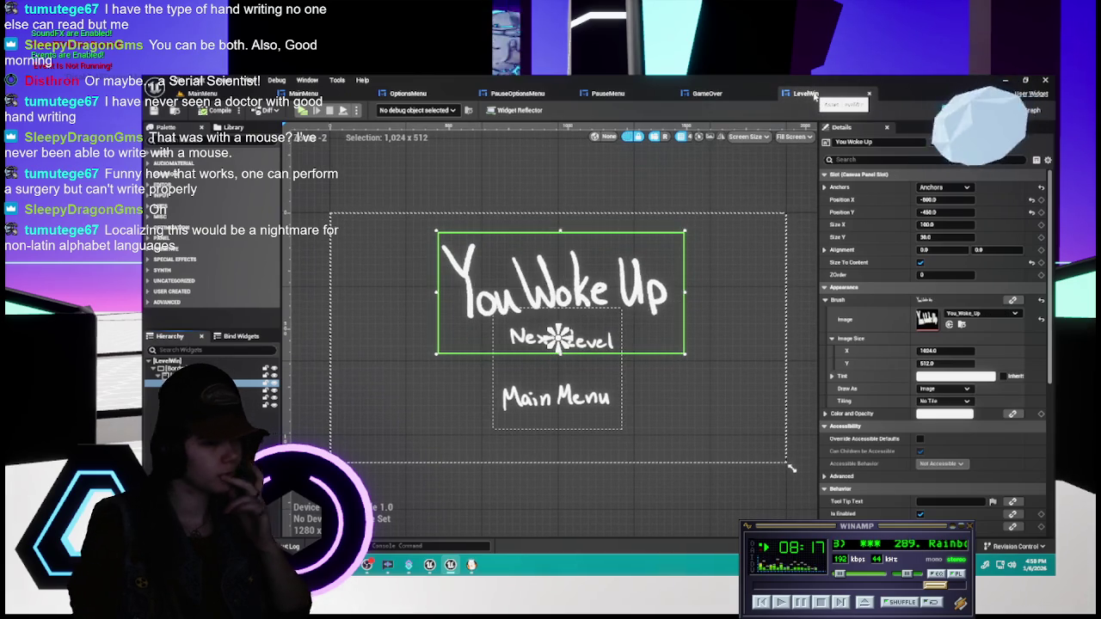
{"action": "left_click", "coordinate": [748, 93]}
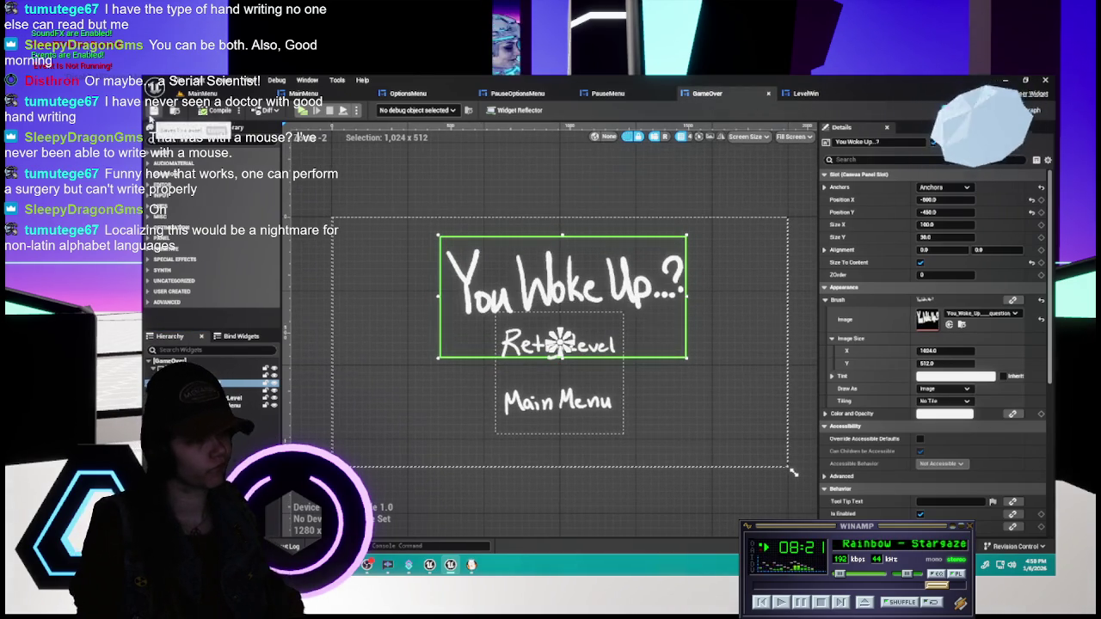
{"action": "left_click", "coordinate": [832, 97]}
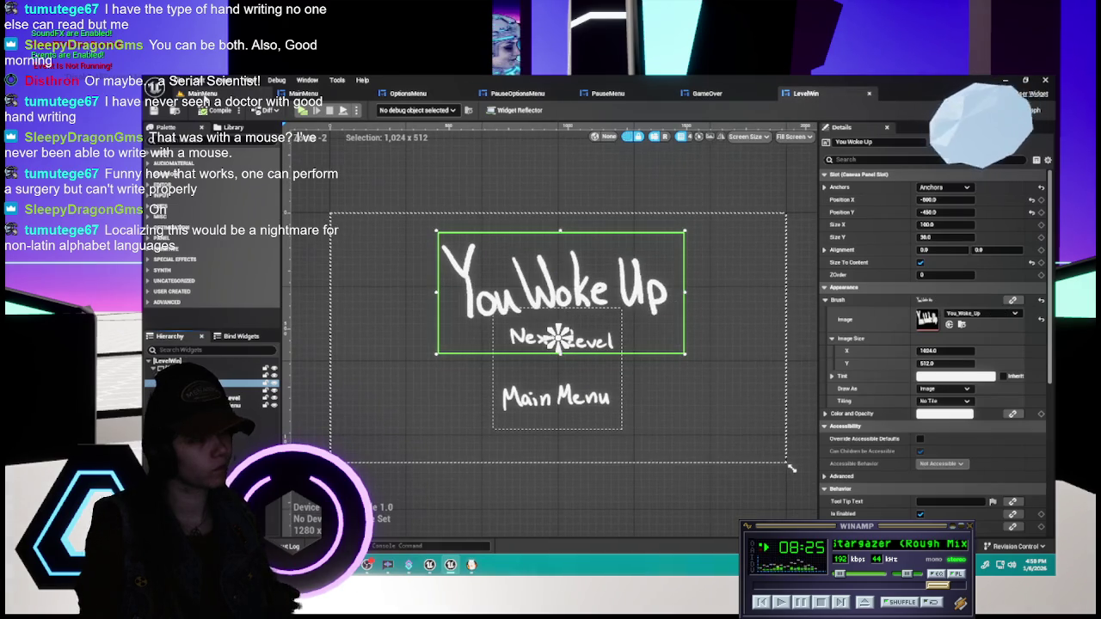
{"action": "left_click", "coordinate": [175, 96]}
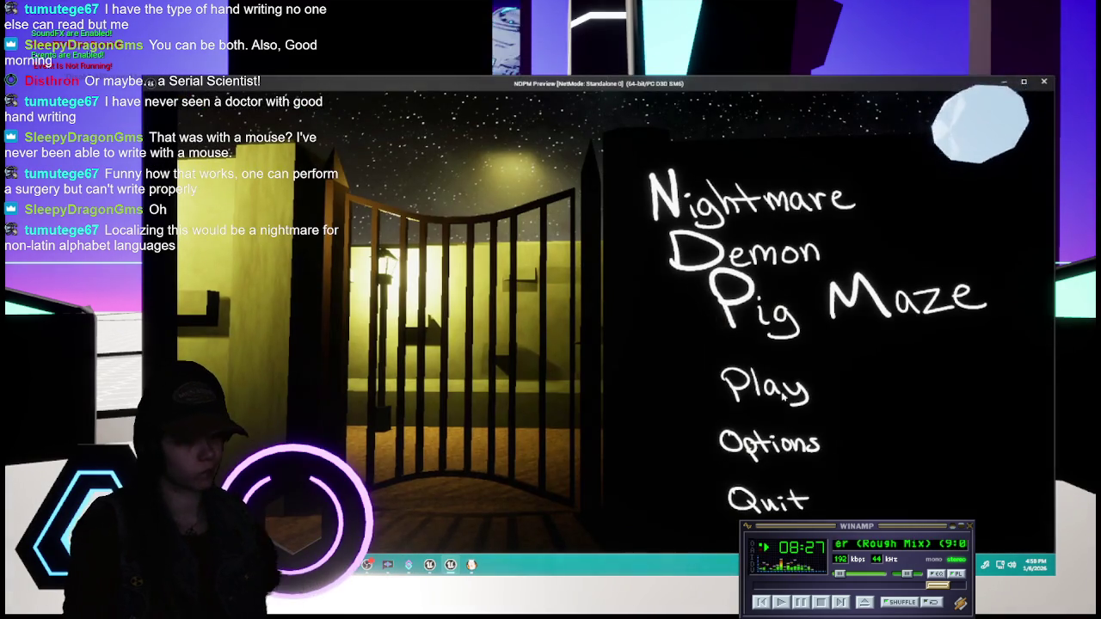
- In the play preview, visit Options, go Back, and start the game
{"action": "left_click", "coordinate": [769, 442]}
{"action": "left_click", "coordinate": [595, 438]}
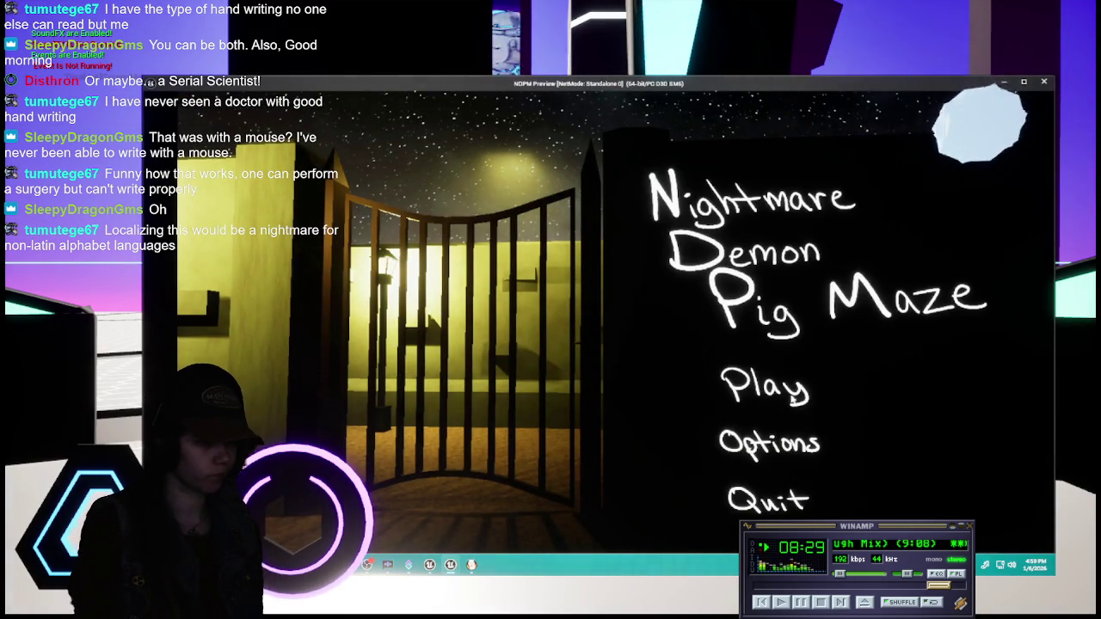
{"action": "left_click", "coordinate": [766, 385]}
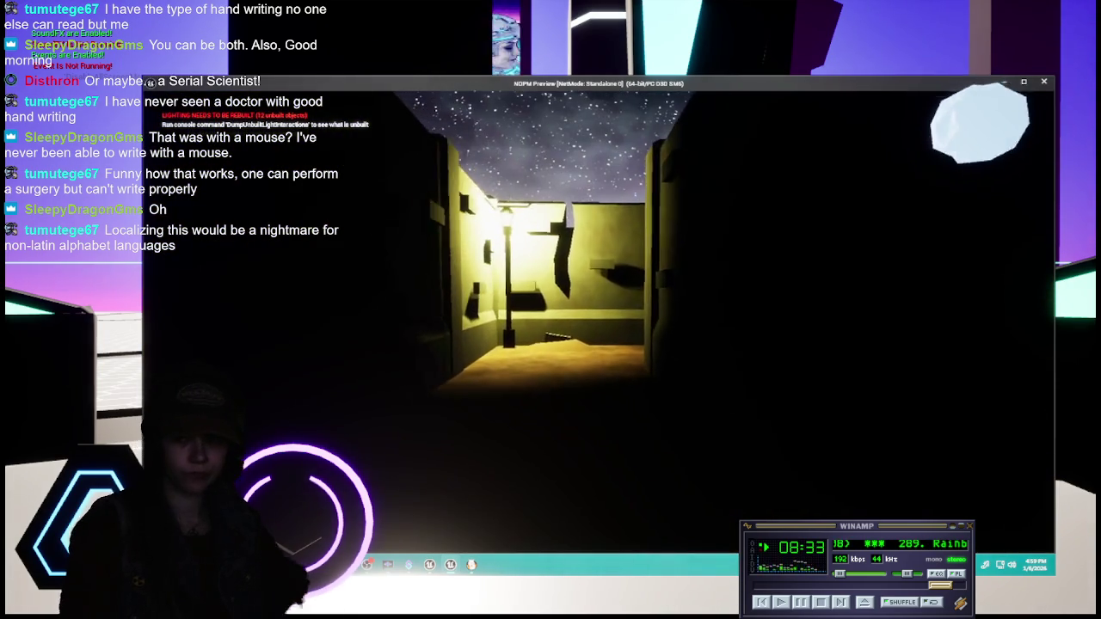
- Walk the maze with W, opening the barred gate with E, until game over, then choose Main Menu
{"action": "key", "text": "w"}
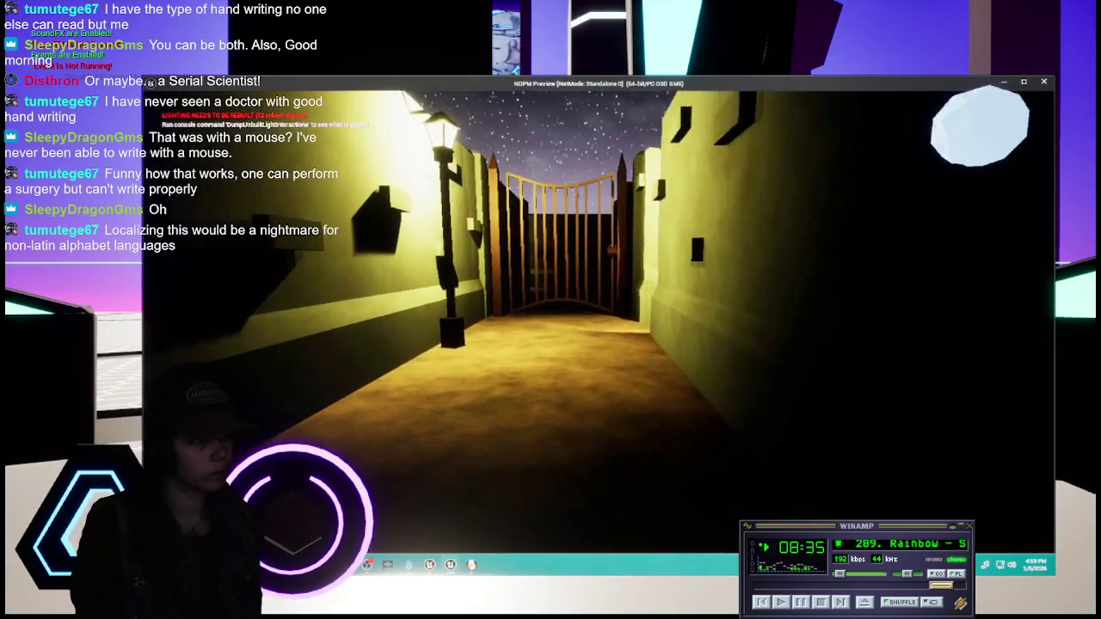
{"action": "key", "text": "w"}
{"action": "key", "text": "w"}
{"action": "key", "text": "w"}
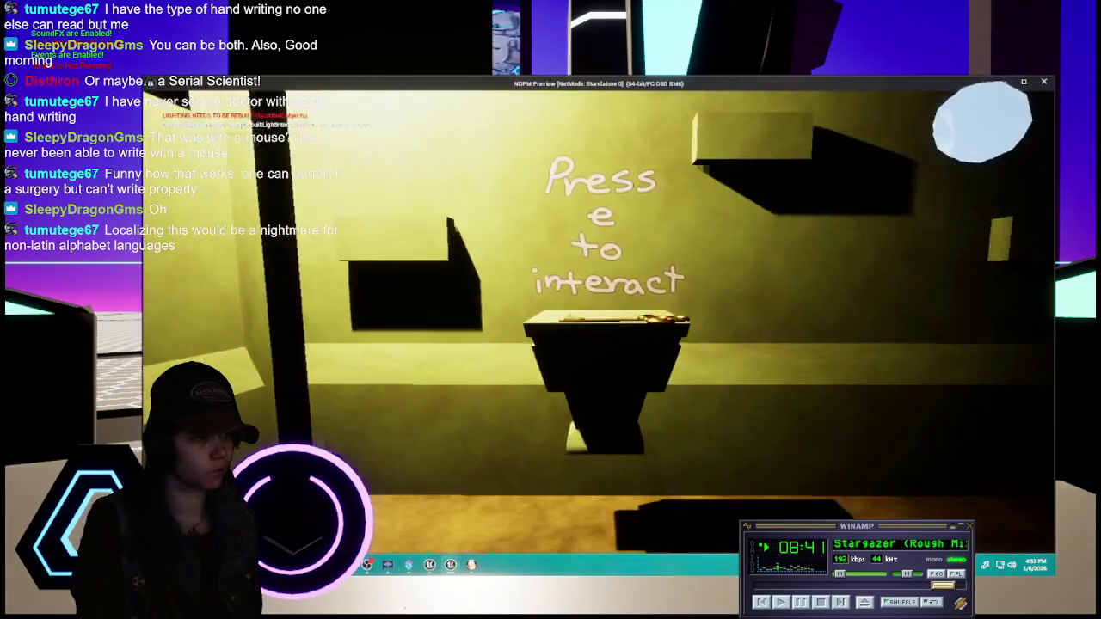
{"action": "key", "text": "w"}
{"action": "key", "text": "w"}
{"action": "key", "text": "w"}
{"action": "key", "text": "w"}
{"action": "key", "text": "e"}
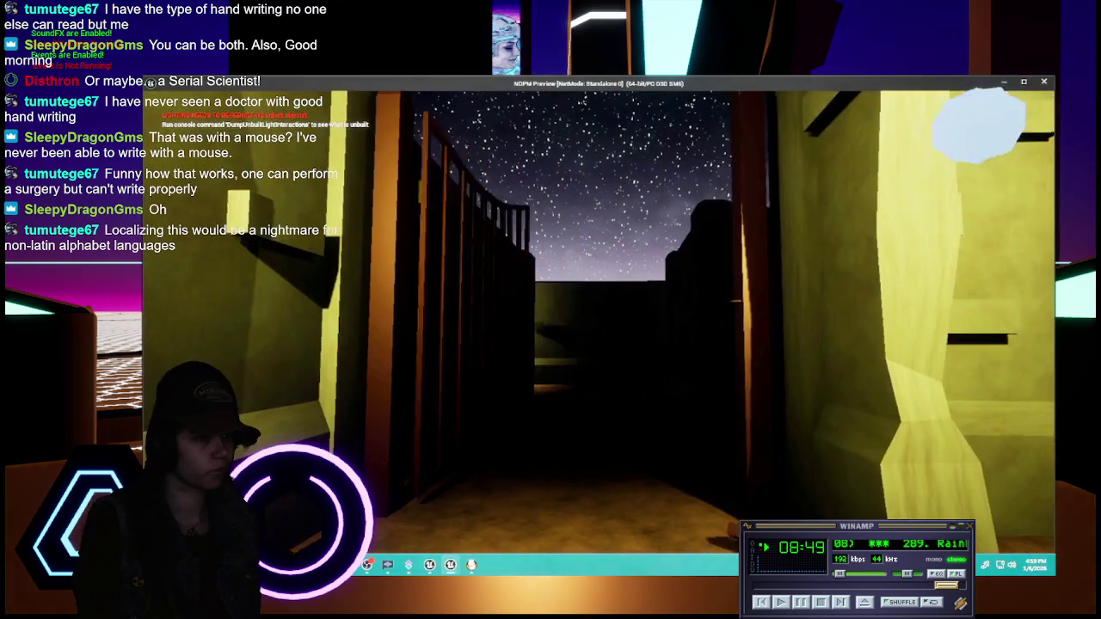
{"action": "key", "text": "w"}
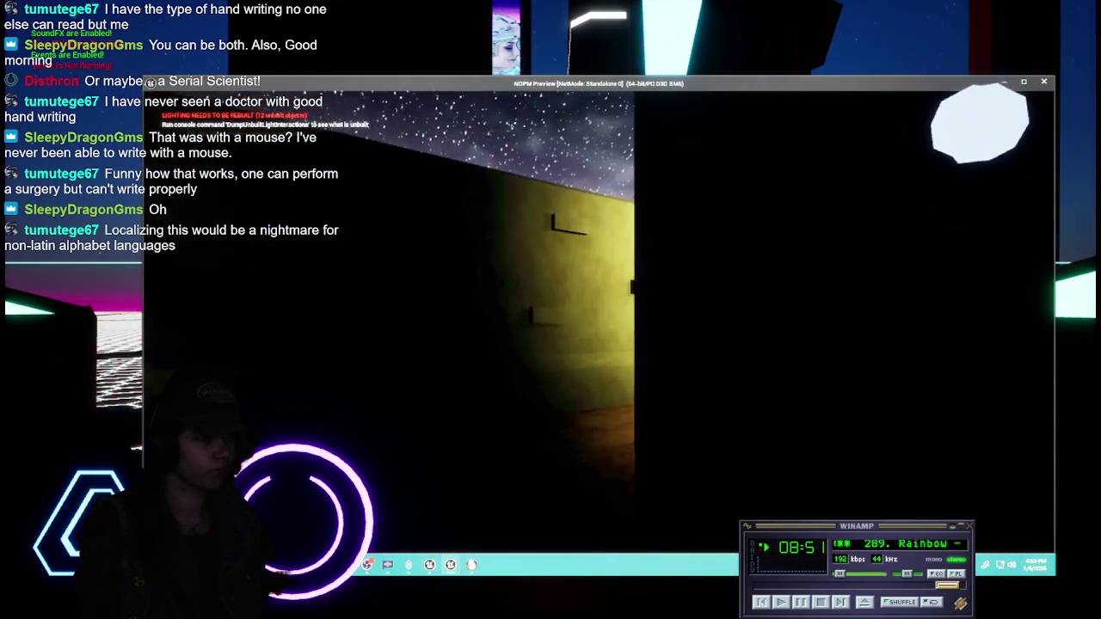
{"action": "key", "text": "w"}
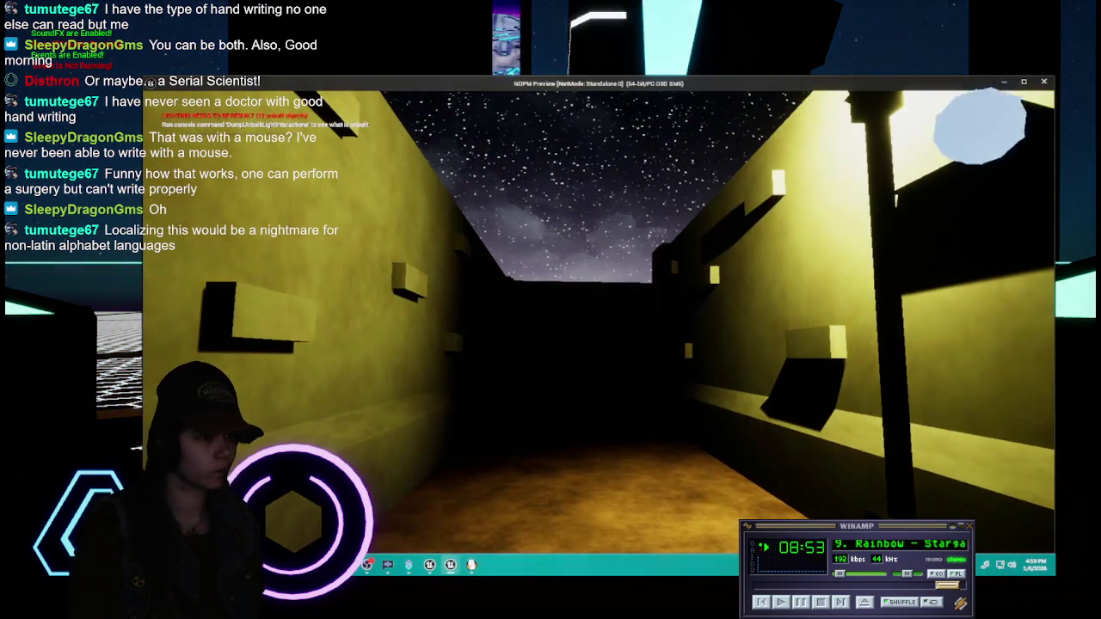
{"action": "key", "text": "w"}
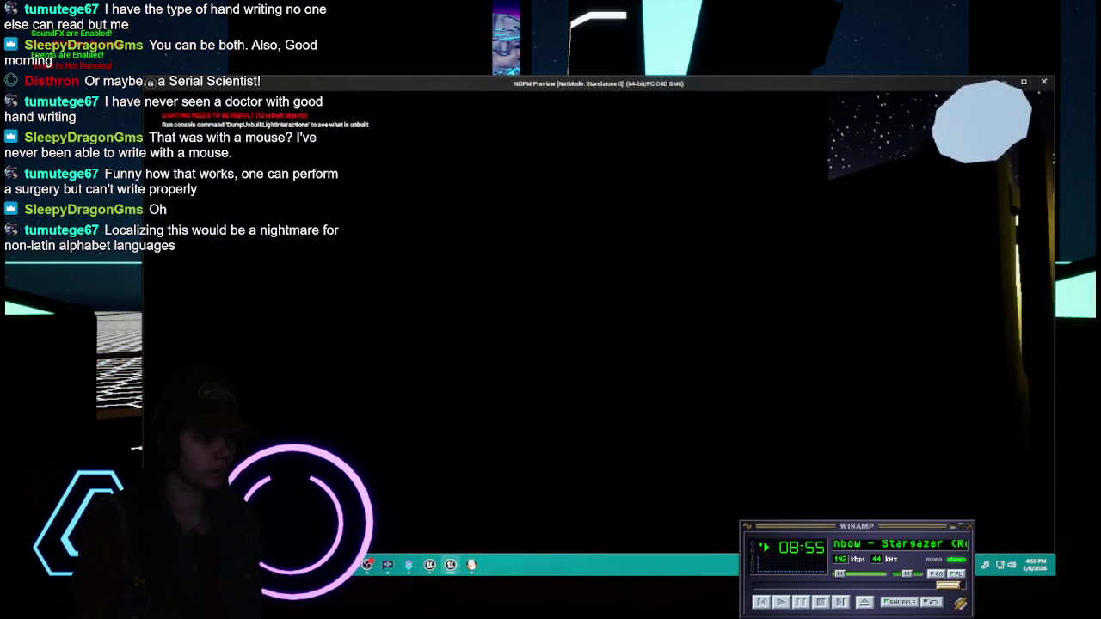
{"action": "key", "text": "w"}
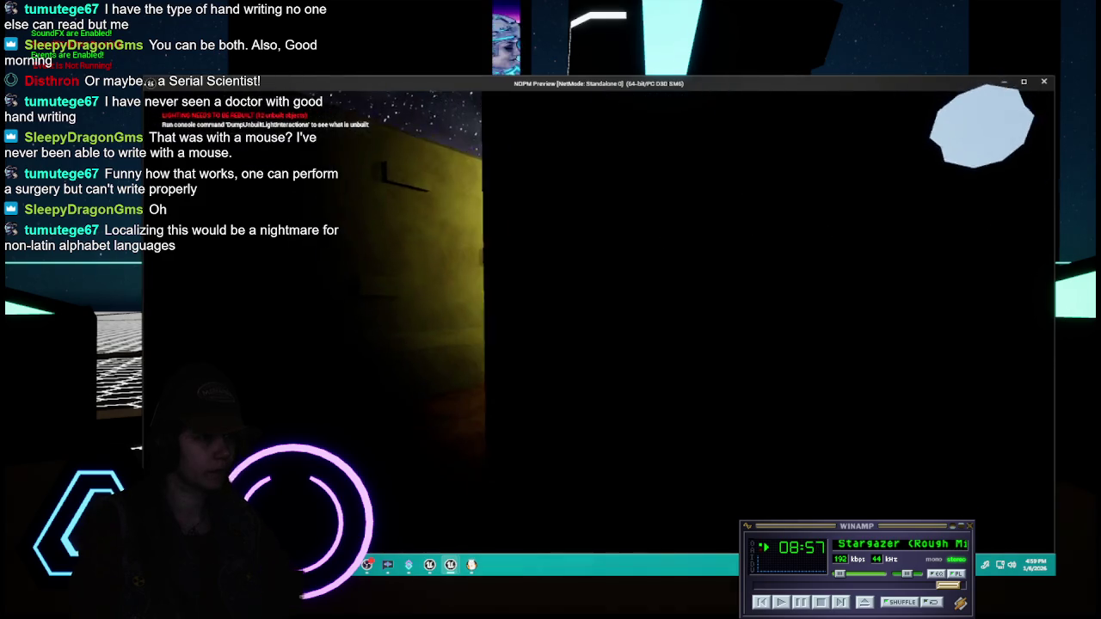
{"action": "key", "text": "w"}
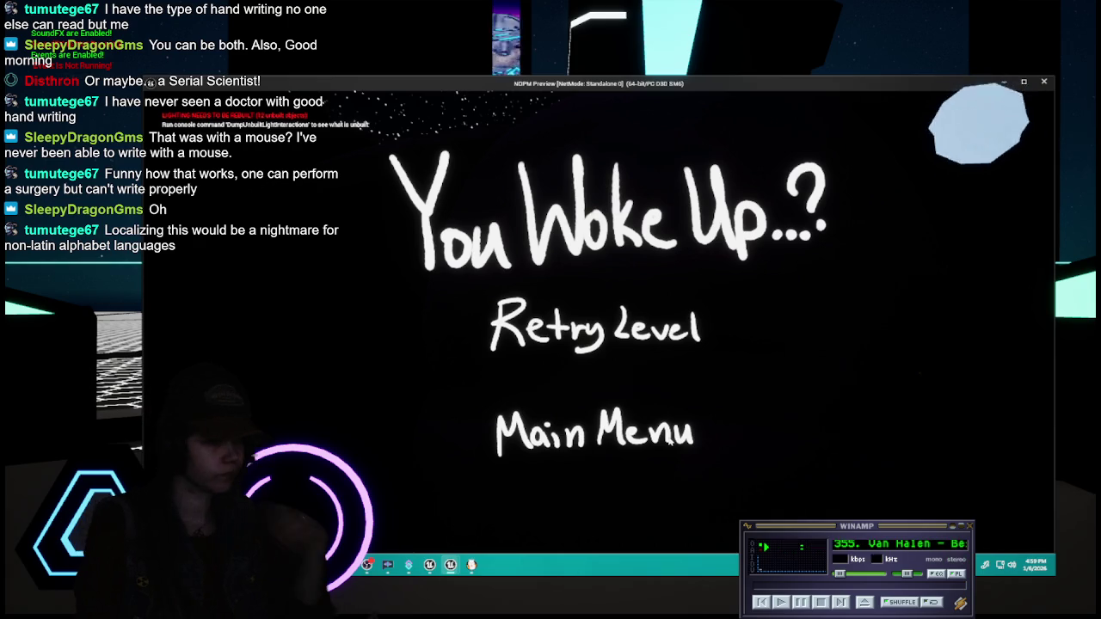
{"action": "left_click", "coordinate": [669, 438]}
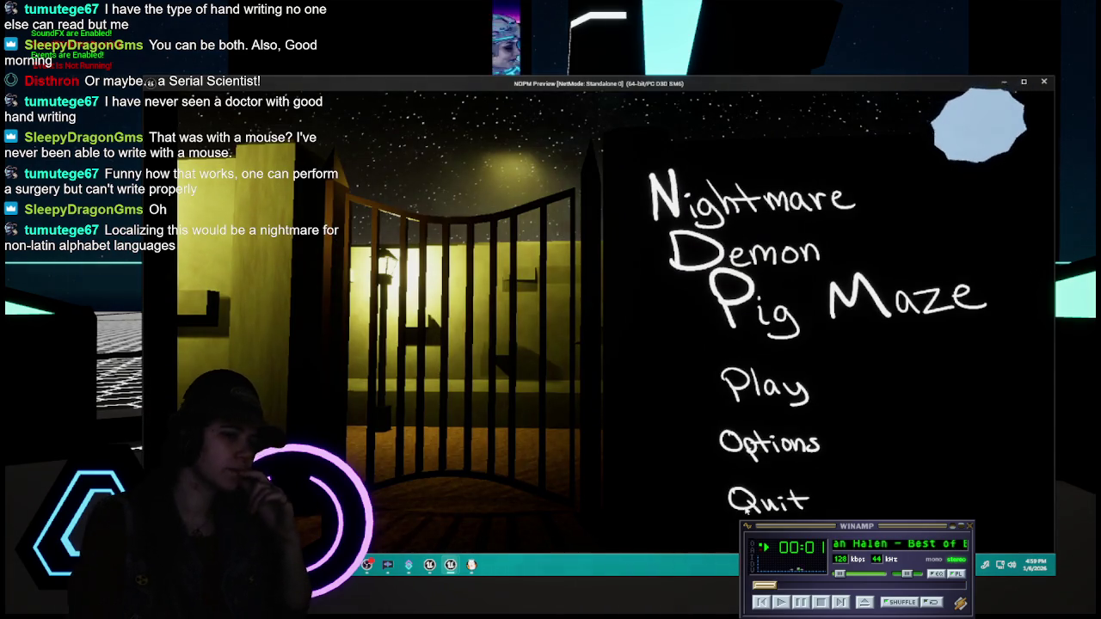
- Stop the play preview, review the MainMenu widget, and return to the level
{"action": "key", "text": "Escape"}
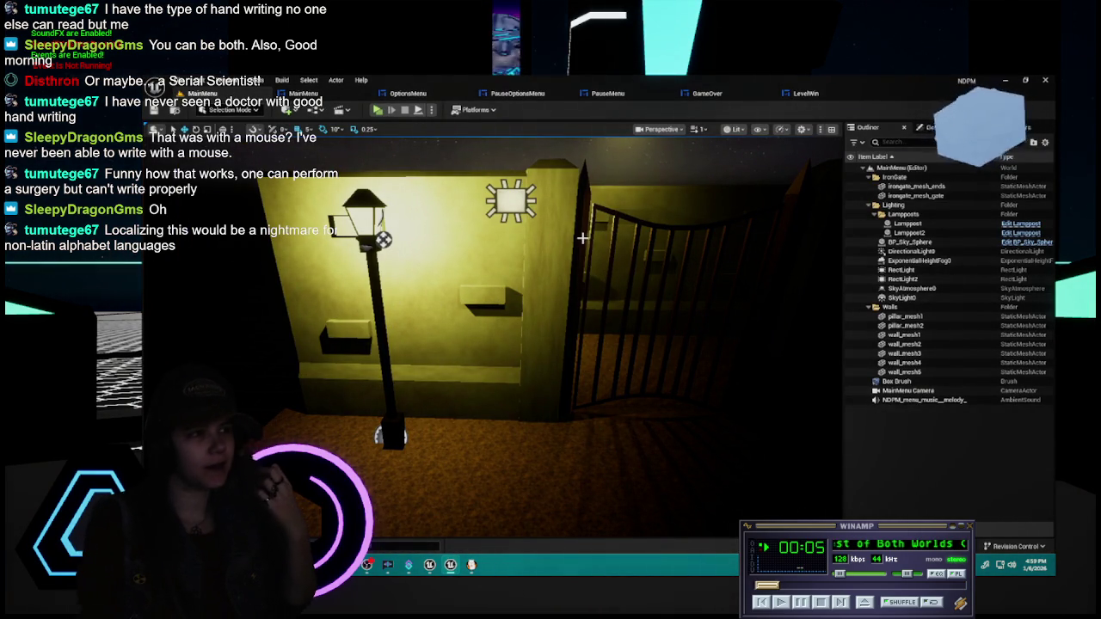
{"action": "left_click", "coordinate": [303, 95]}
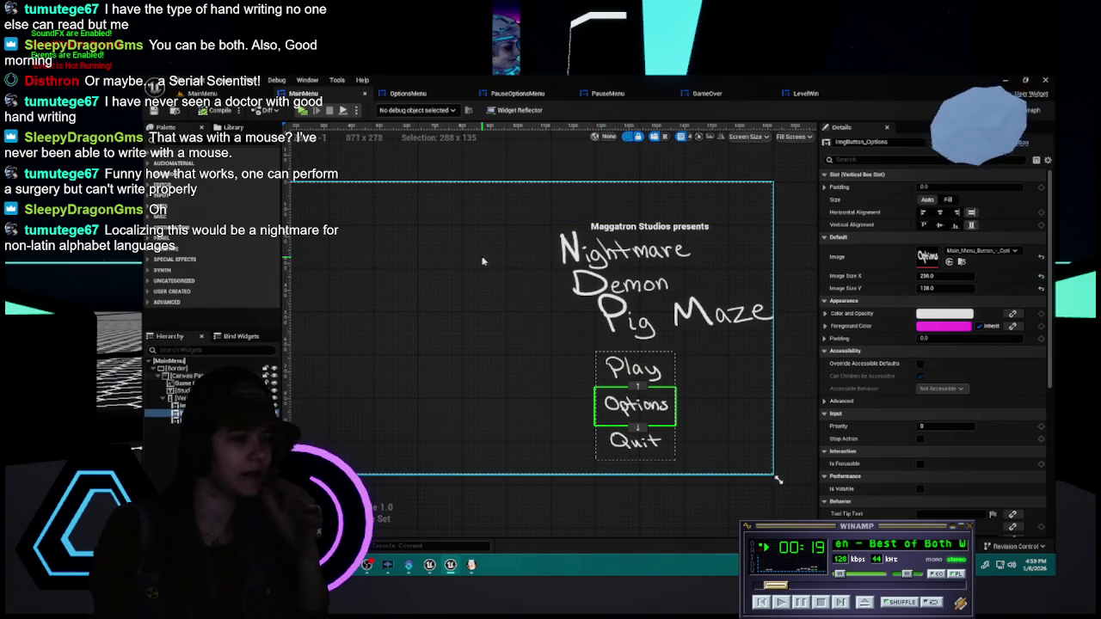
{"action": "left_click", "coordinate": [215, 93]}
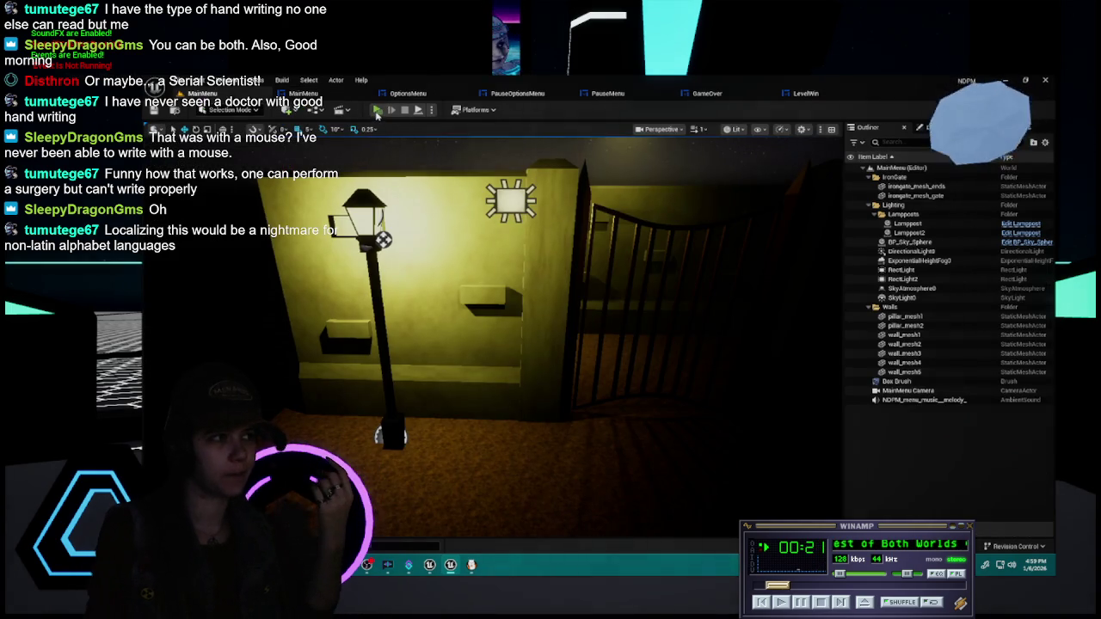
- Relaunch the play preview, check Options and Back, then quit the game
{"action": "left_click", "coordinate": [379, 110]}
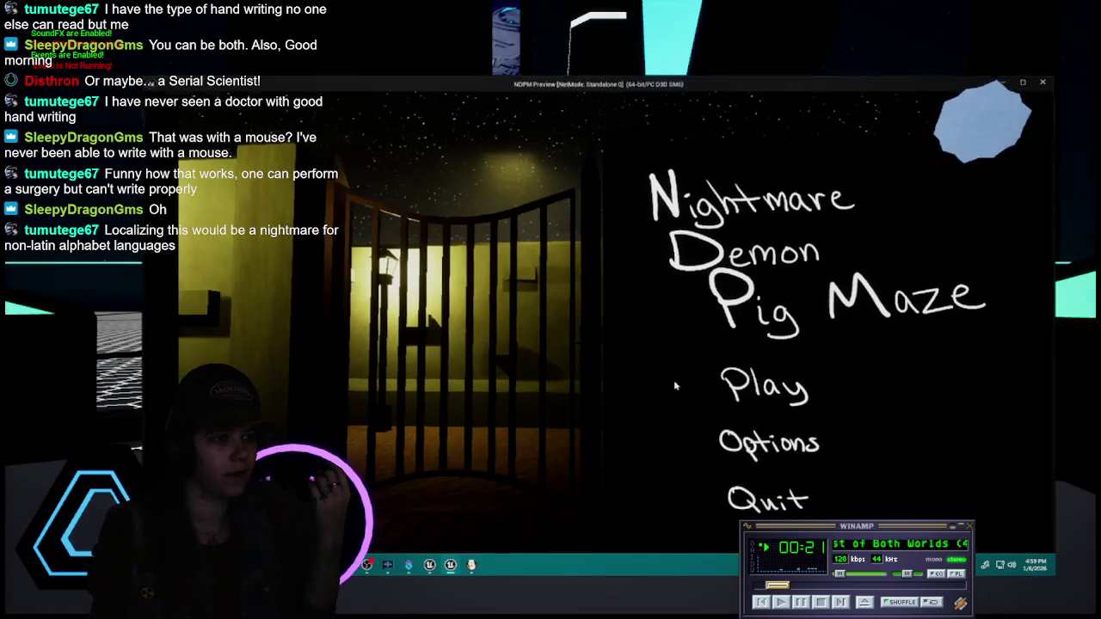
{"action": "left_click", "coordinate": [788, 453]}
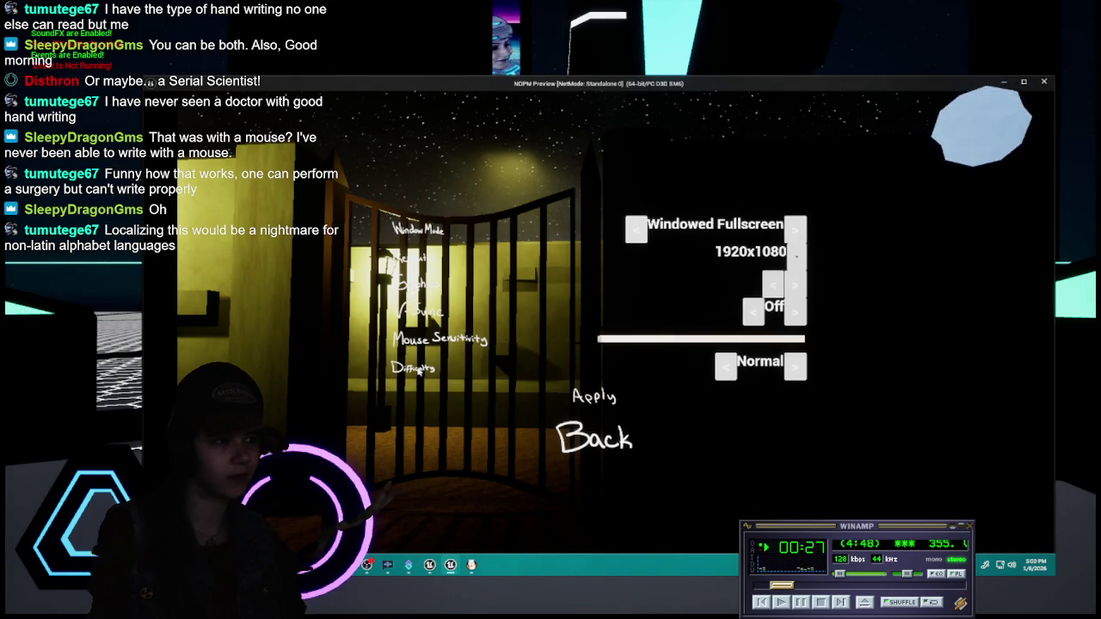
{"action": "left_click", "coordinate": [599, 441]}
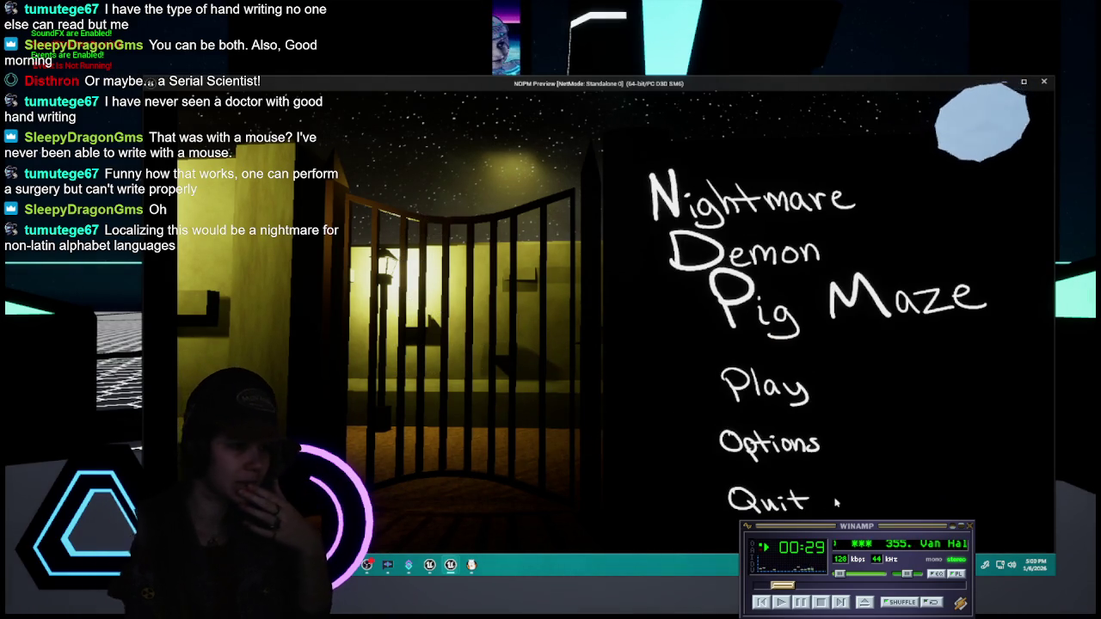
{"action": "left_click", "coordinate": [791, 503]}
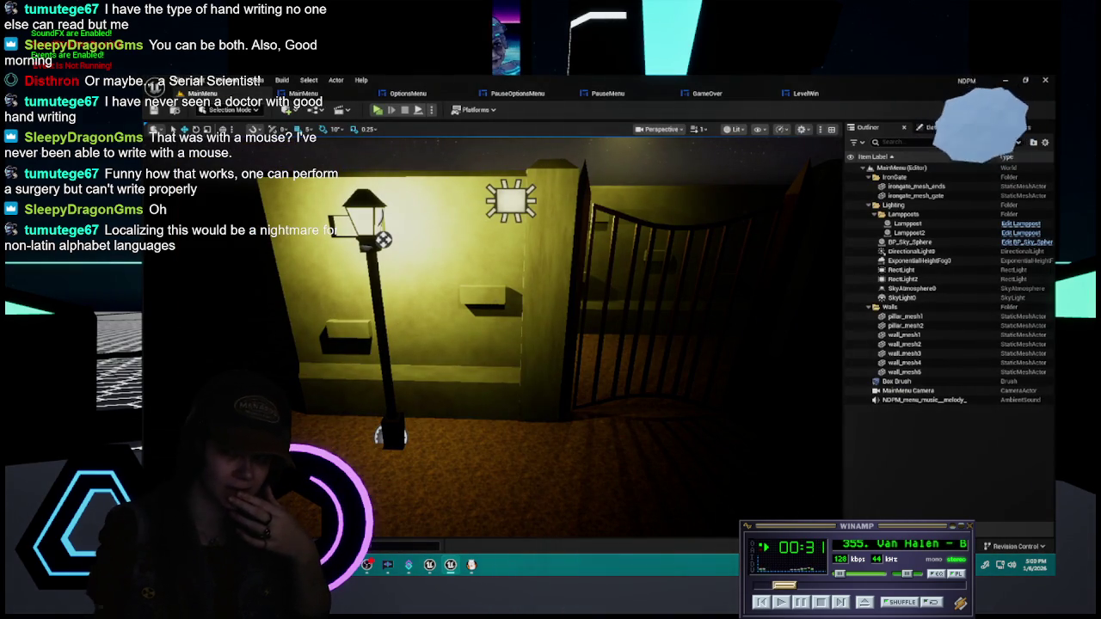